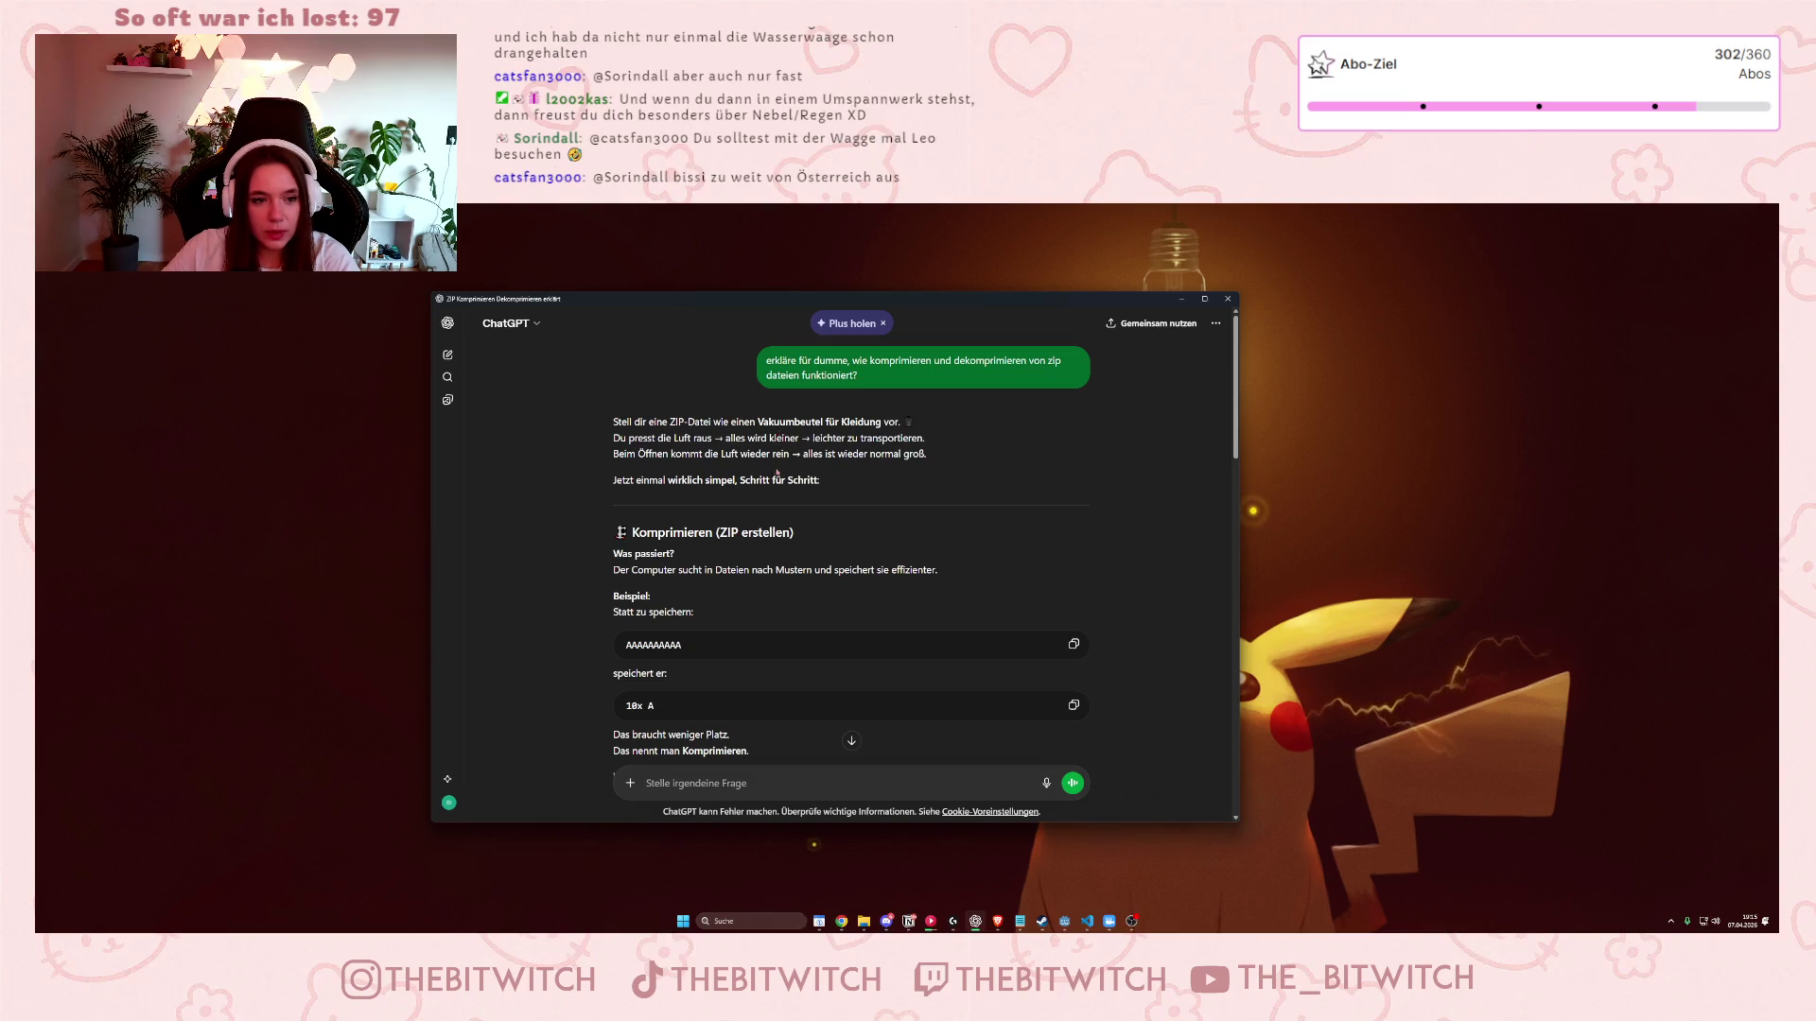
- Highlight the AAAAAAAAAA example string in the Komprimieren section, then clear the selection
{"action": "scroll", "scroll_direction": "down", "scroll_amount": 3}
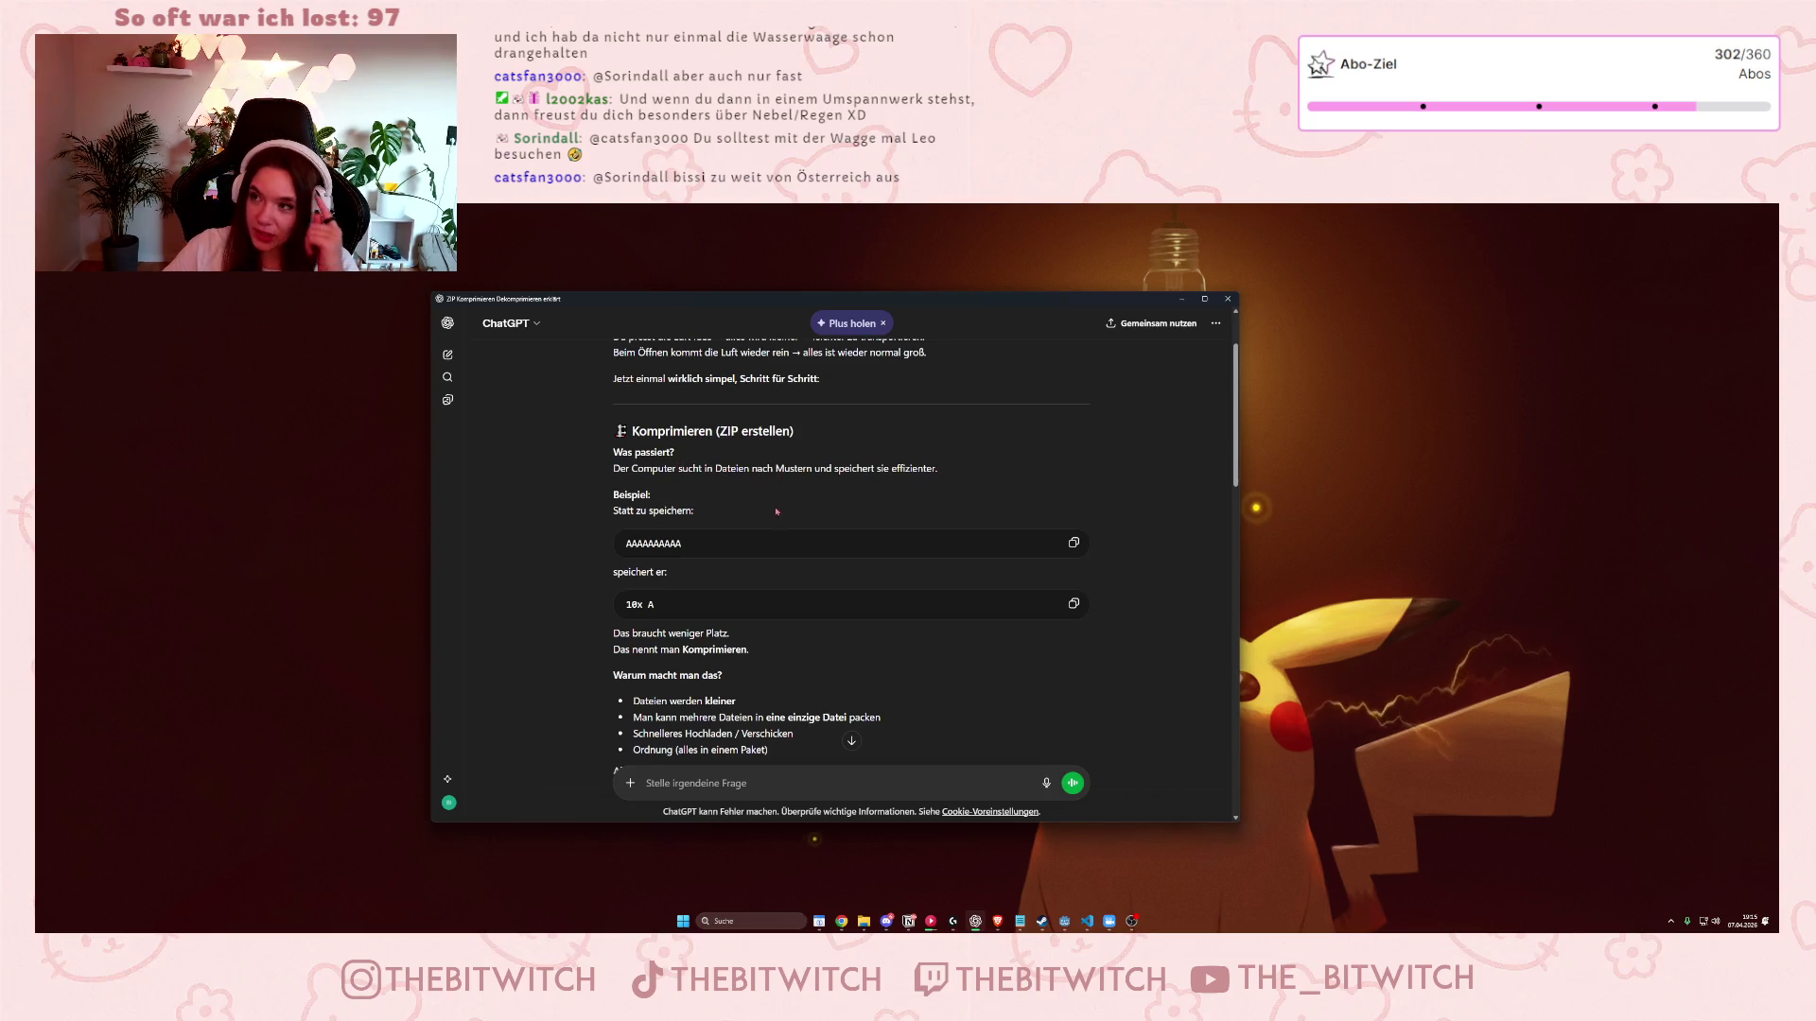
{"action": "double_click", "coordinate": [626, 543]}
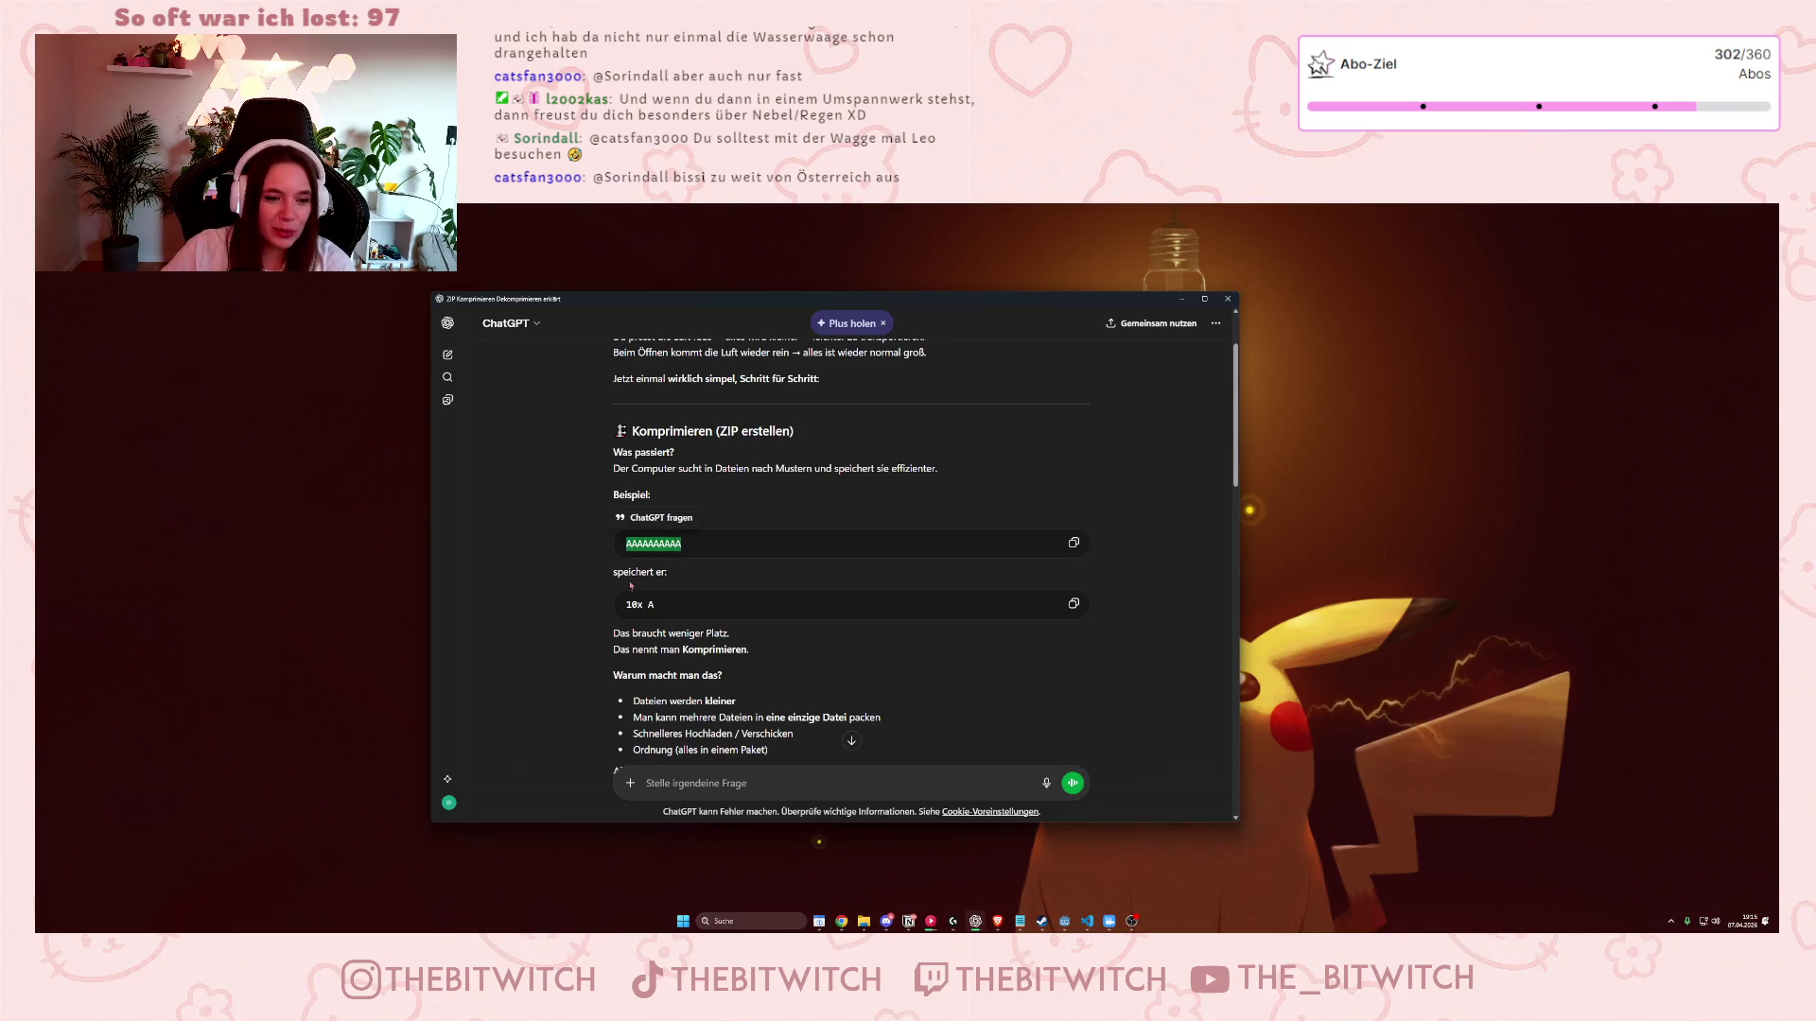
{"action": "left_click", "coordinate": [615, 617]}
{"action": "scroll", "scroll_direction": "down", "scroll_amount": 3}
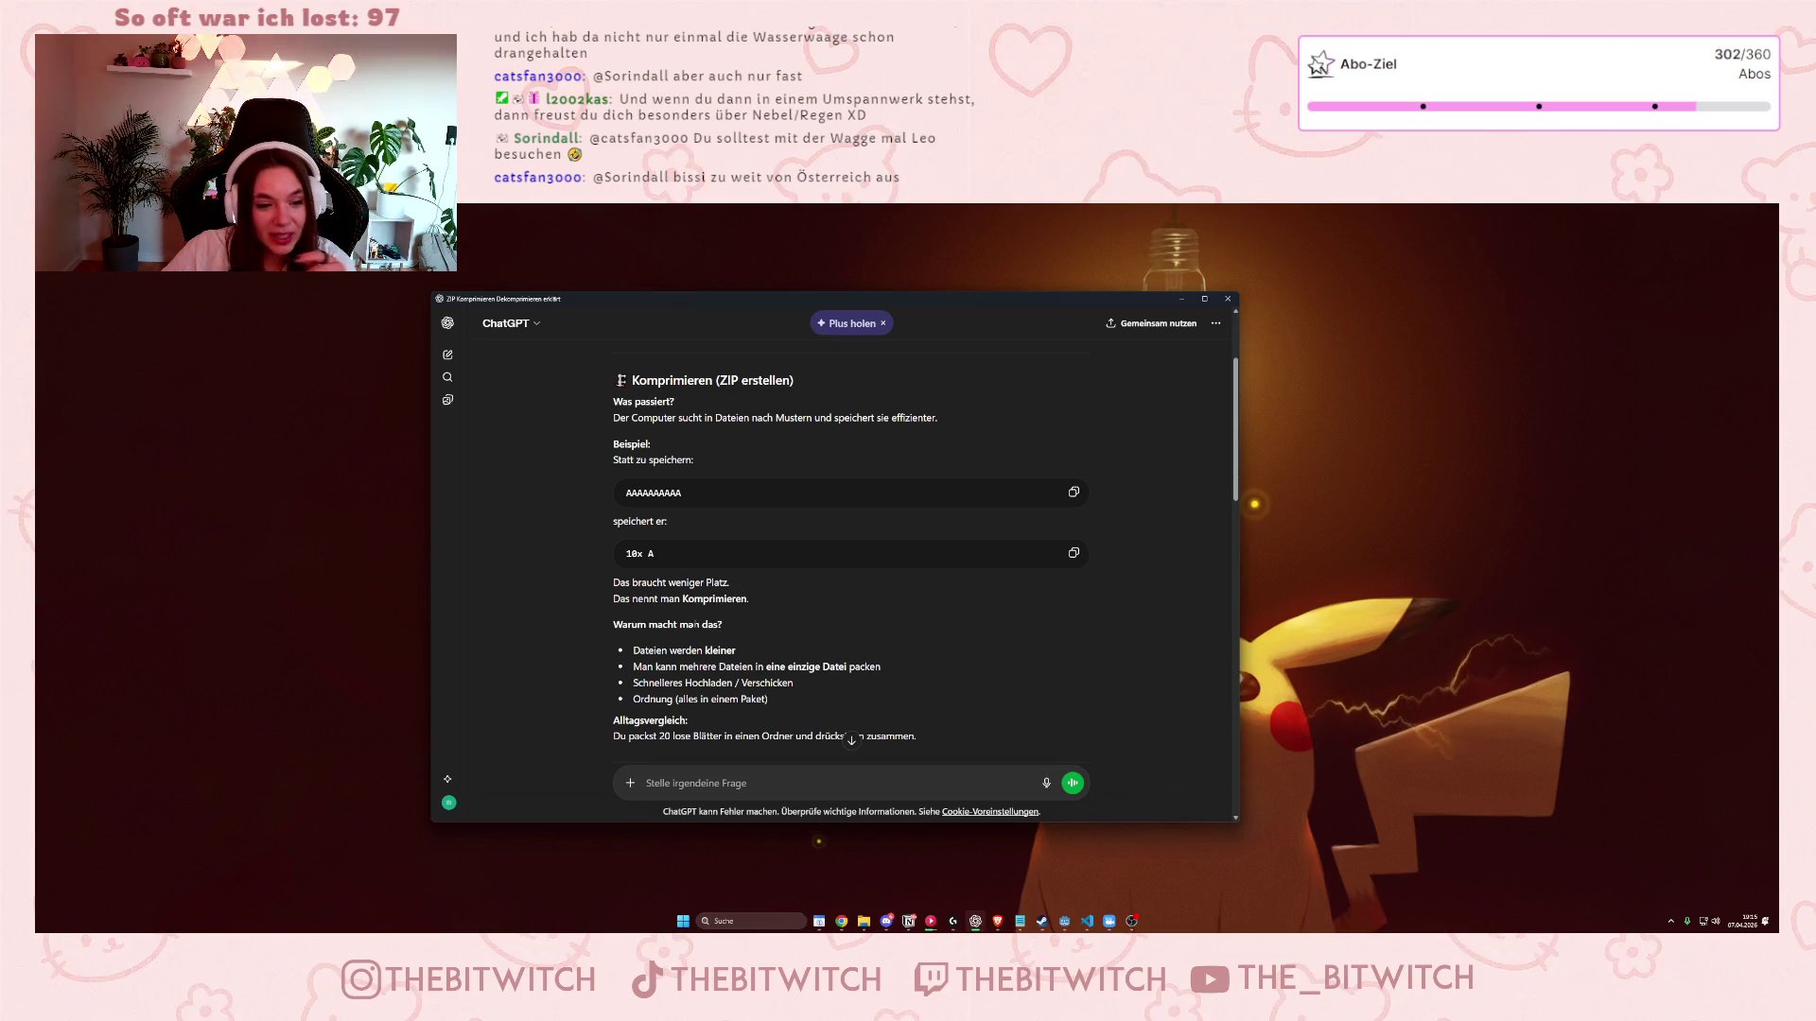
- In the Dekomprimieren section, highlight the decompression sentence and part of the restored AAAAAAAAAA example, then deselect
{"action": "scroll", "scroll_direction": "down", "scroll_amount": 3}
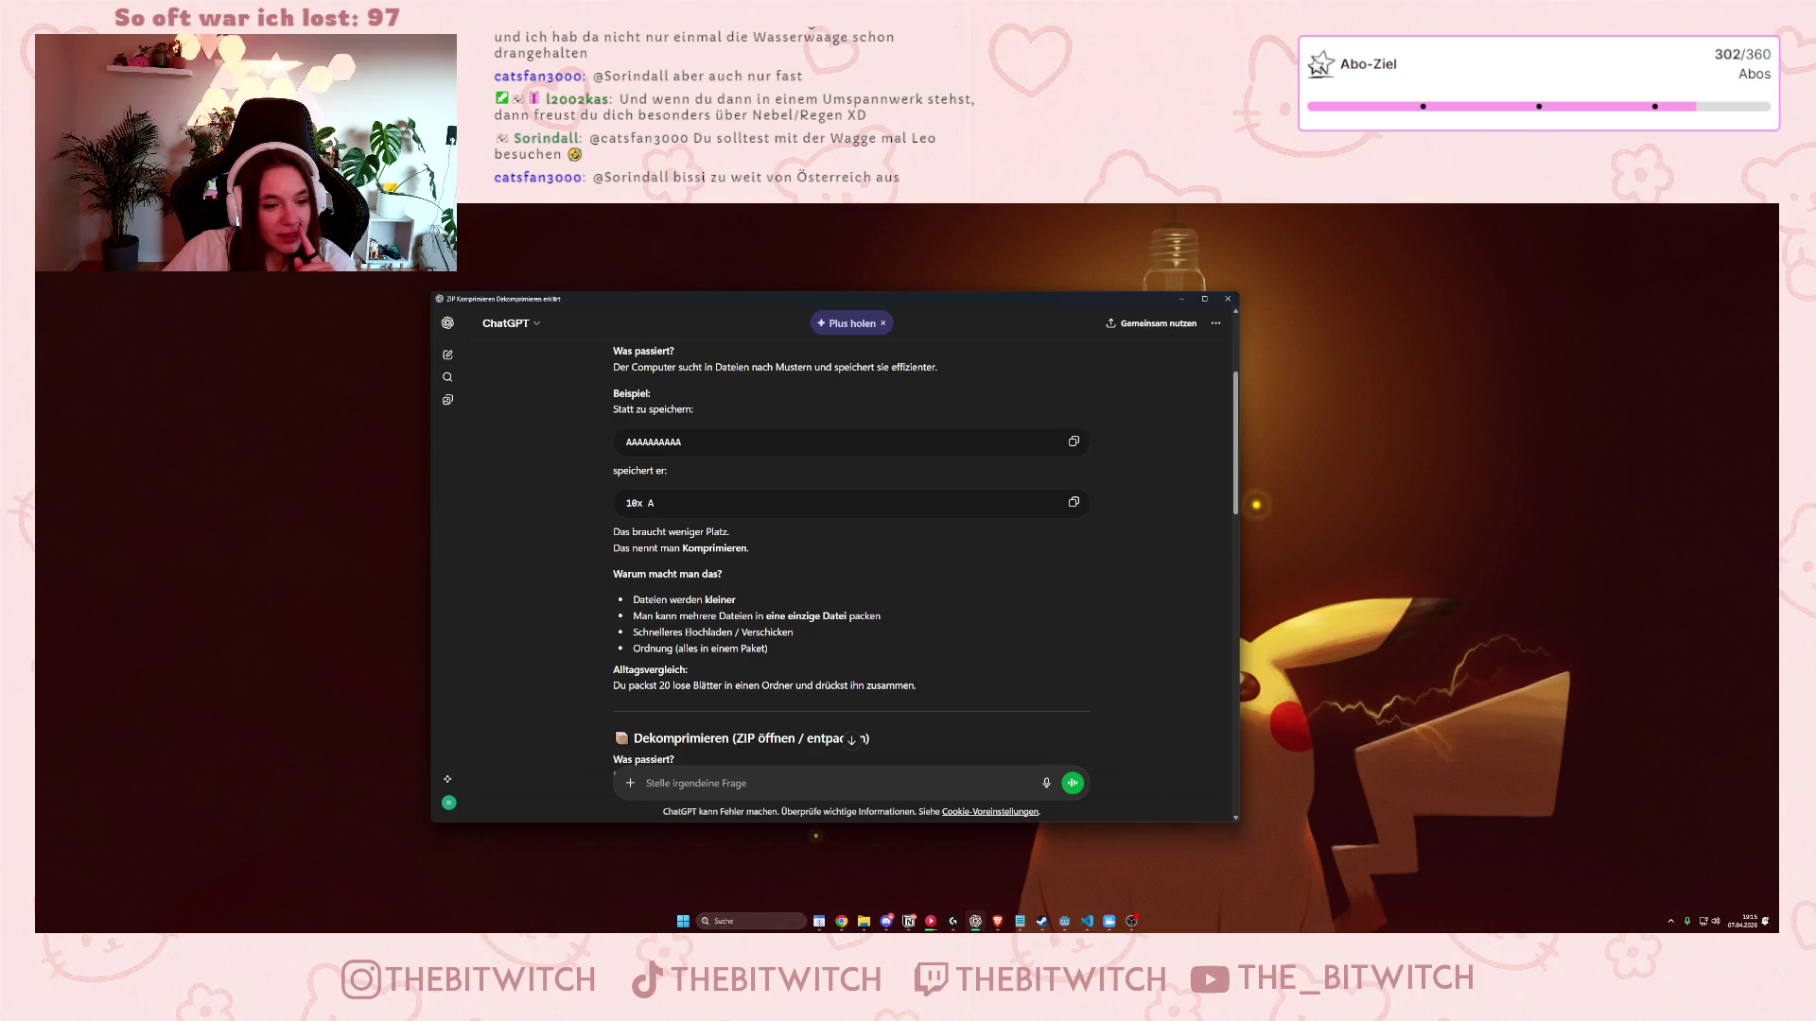
{"action": "scroll", "scroll_direction": "down", "scroll_amount": 3}
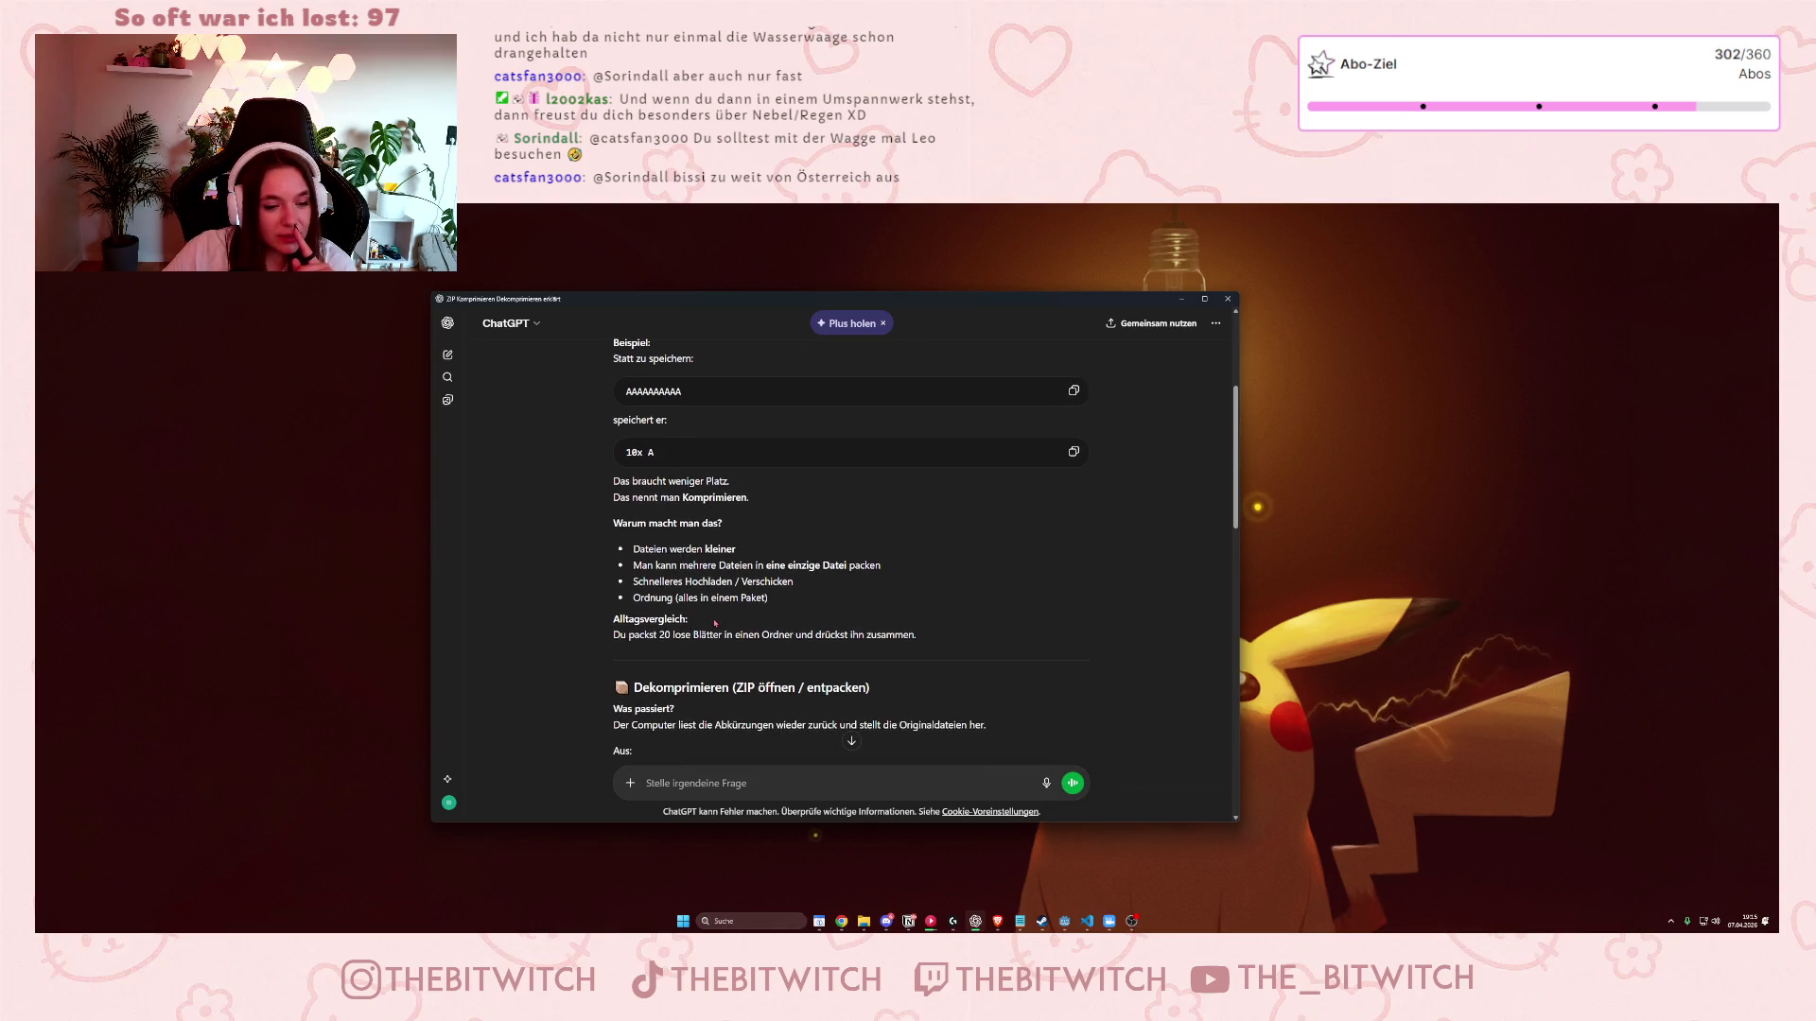
{"action": "scroll", "scroll_direction": "down", "scroll_amount": 3}
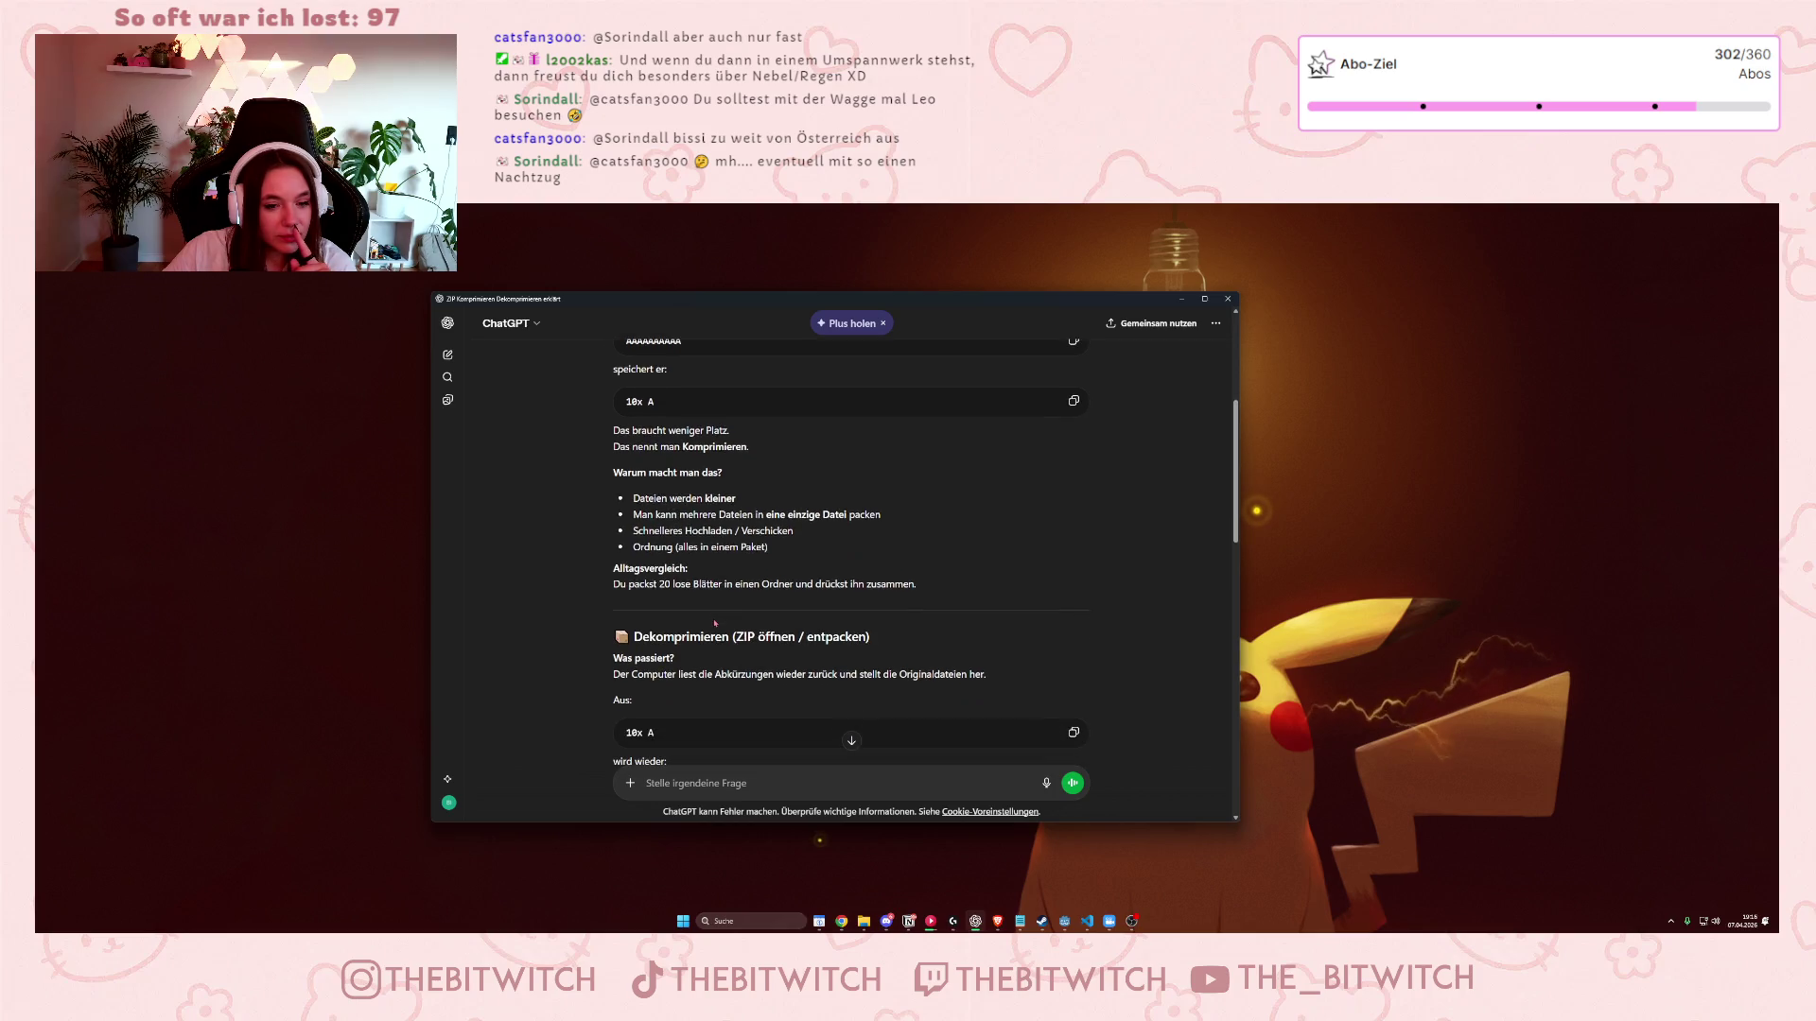
{"action": "scroll", "scroll_direction": "down", "scroll_amount": 3}
{"action": "left_click_drag", "start_coordinate": [667, 624], "coordinate": [964, 635]}
{"action": "left_click_drag", "start_coordinate": [653, 743], "coordinate": [755, 738]}
{"action": "left_click", "coordinate": [756, 737]}
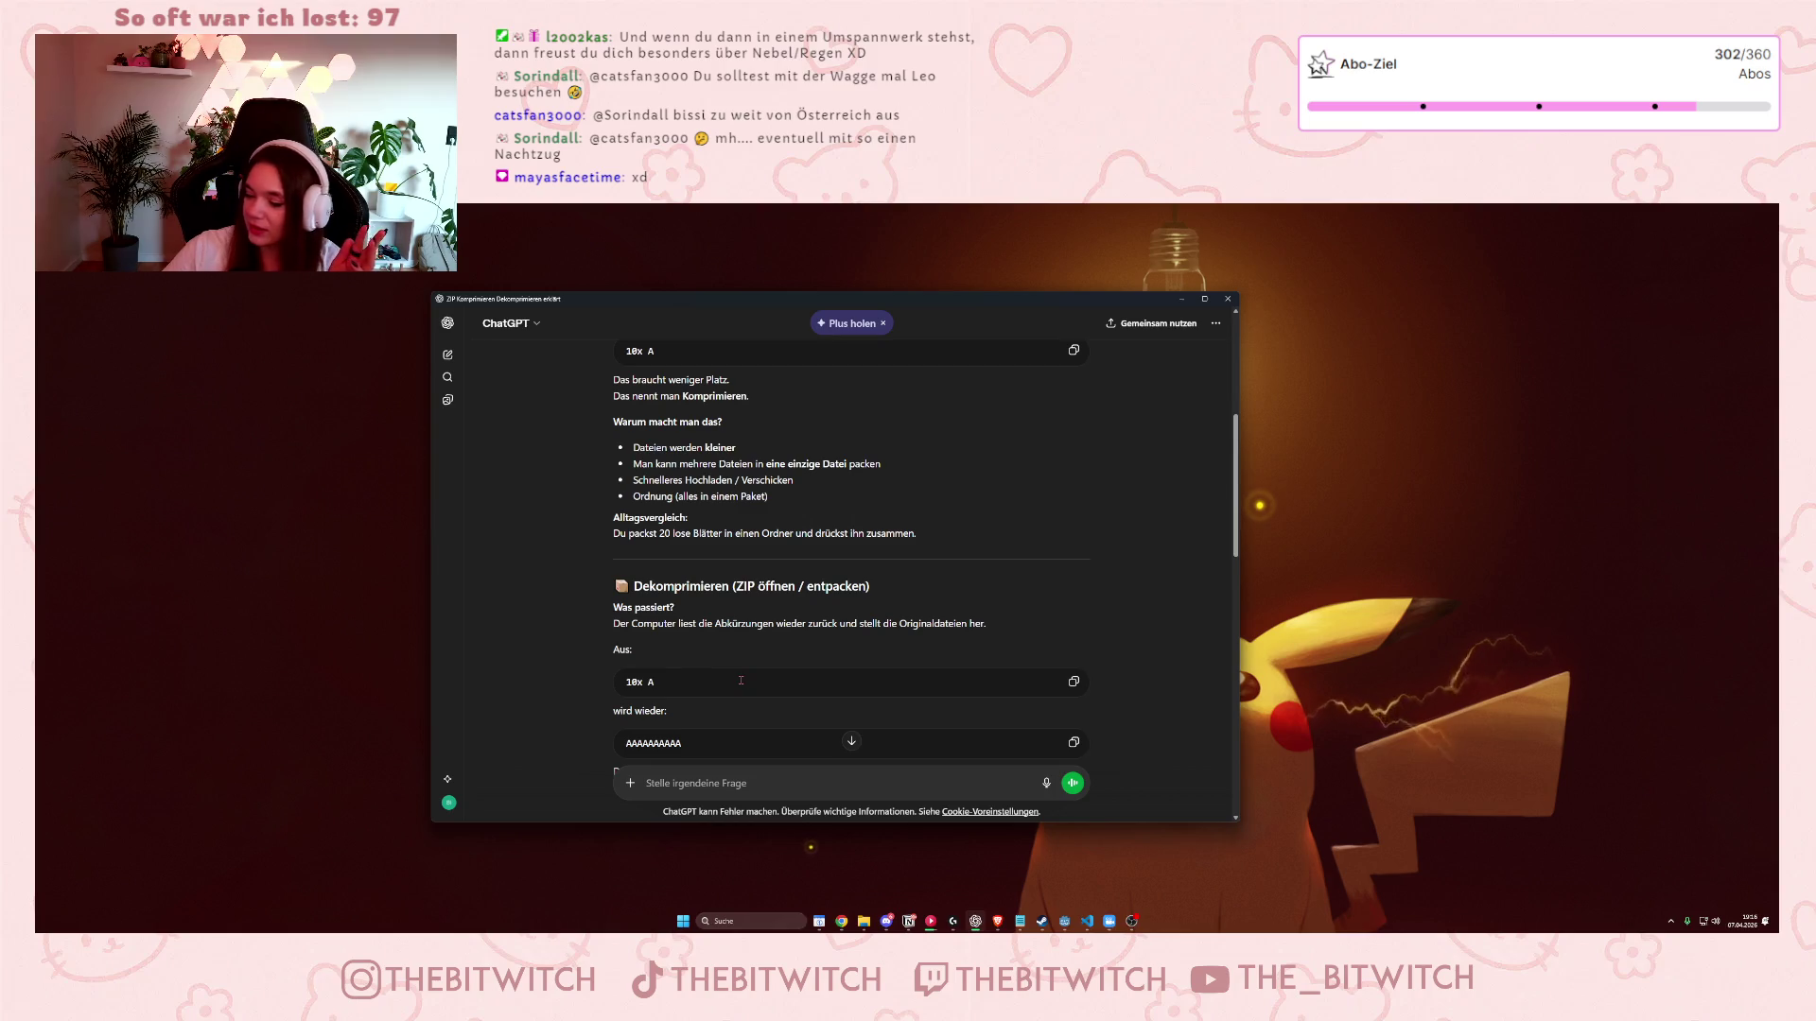
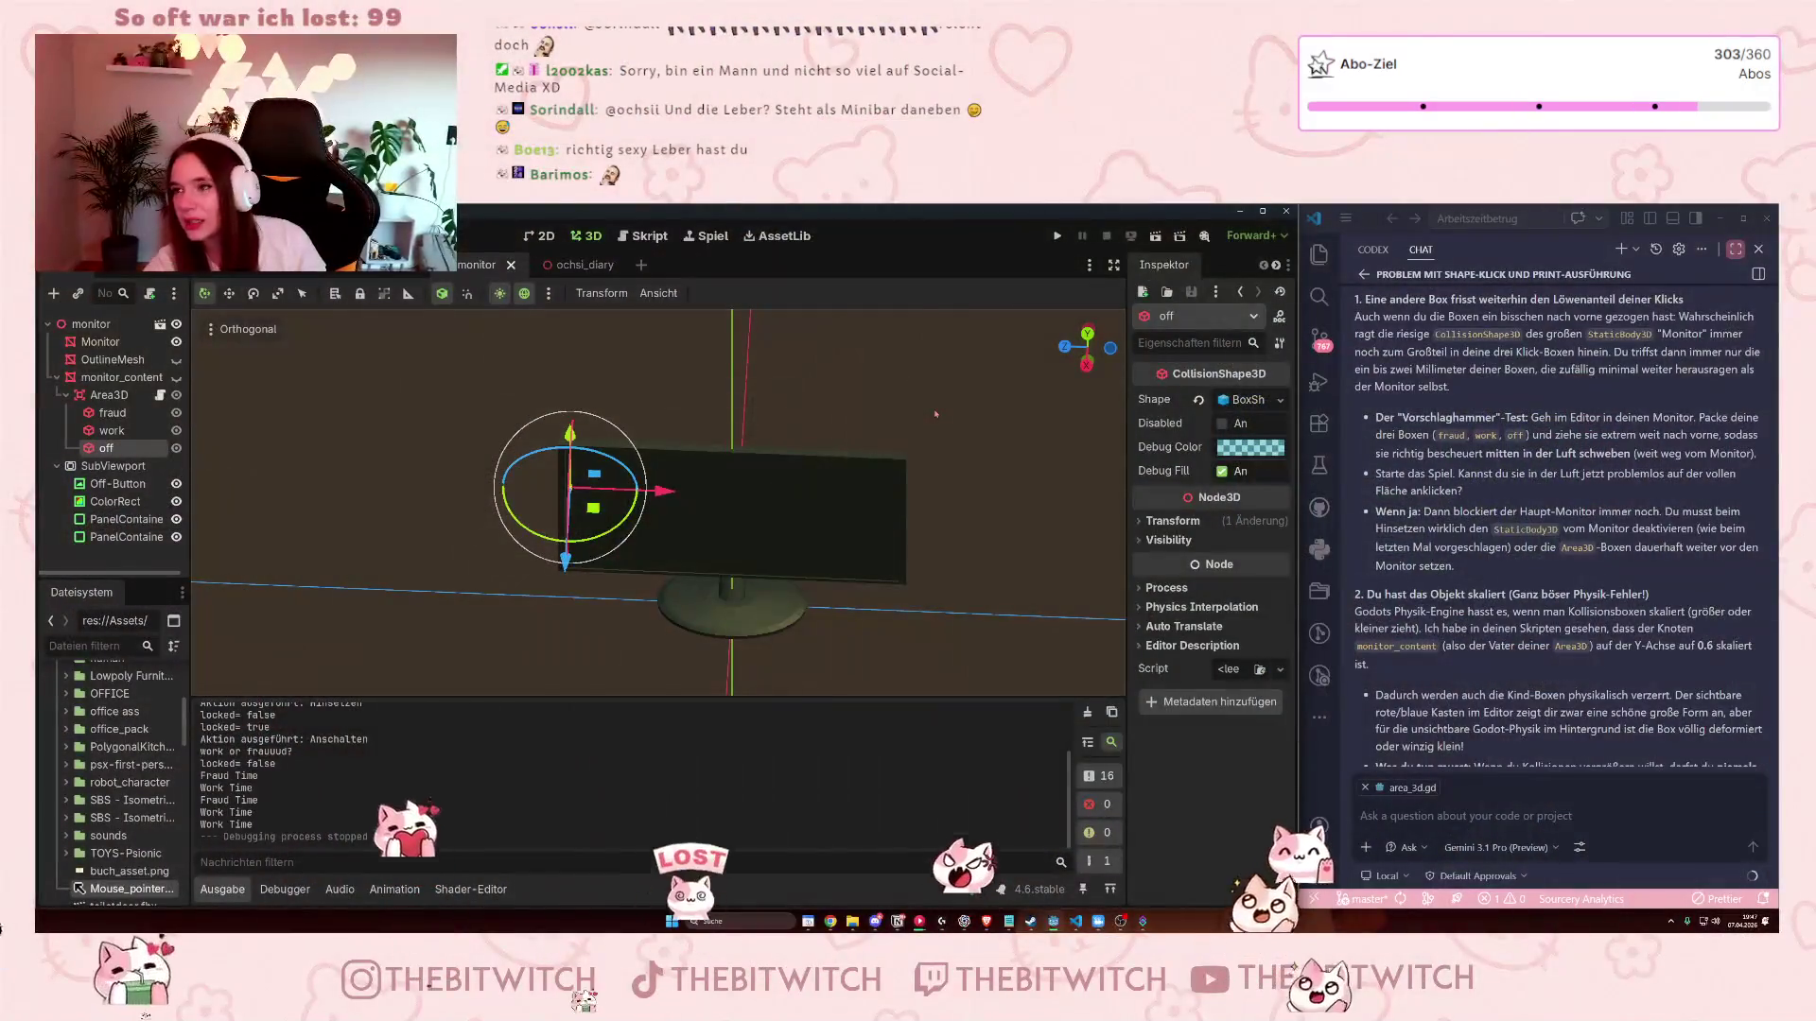
- Orbit the viewport to face the monitor and run the office game
{"action": "left_click_drag", "start_coordinate": [935, 413], "coordinate": [250, 446]}
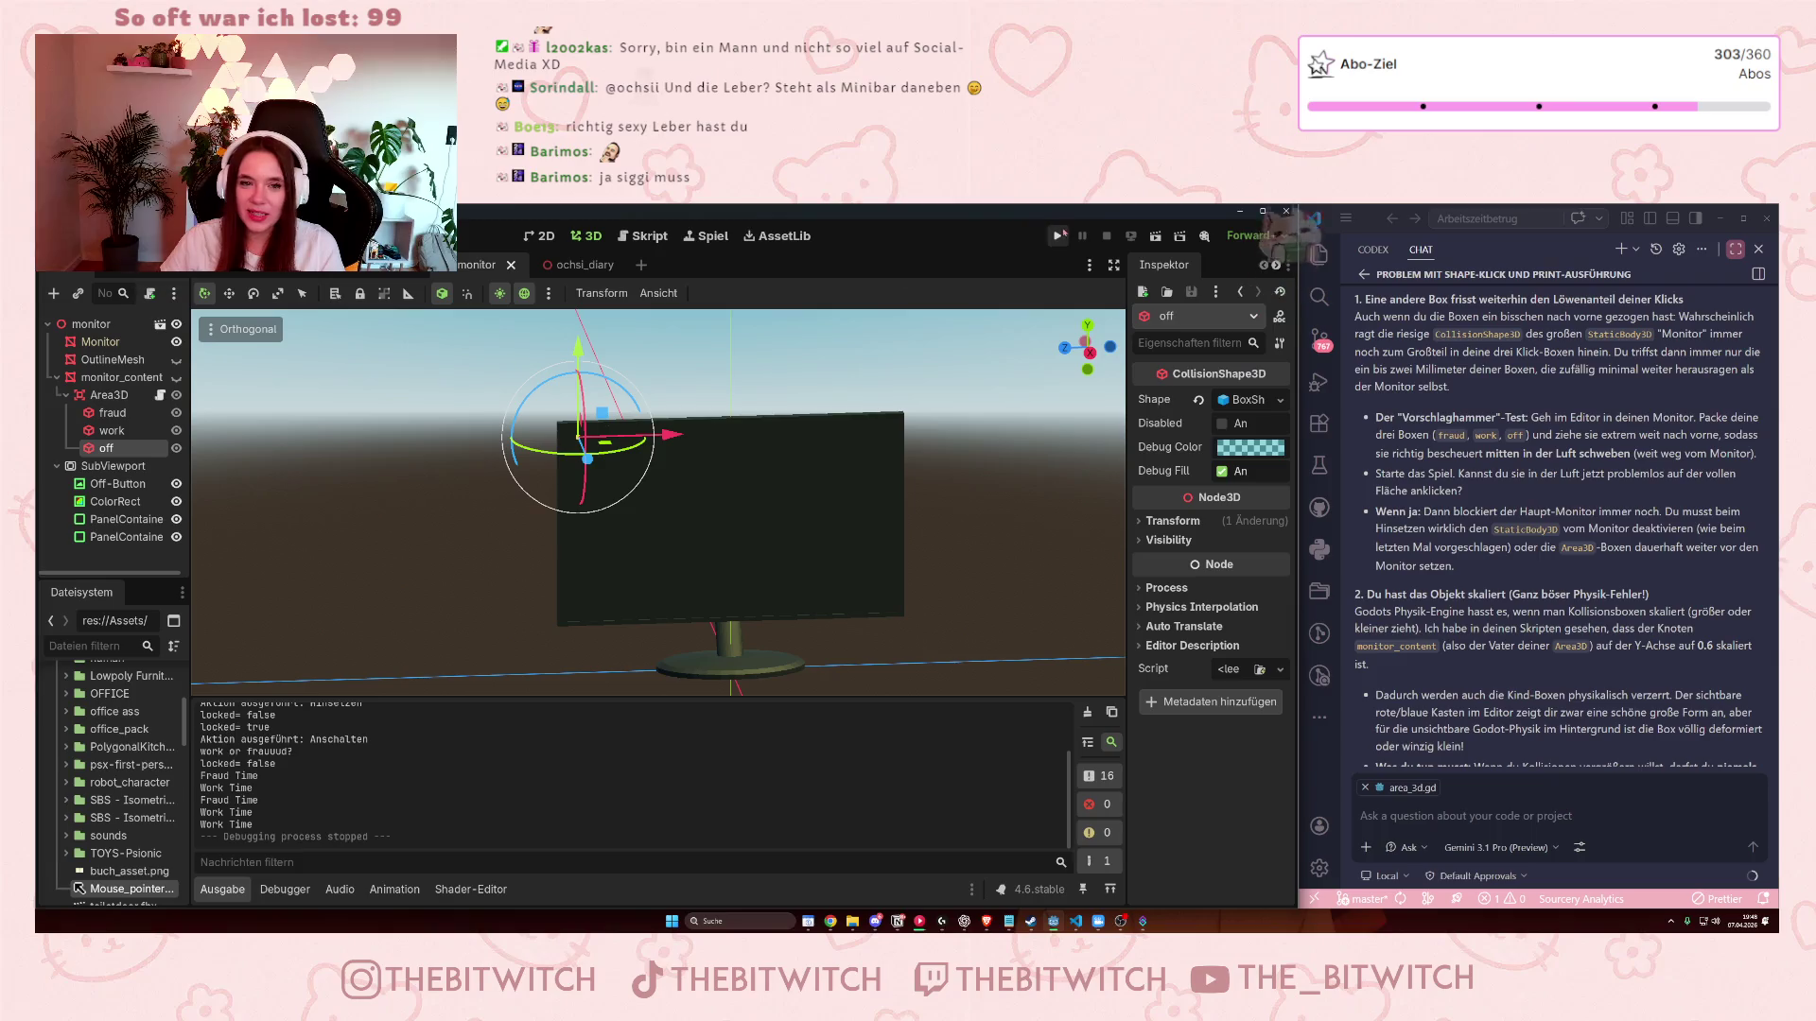
{"action": "left_click", "coordinate": [1057, 238]}
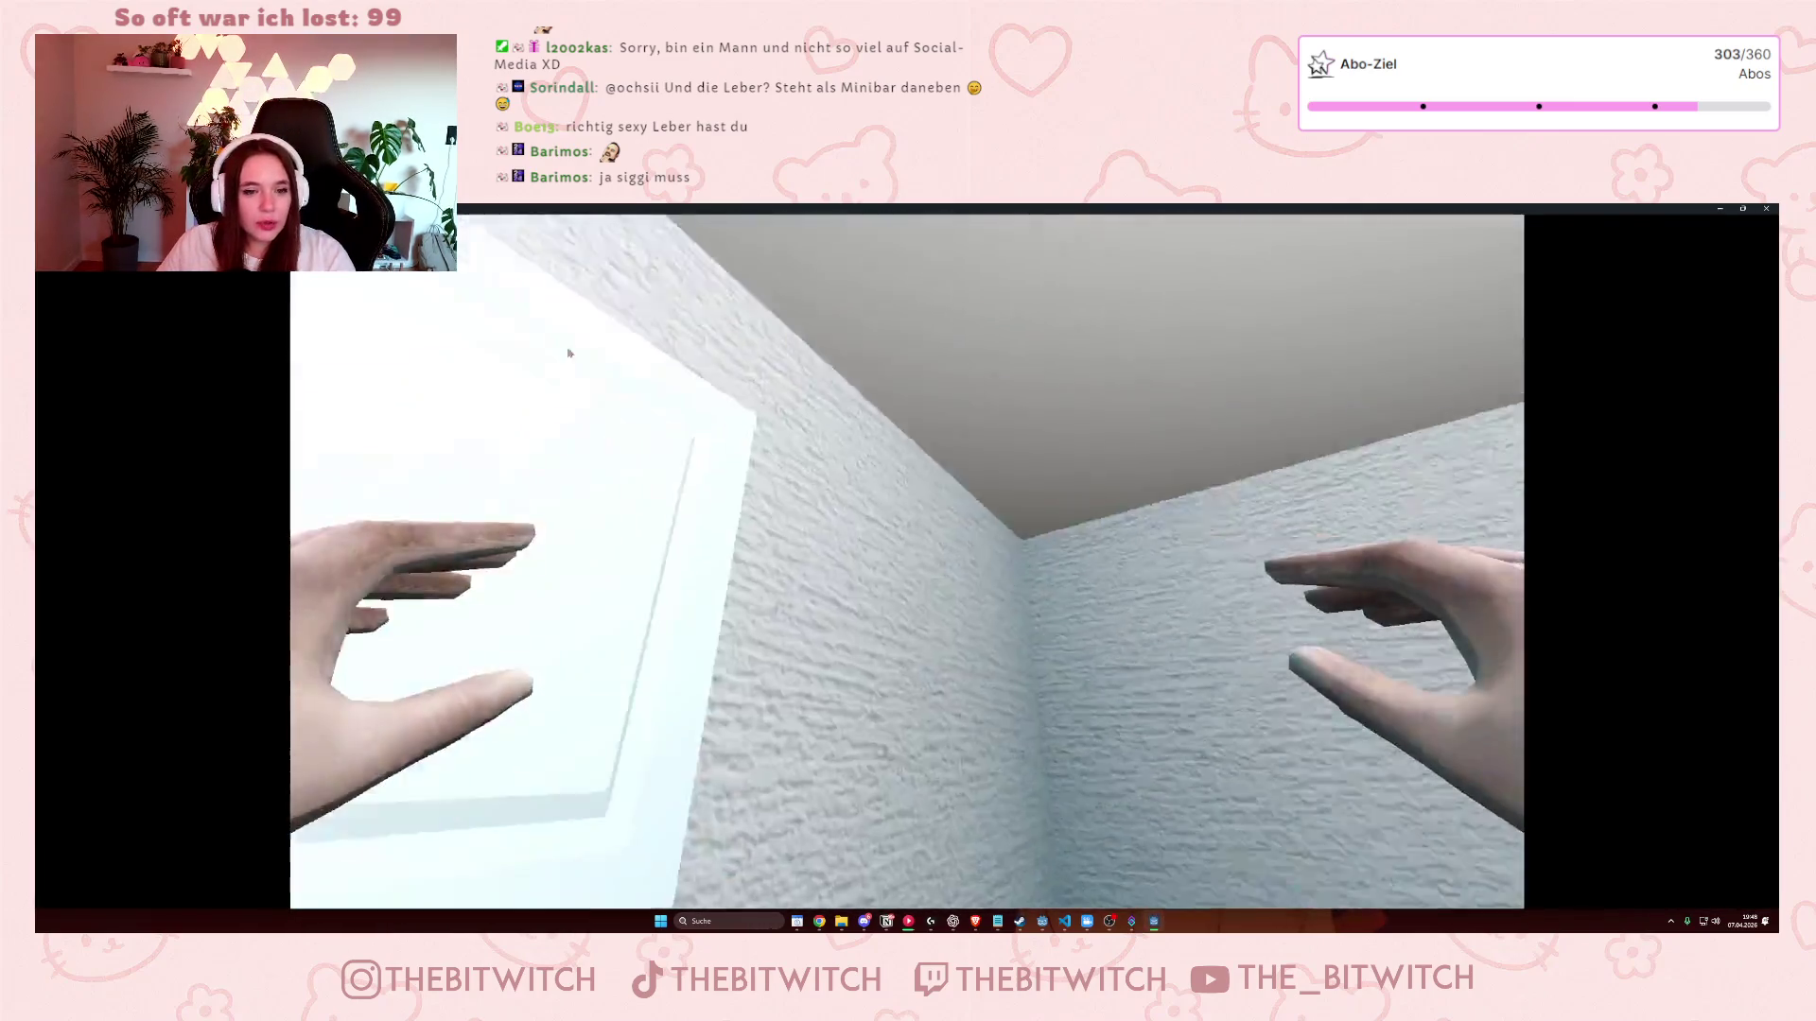
- Move the game window over the editor, sit at the desk and switch the monitor on
{"action": "key", "text": "Escape"}
{"action": "left_click_drag", "start_coordinate": [568, 209], "coordinate": [787, 299]}
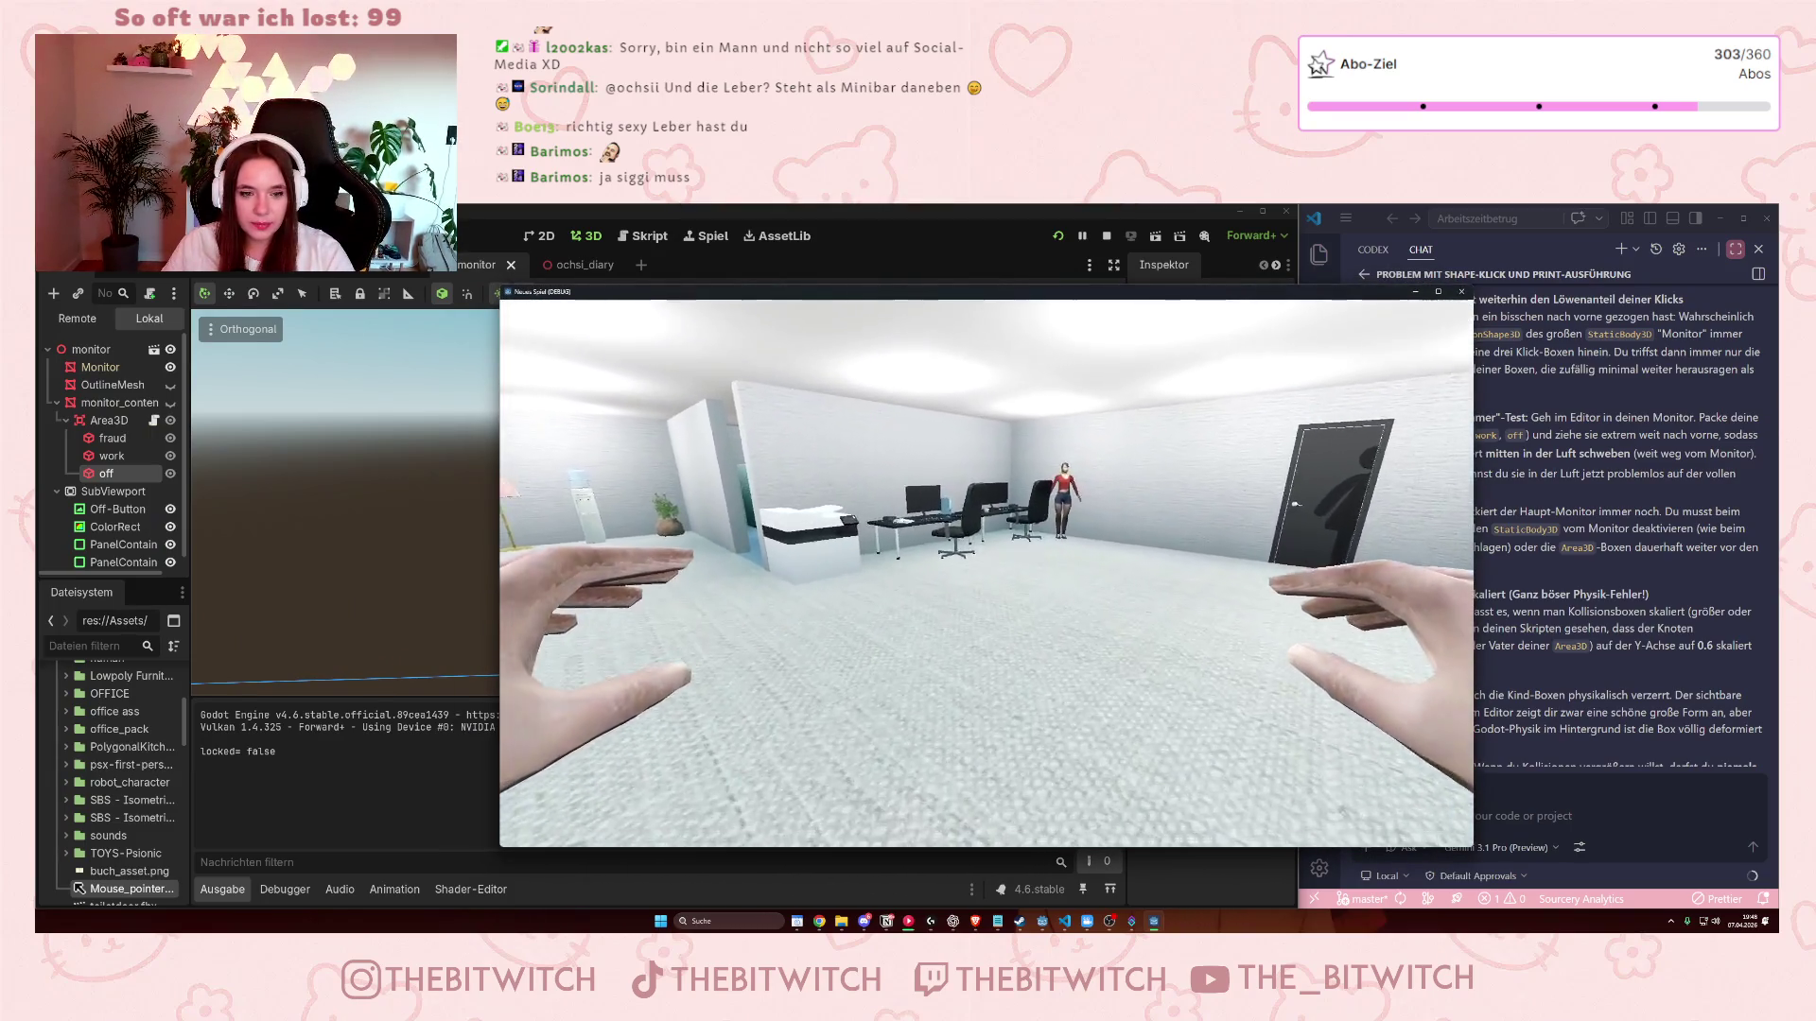
{"action": "left_click", "coordinate": [987, 573]}
{"action": "left_click", "coordinate": [939, 553]}
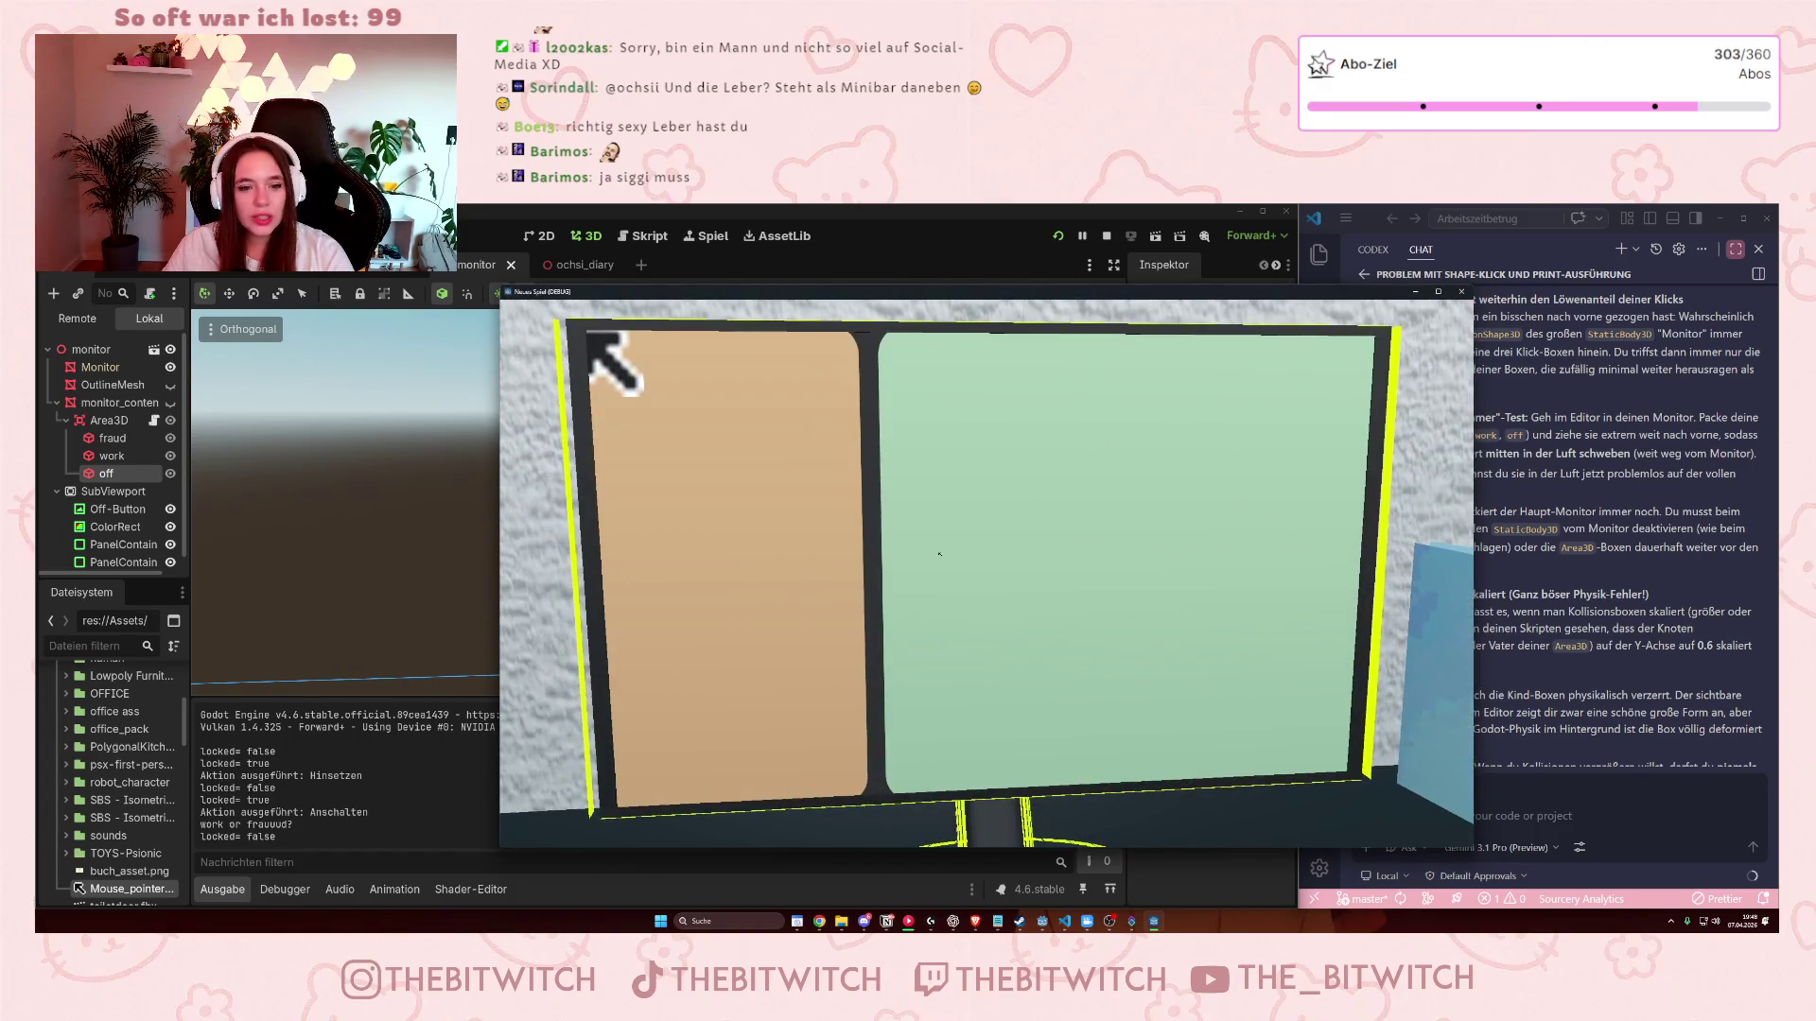
- Click the tan fraud panel and the green work panel, then stop the game with F8
{"action": "left_click", "coordinate": [852, 556]}
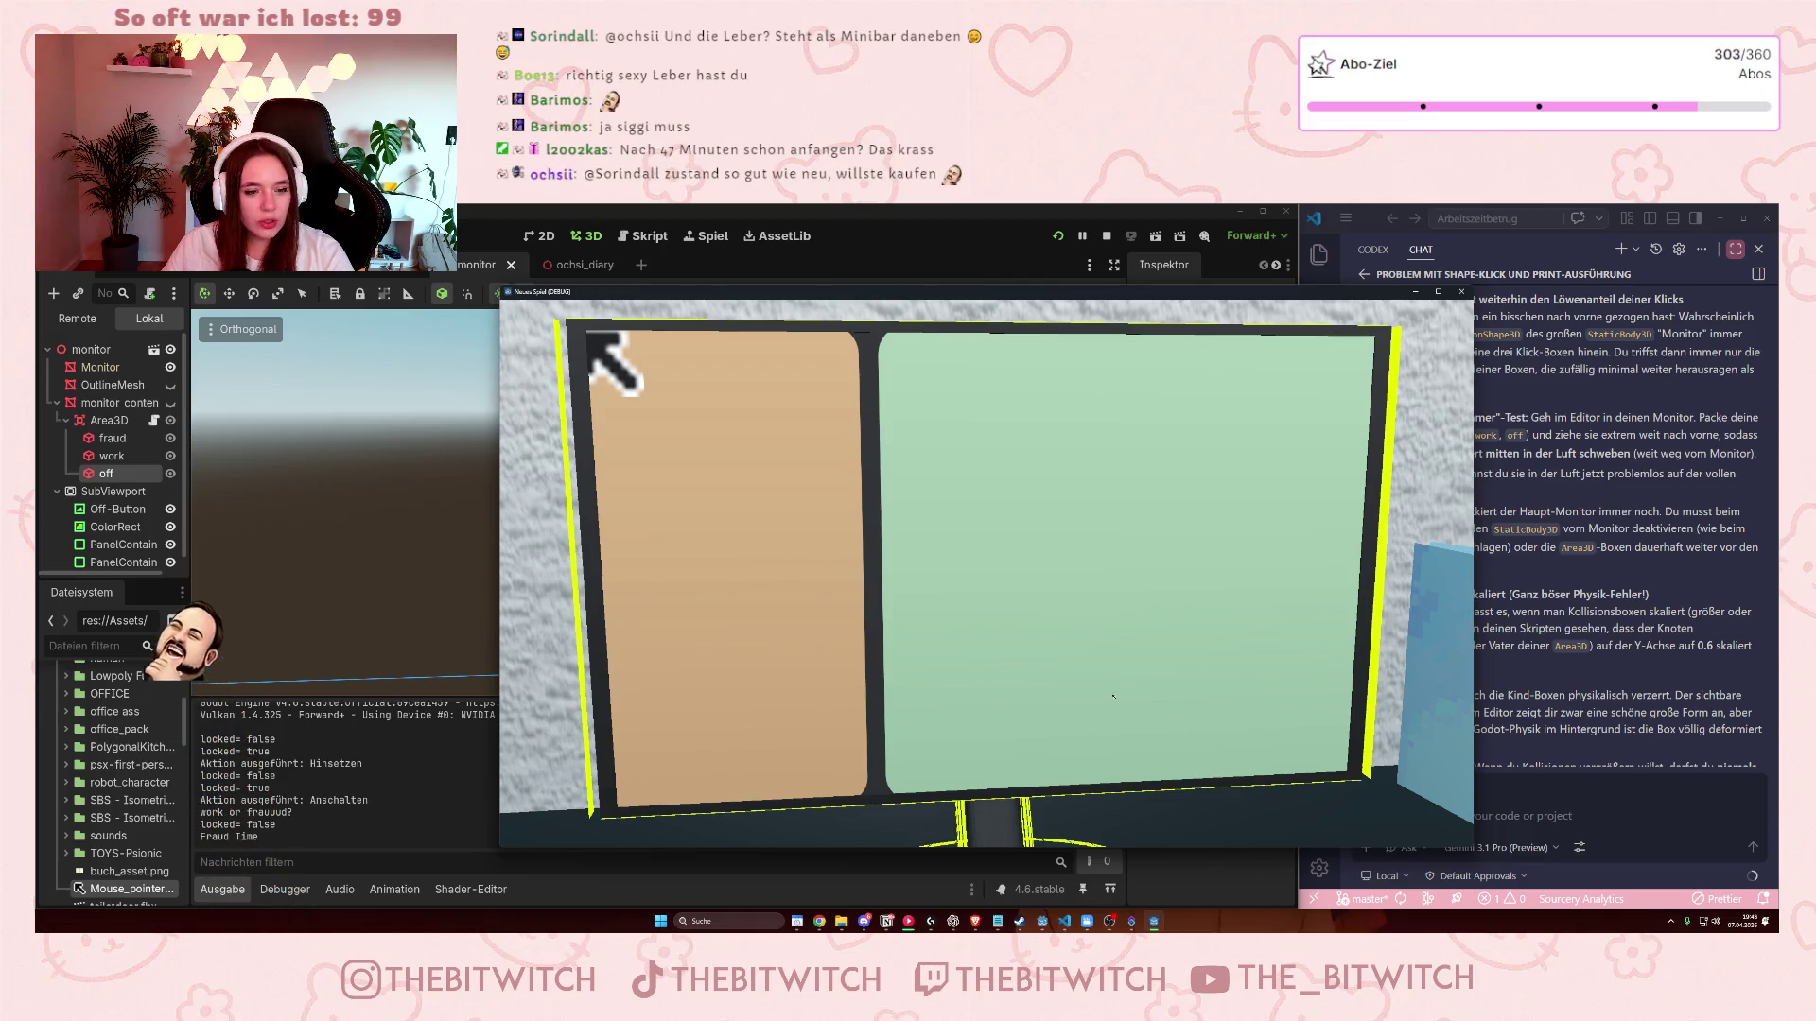
{"action": "left_click", "coordinate": [874, 347]}
{"action": "left_click", "coordinate": [874, 347]}
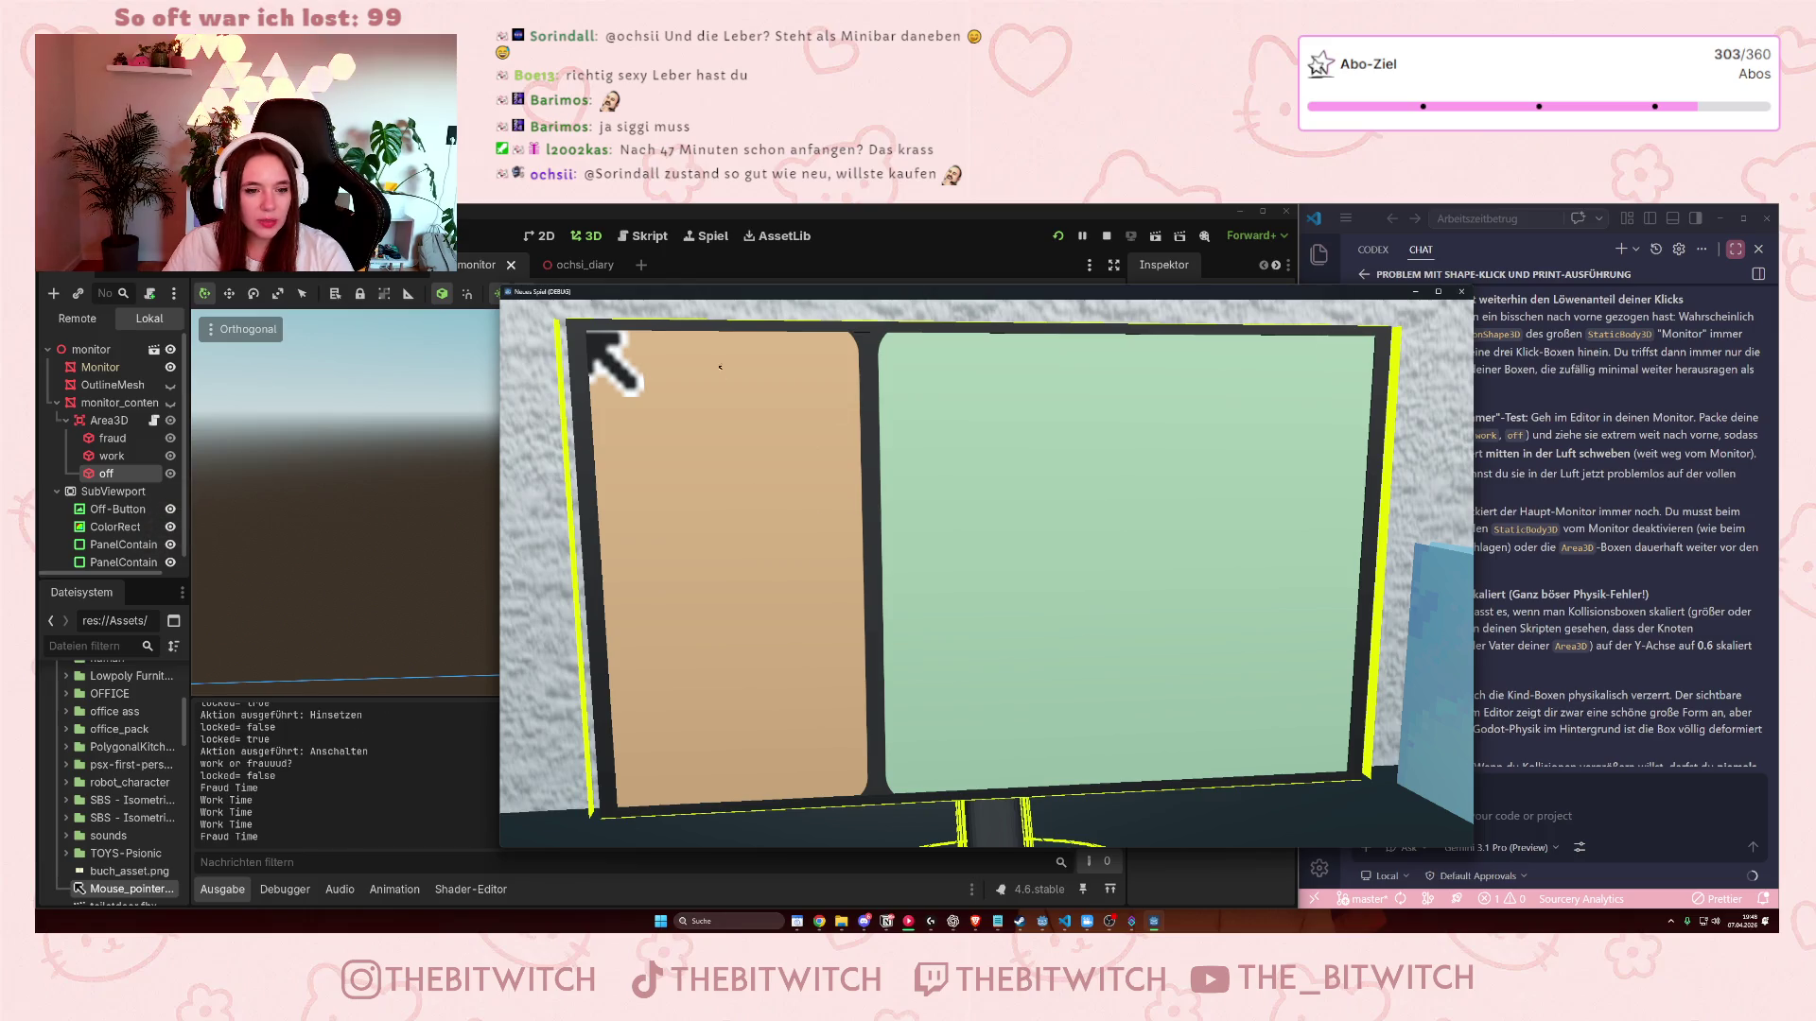
{"action": "left_click", "coordinate": [878, 456]}
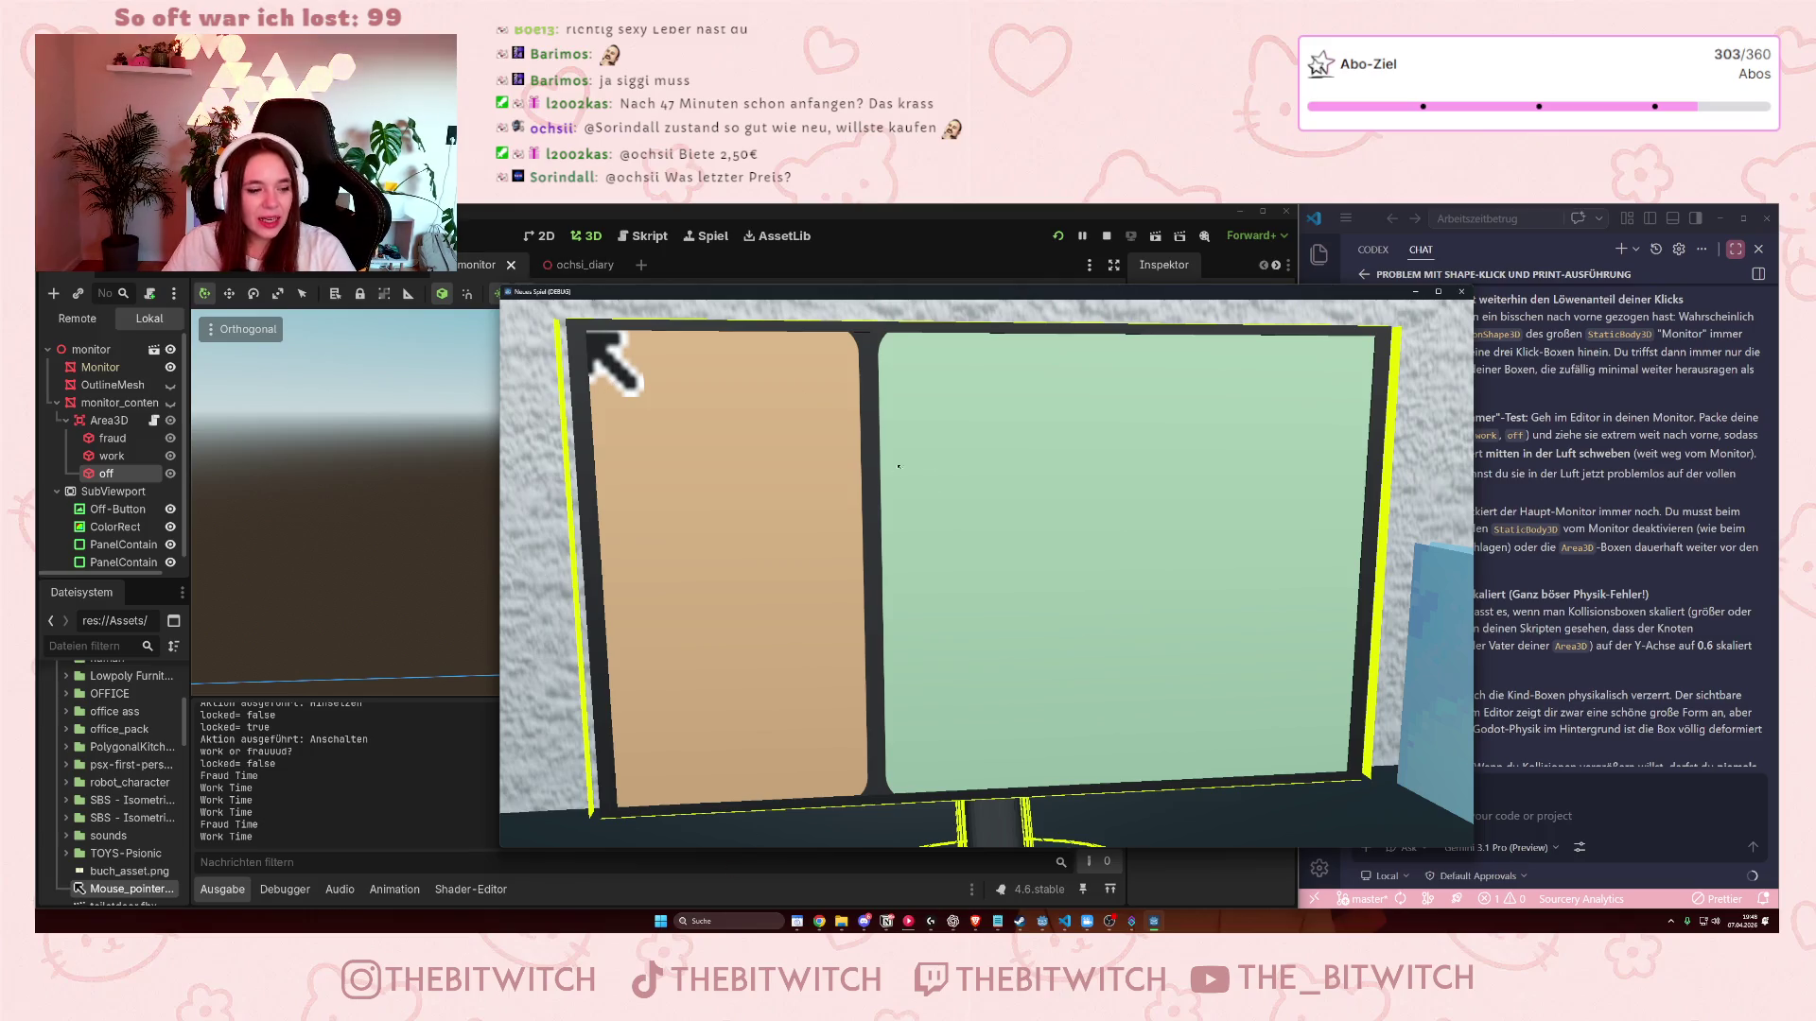
{"action": "key", "text": "F8"}
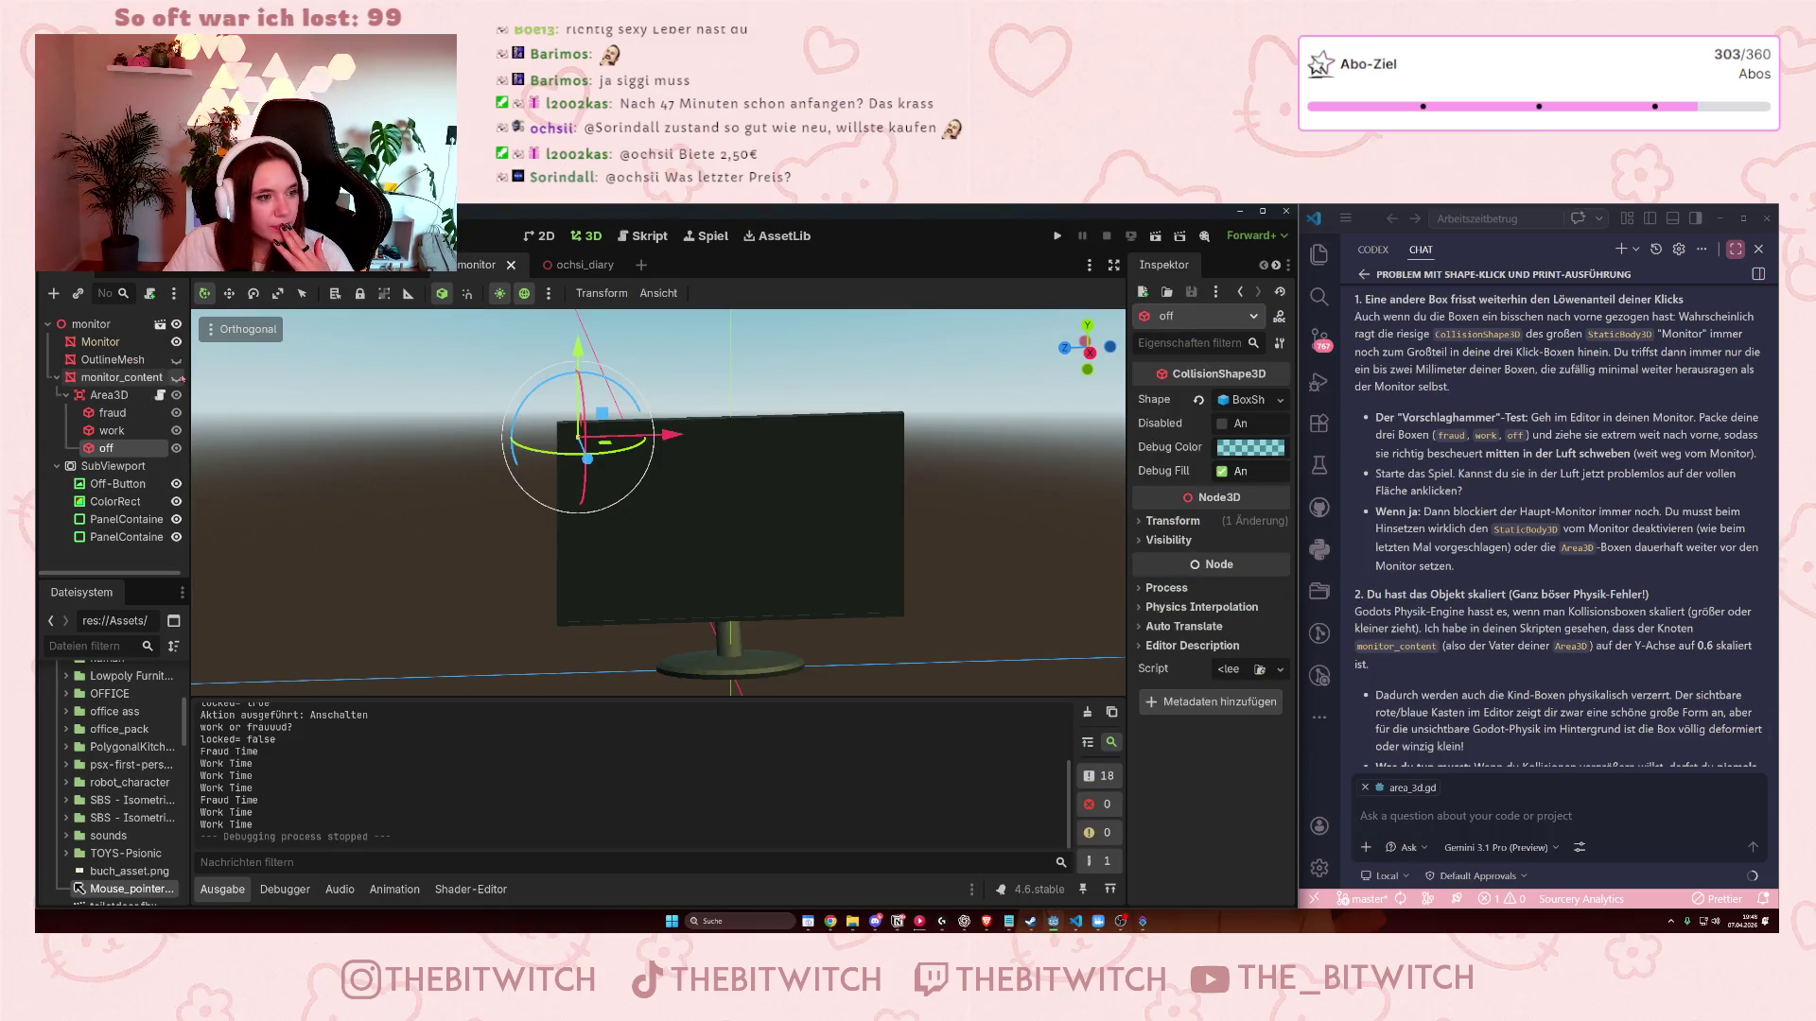
- Briefly show monitor_content to inspect the screen from above, then hide it again
{"action": "left_click", "coordinate": [176, 377]}
{"action": "left_click_drag", "start_coordinate": [229, 431], "coordinate": [726, 467]}
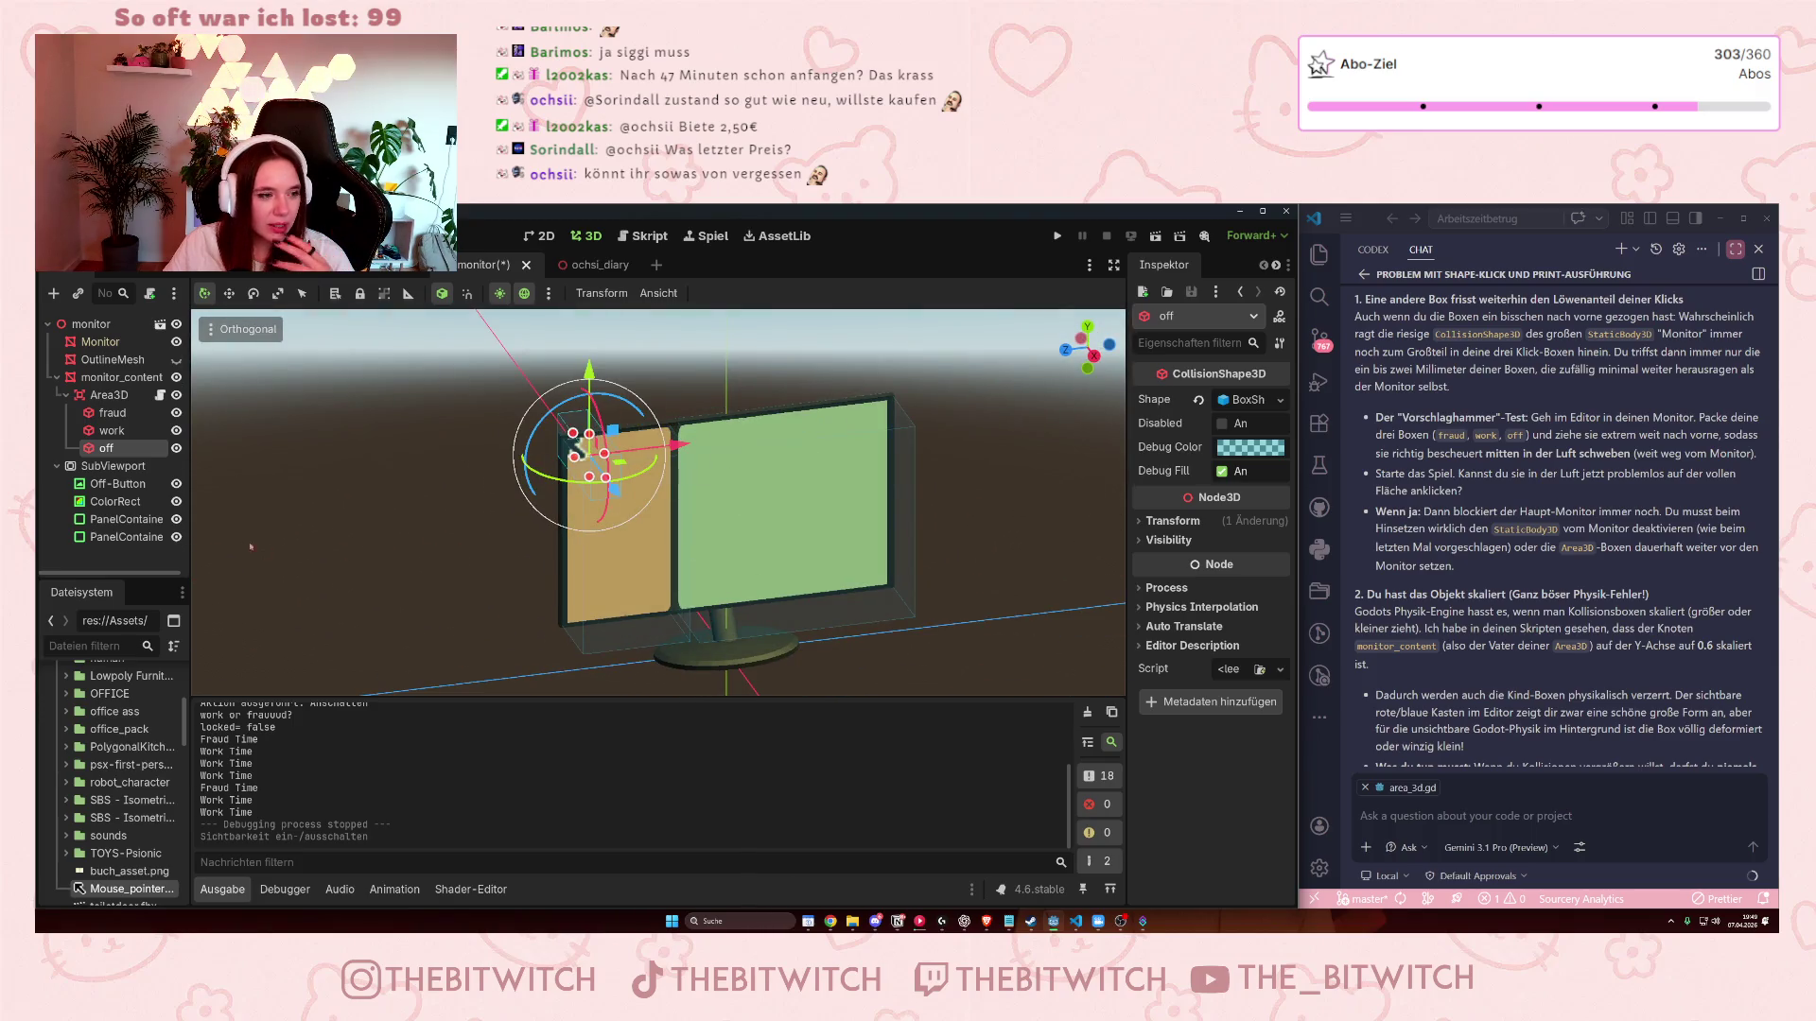
{"action": "left_click", "coordinate": [176, 379]}
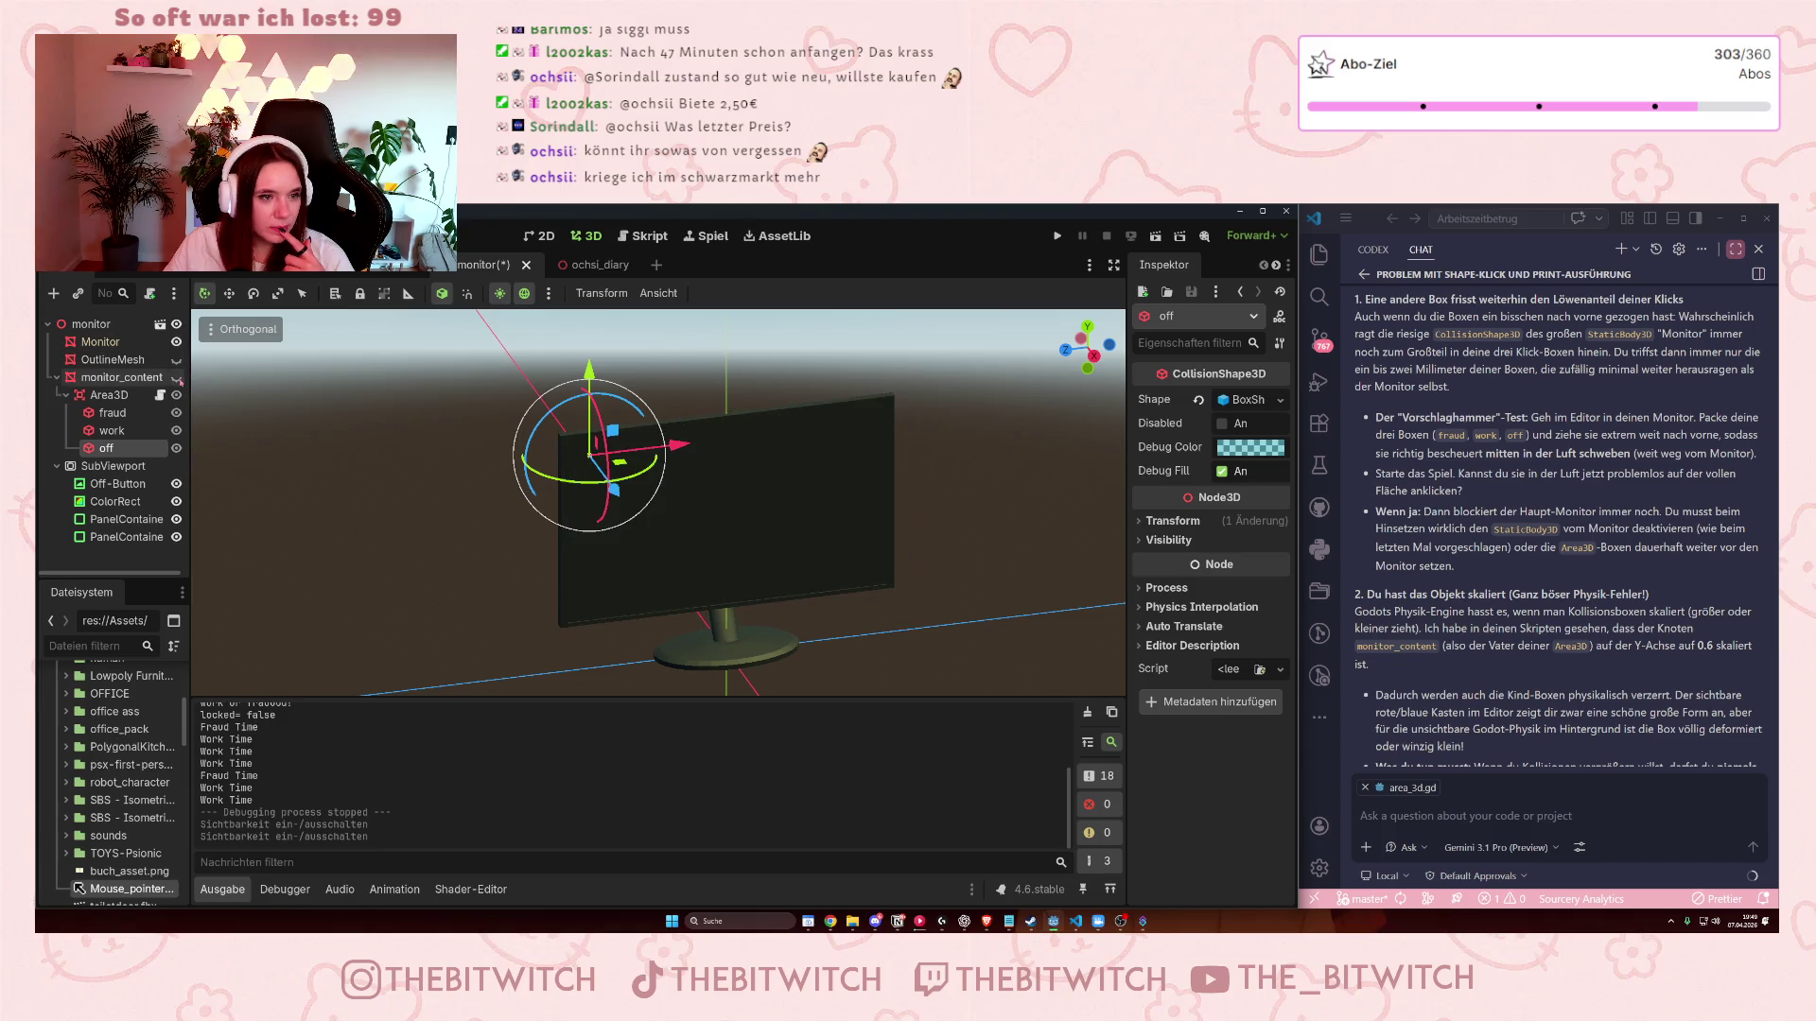
- Switch to the office room scene and look down over the desk
{"action": "key", "text": "ctrl+shift+Tab"}
{"action": "left_click_drag", "start_coordinate": [978, 569], "coordinate": [973, 616]}
{"action": "left_click_drag", "start_coordinate": [838, 593], "coordinate": [891, 583]}
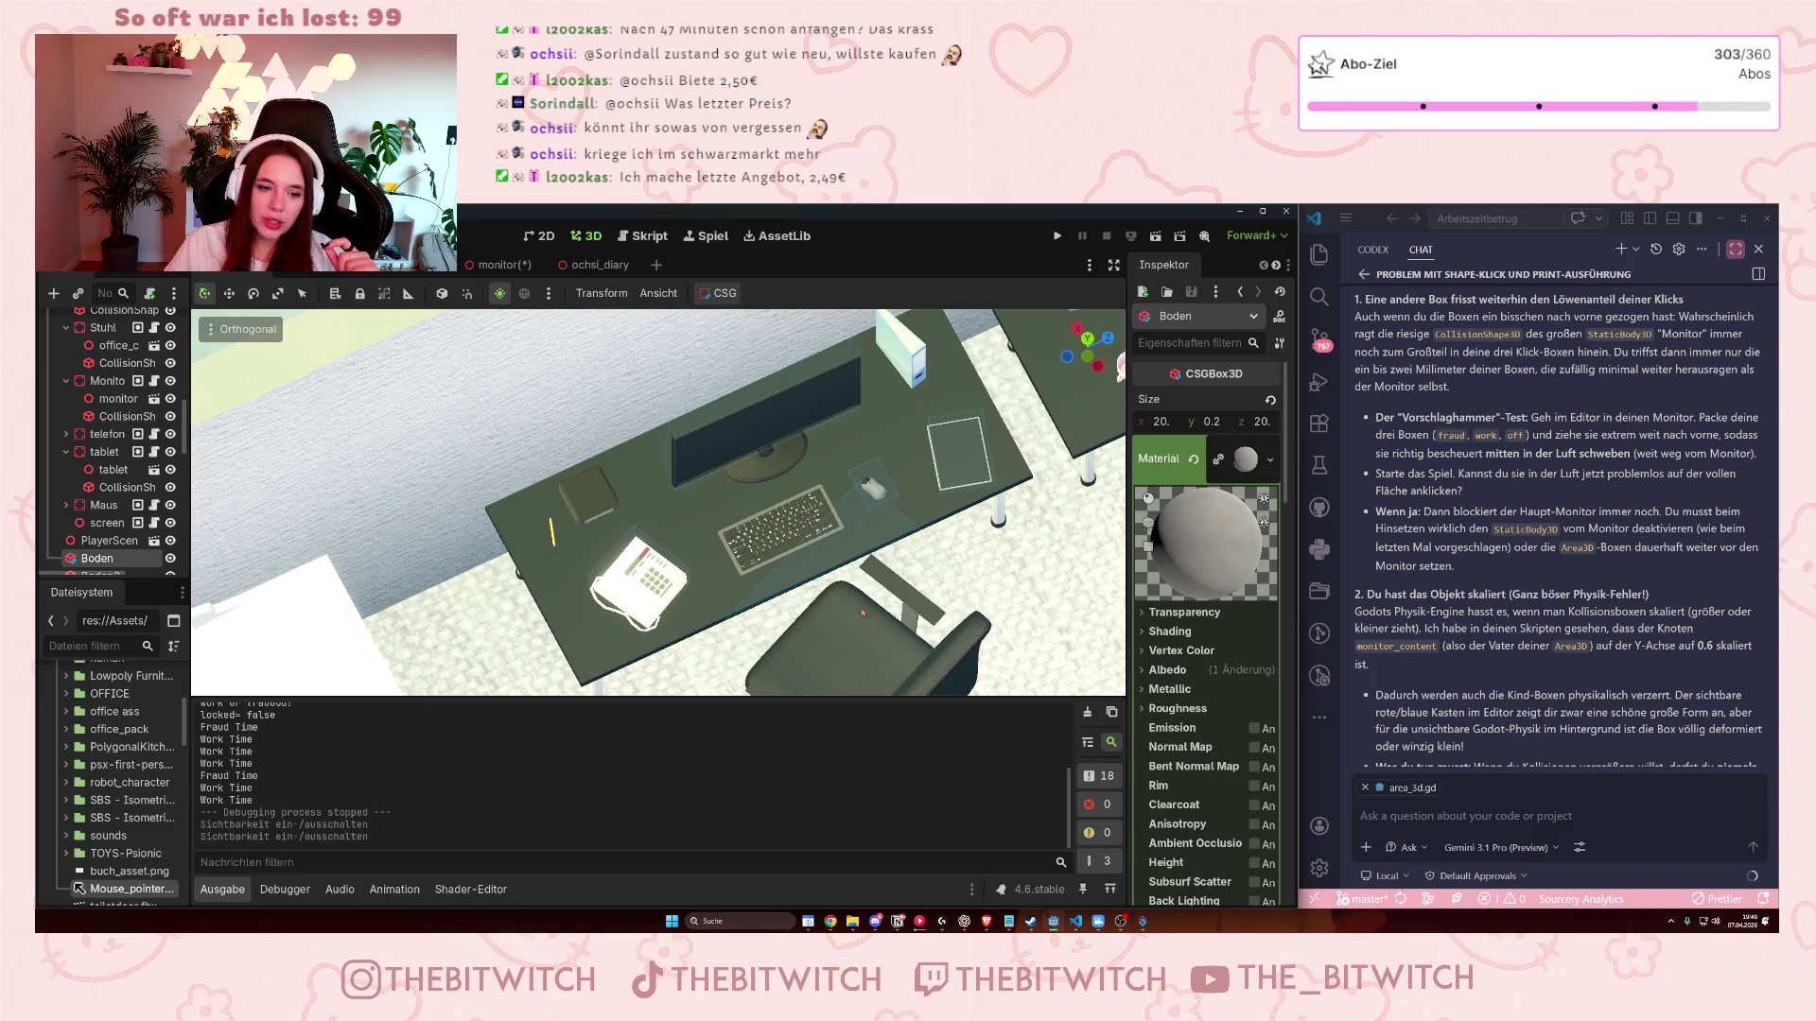
- Shrink the chair's CollisionShape3D box from its left side, save the office scene, and rerun the game
{"action": "left_click", "coordinate": [863, 613]}
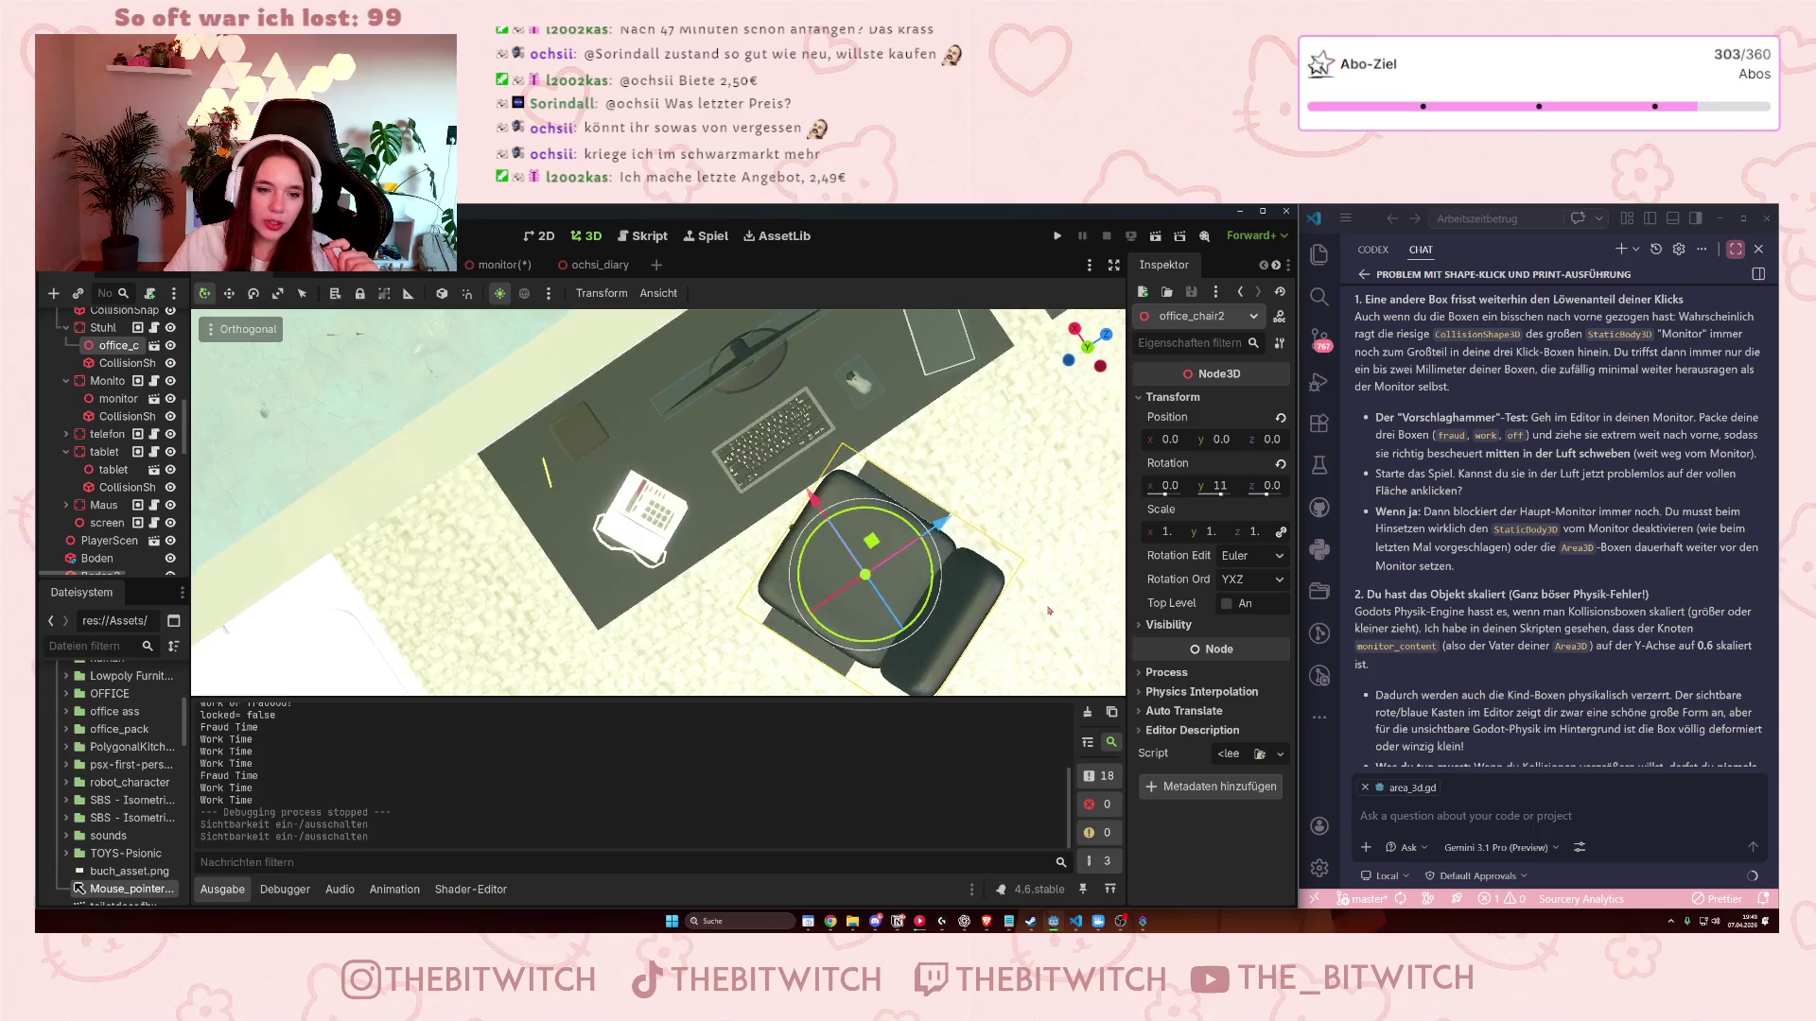
{"action": "left_click", "coordinate": [126, 363]}
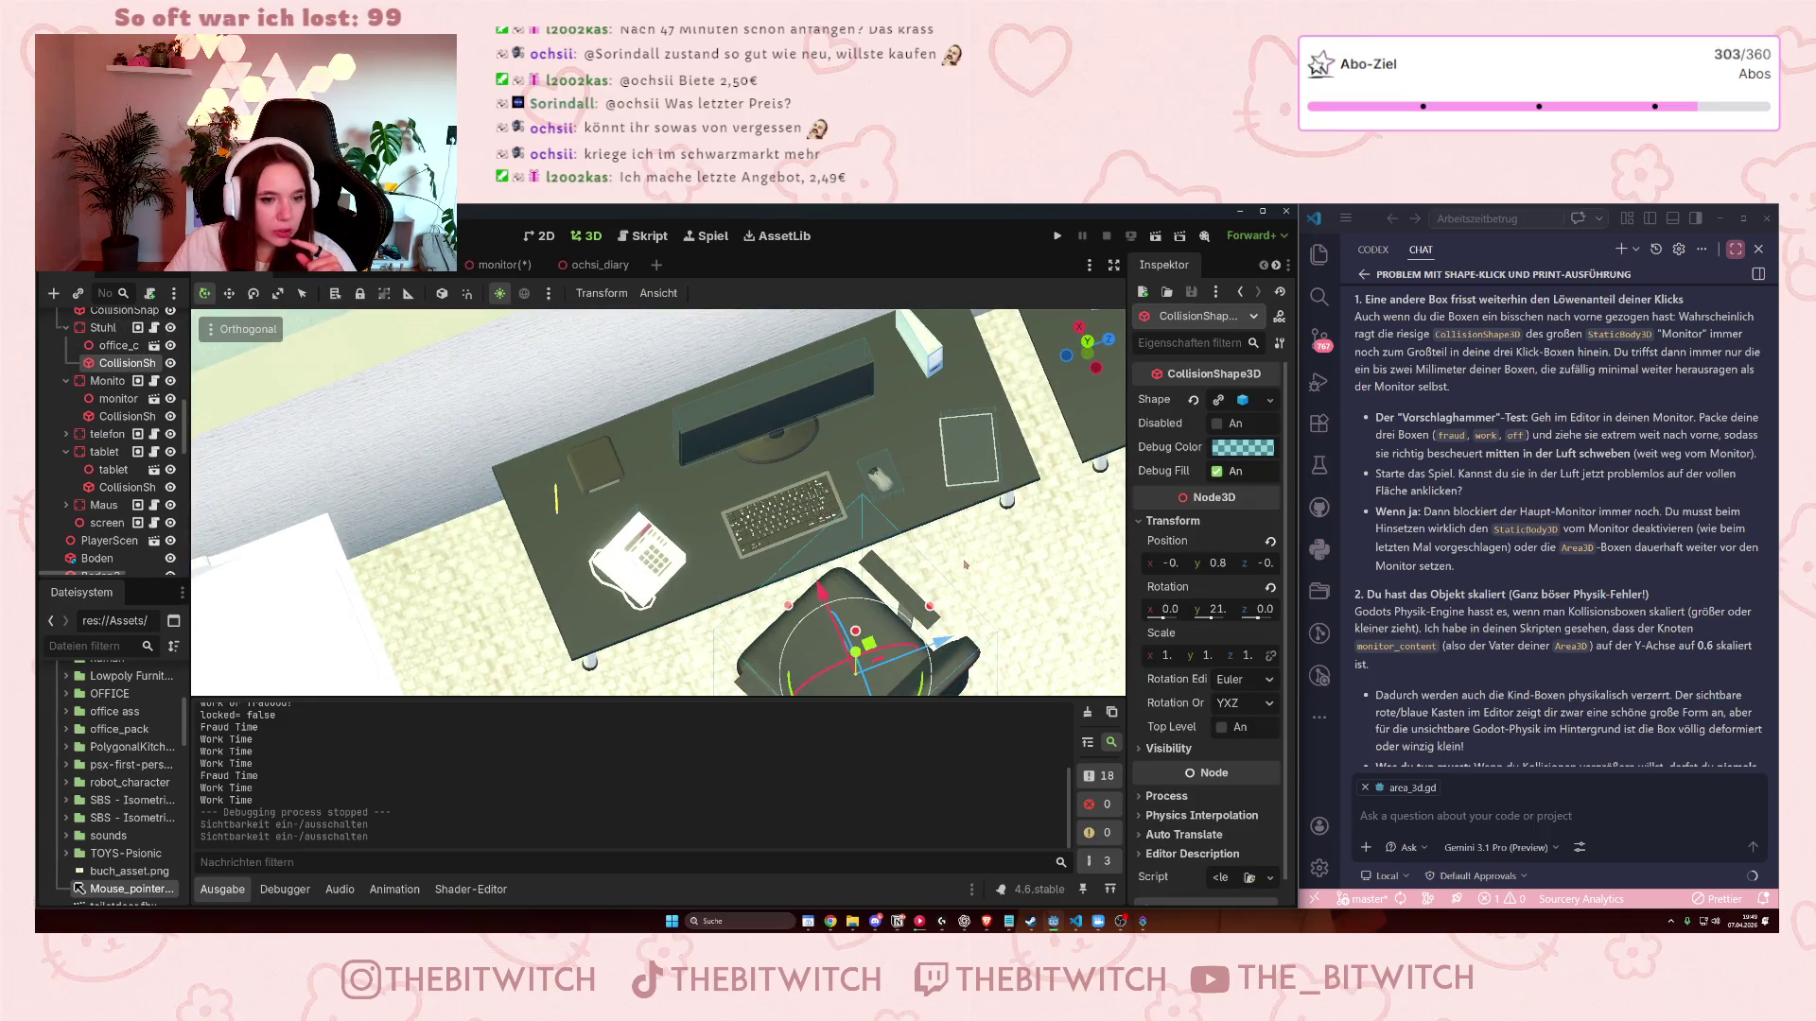
{"action": "left_click_drag", "start_coordinate": [787, 486], "coordinate": [927, 496]}
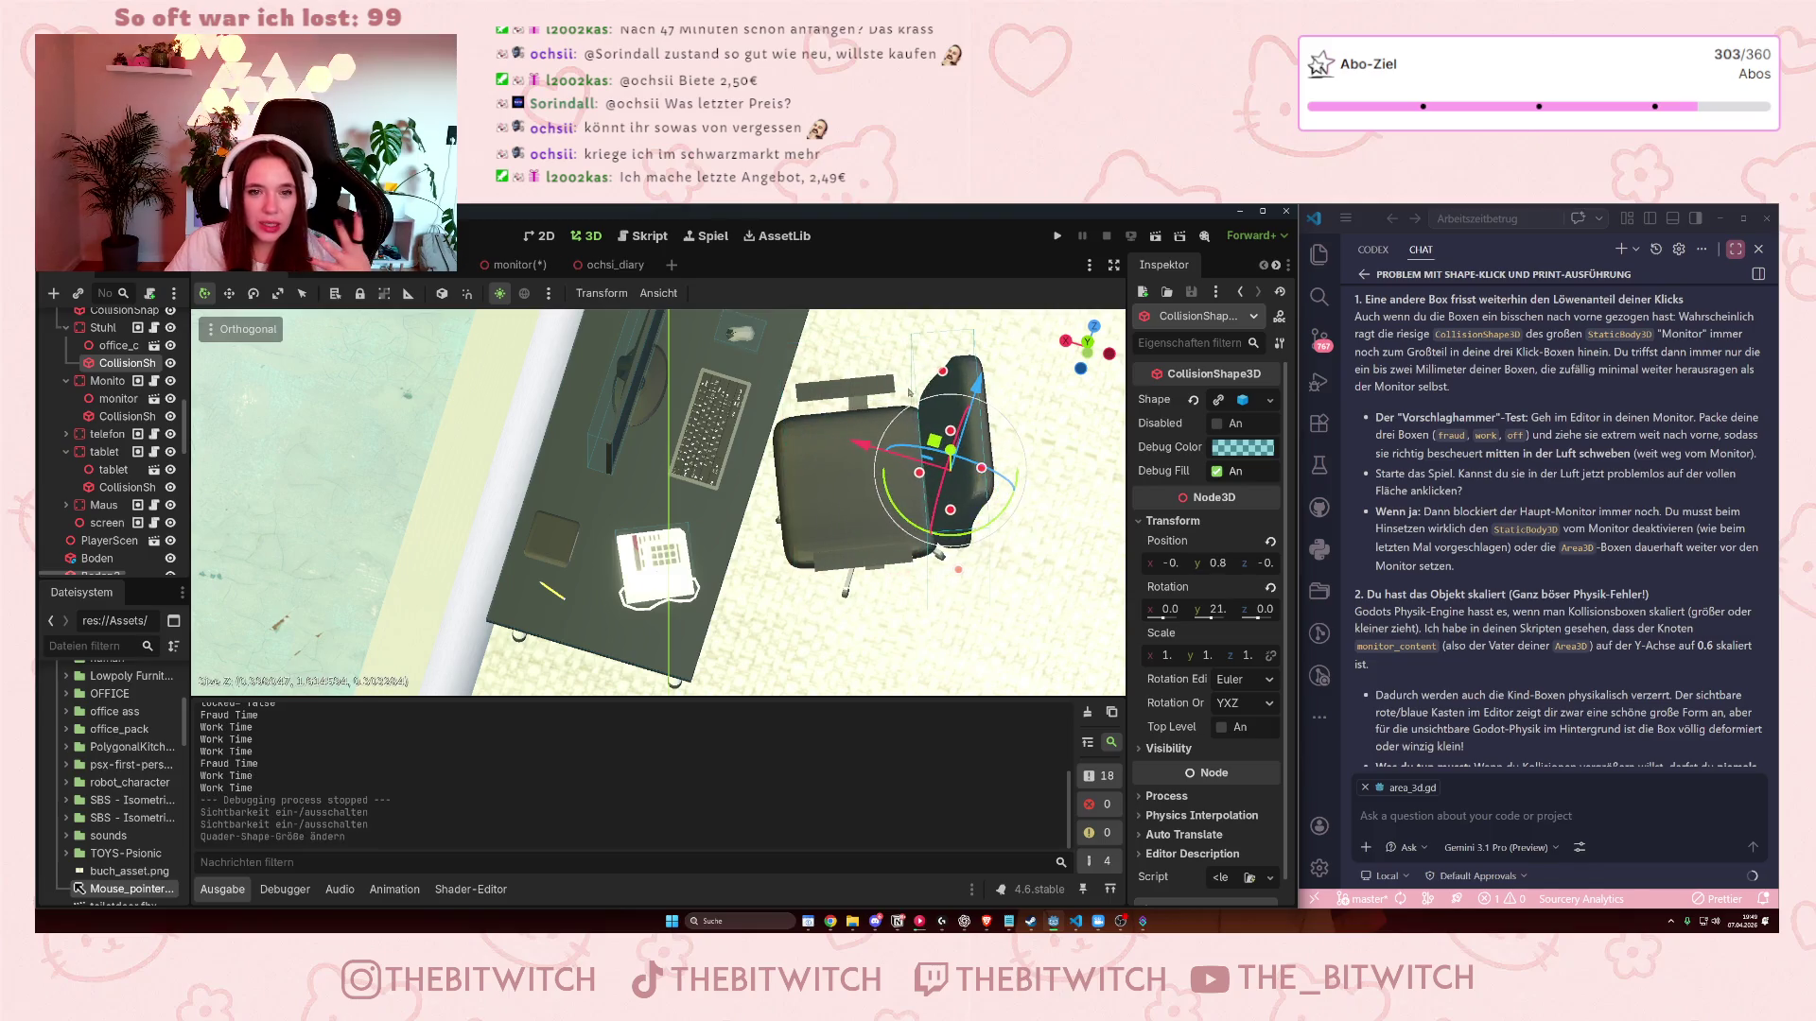
{"action": "key", "text": "ctrl+s"}
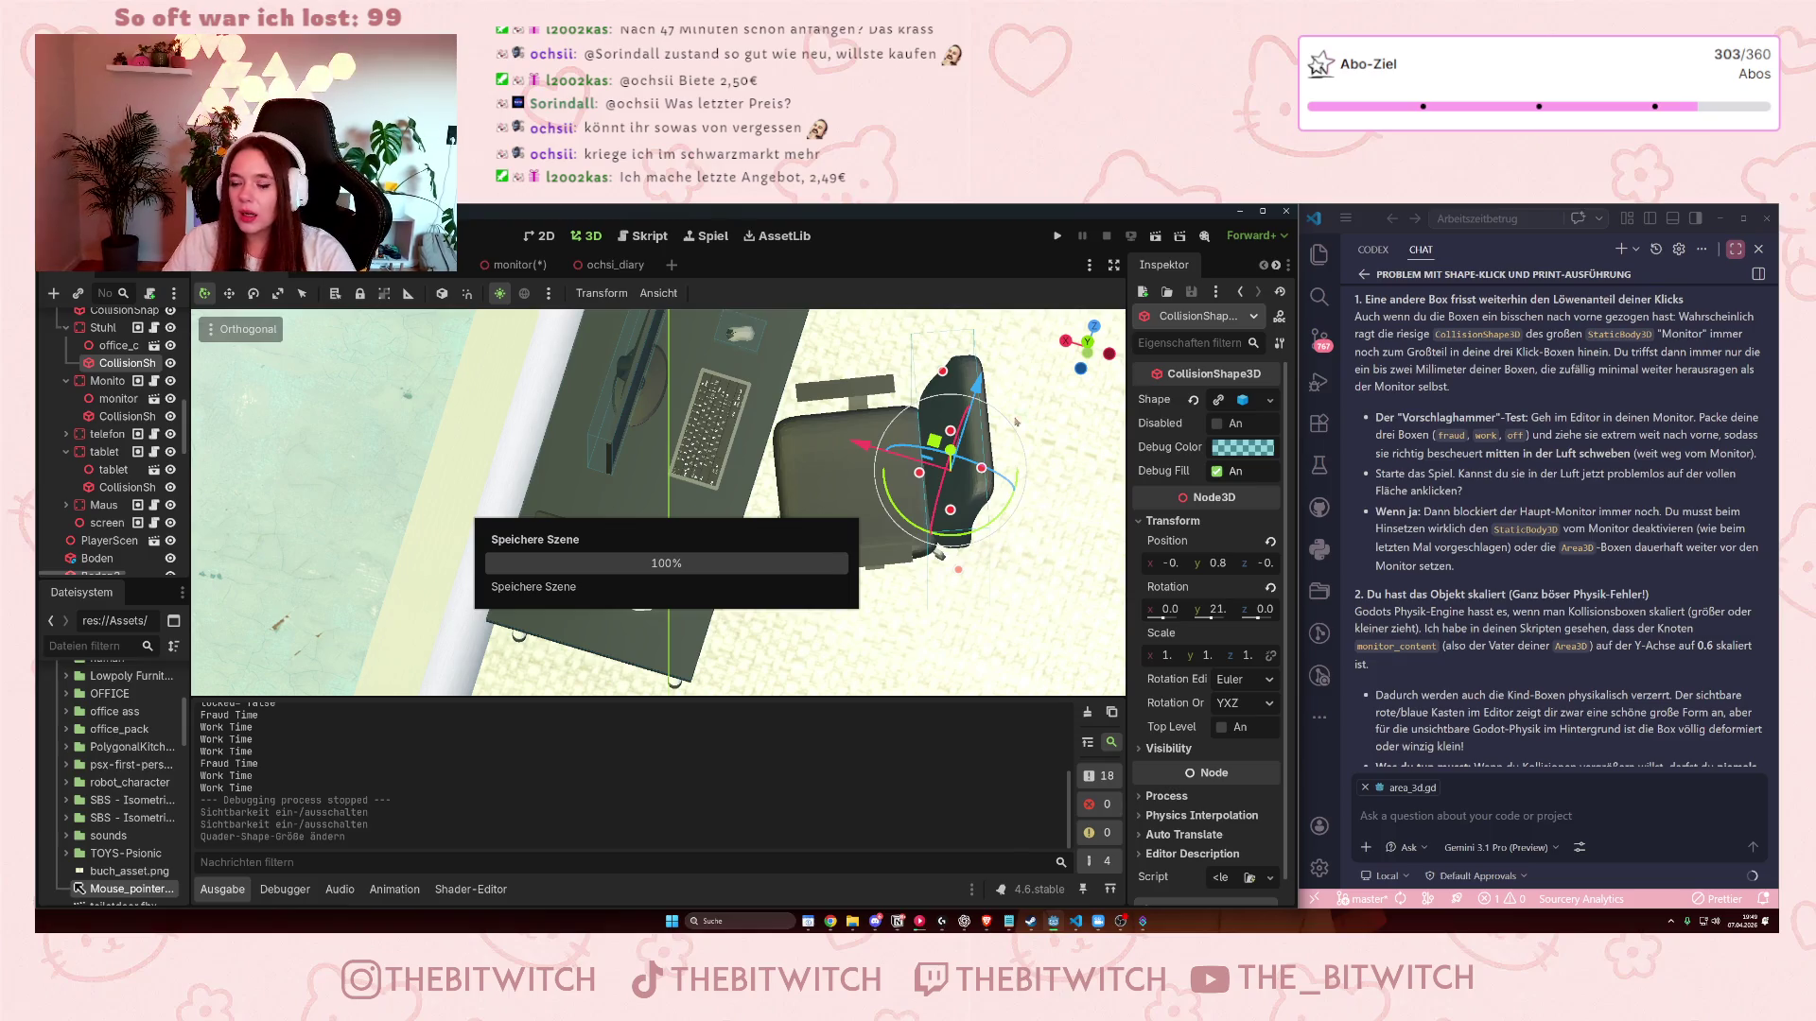
{"action": "key", "text": "F5"}
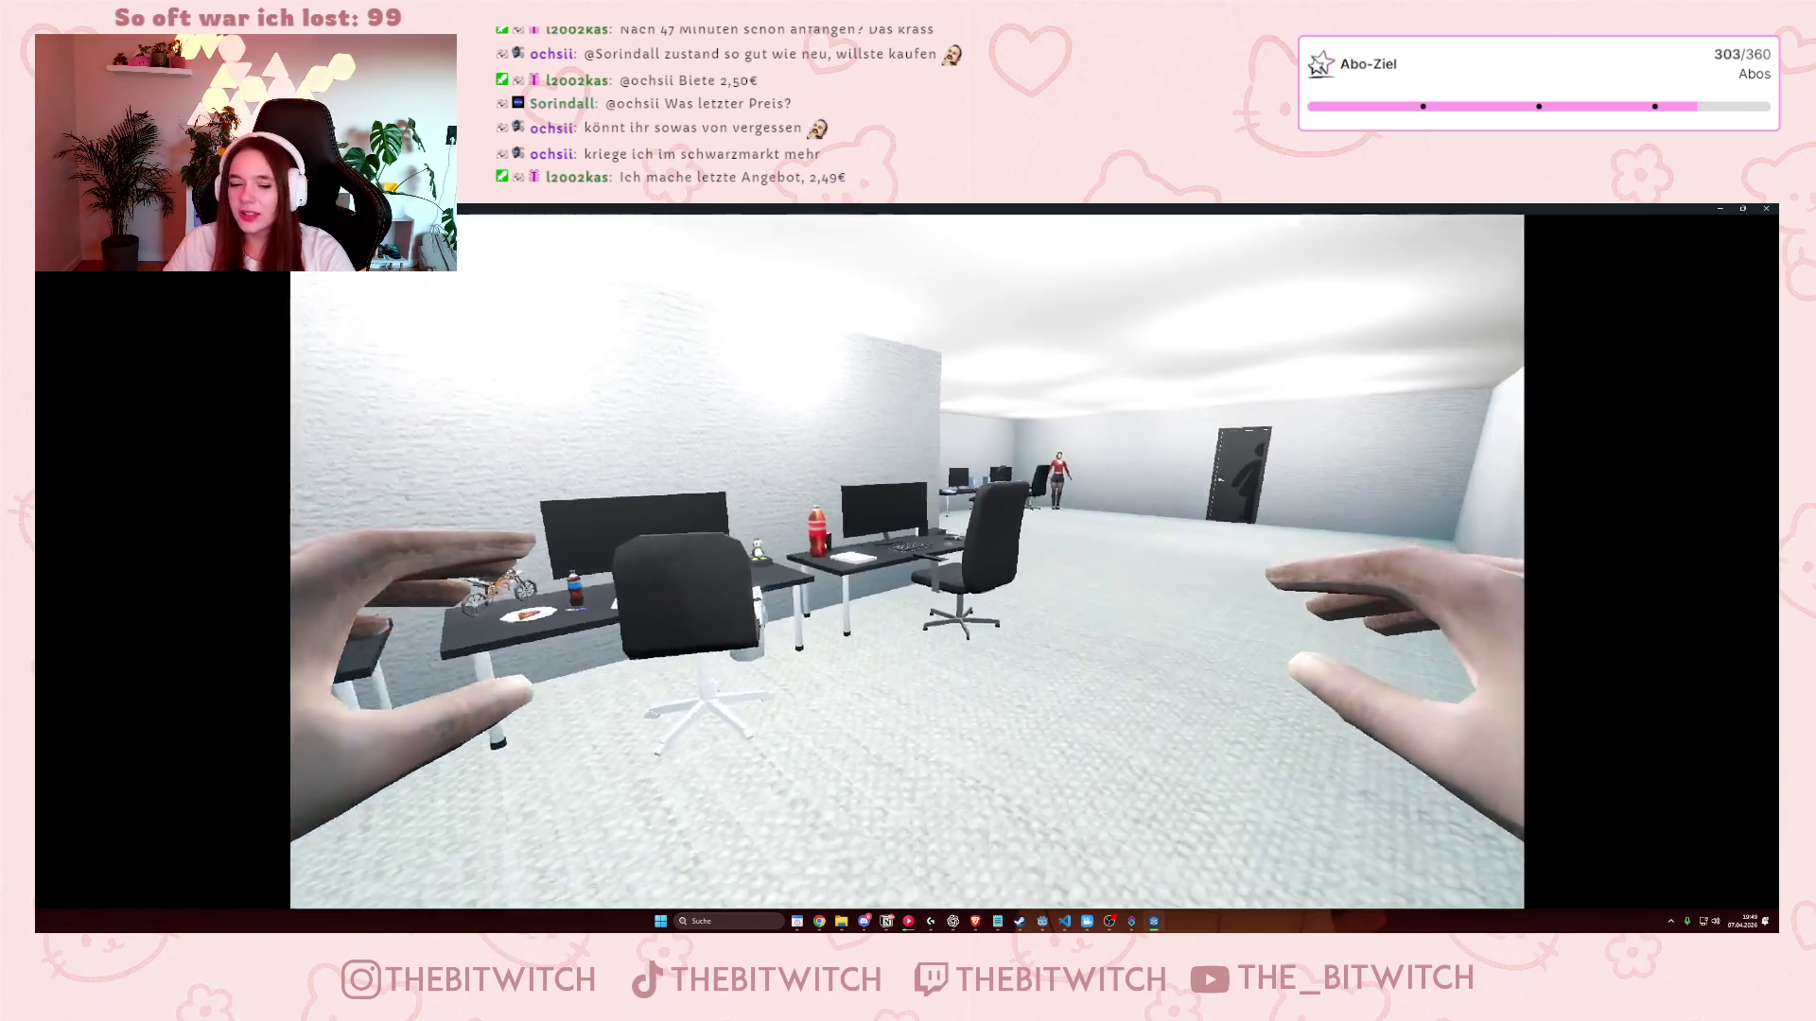
- Walk to the desk, sit on the chair with E, and zoom onto the monitor screen
{"action": "key", "text": "w"}
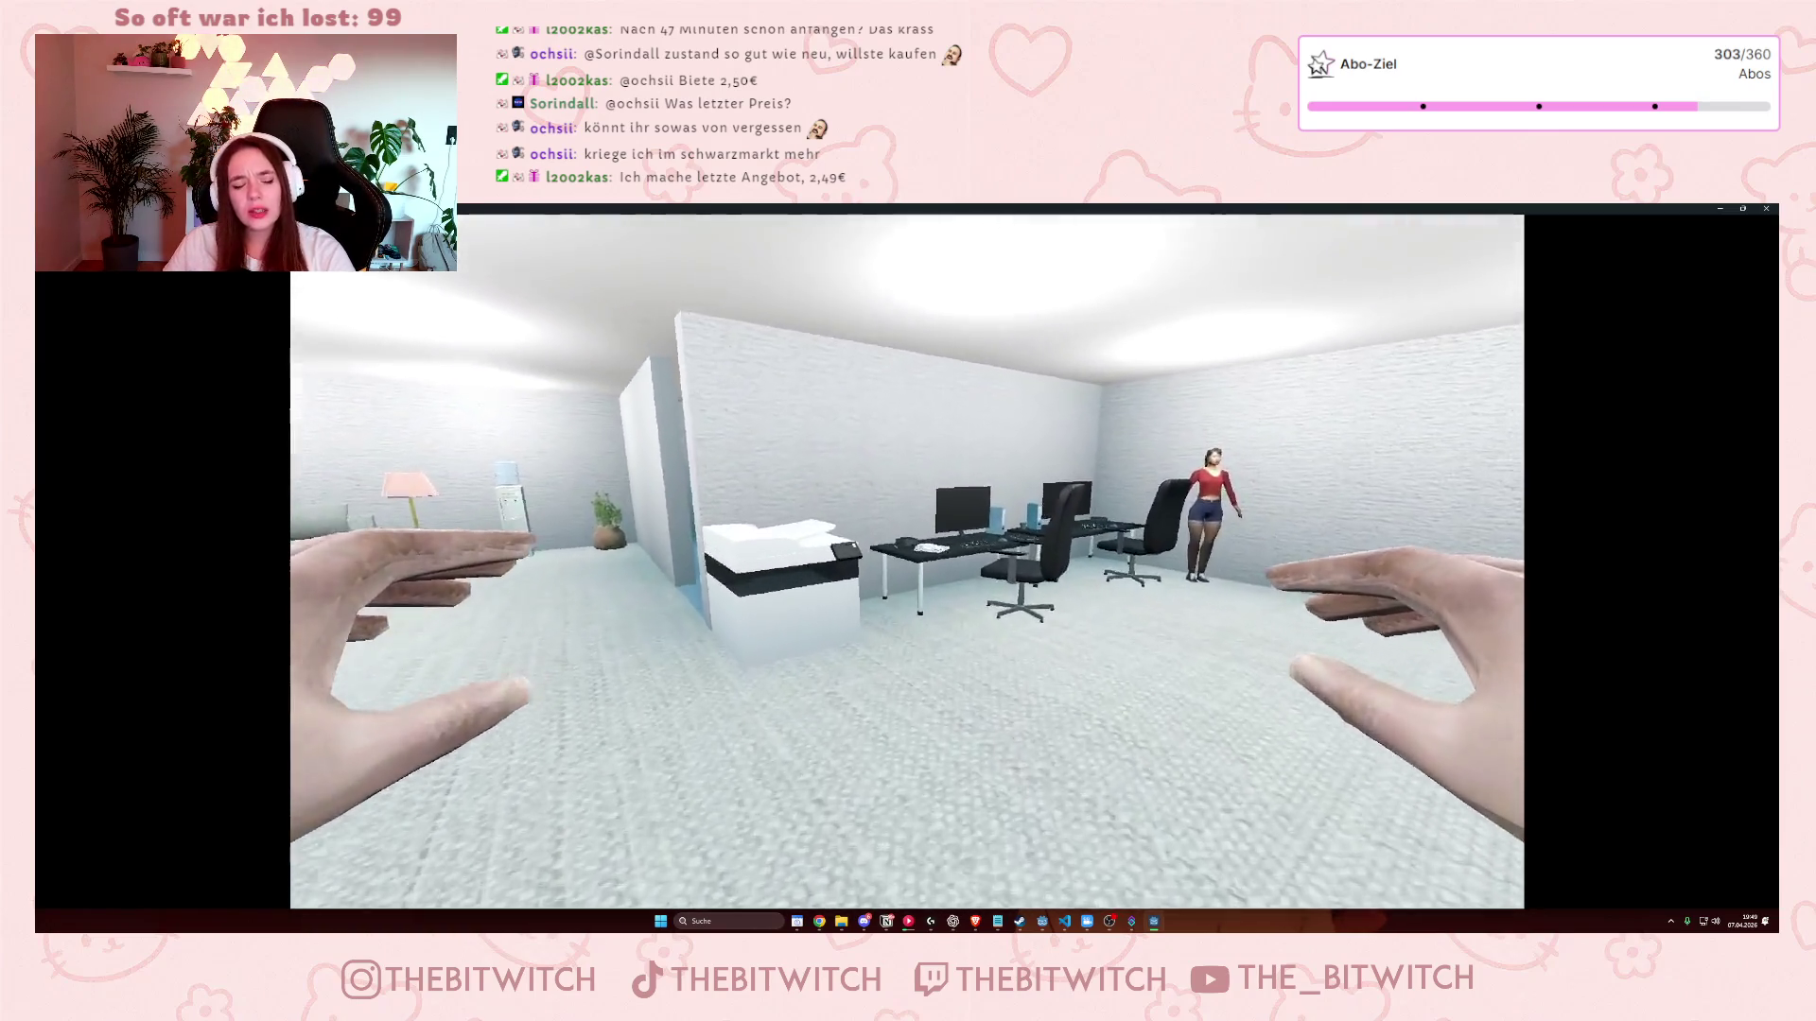
{"action": "key", "text": "e"}
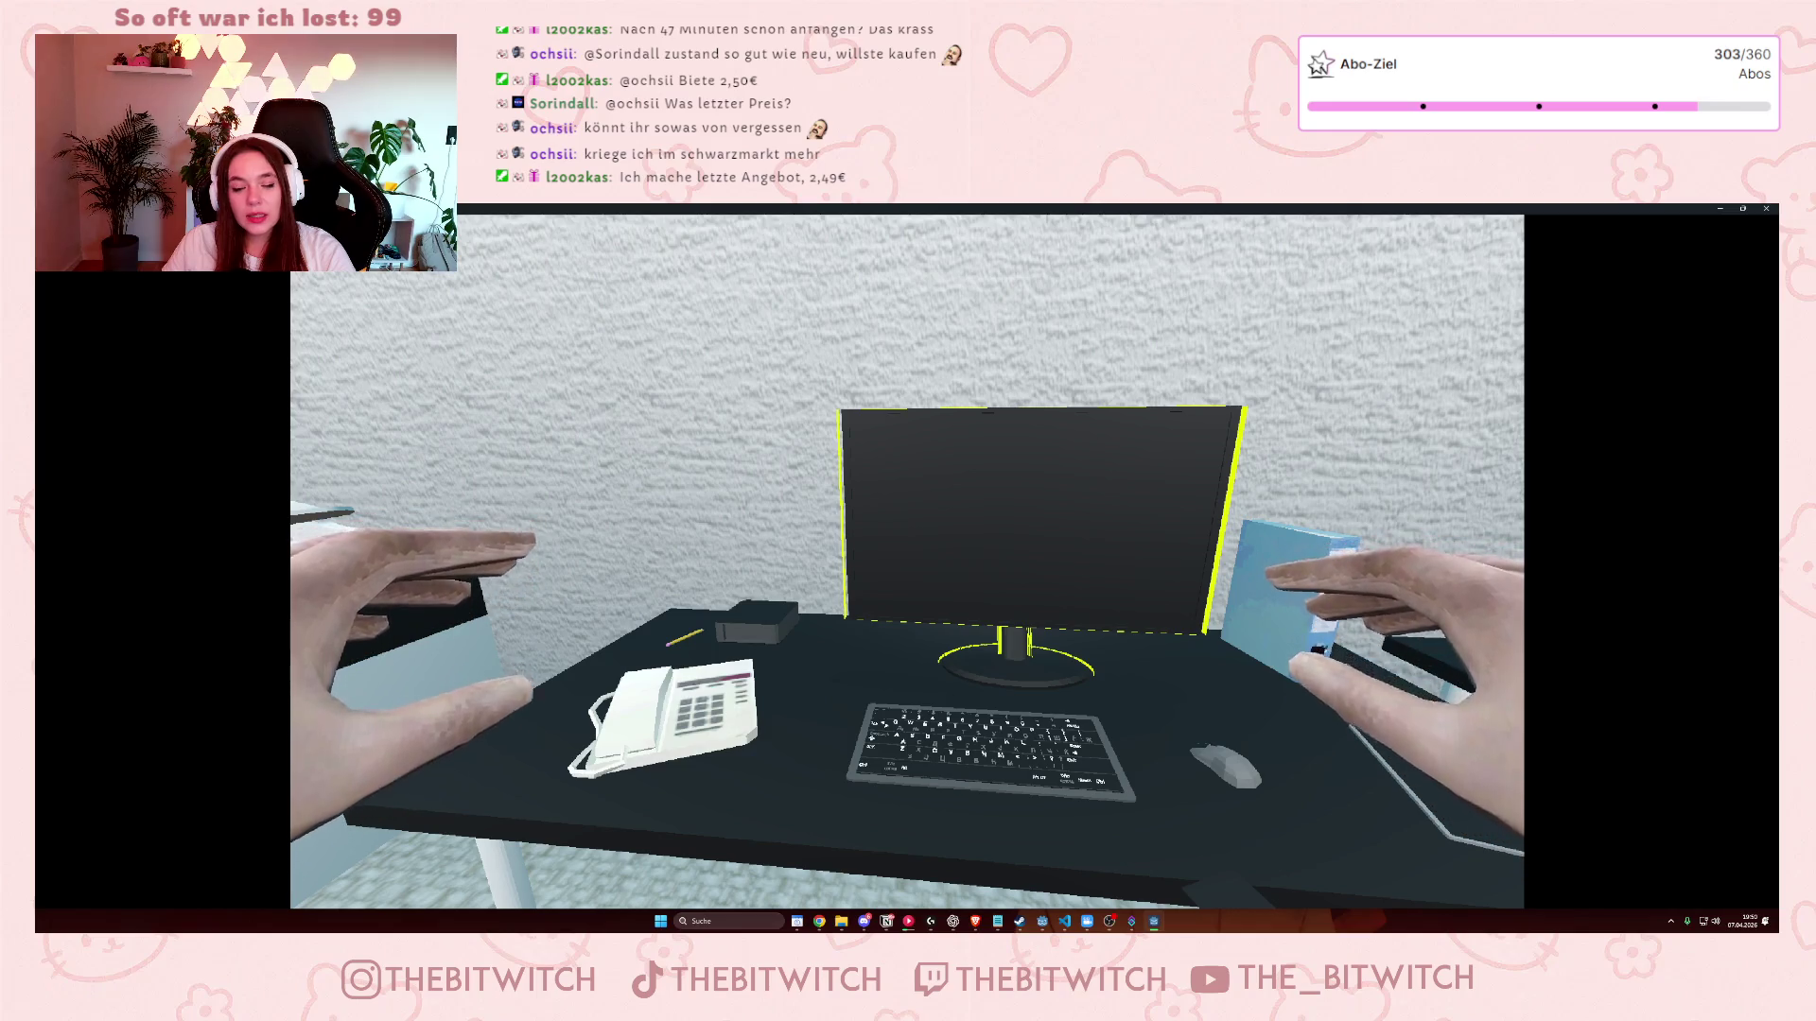
{"action": "left_click", "coordinate": [906, 561]}
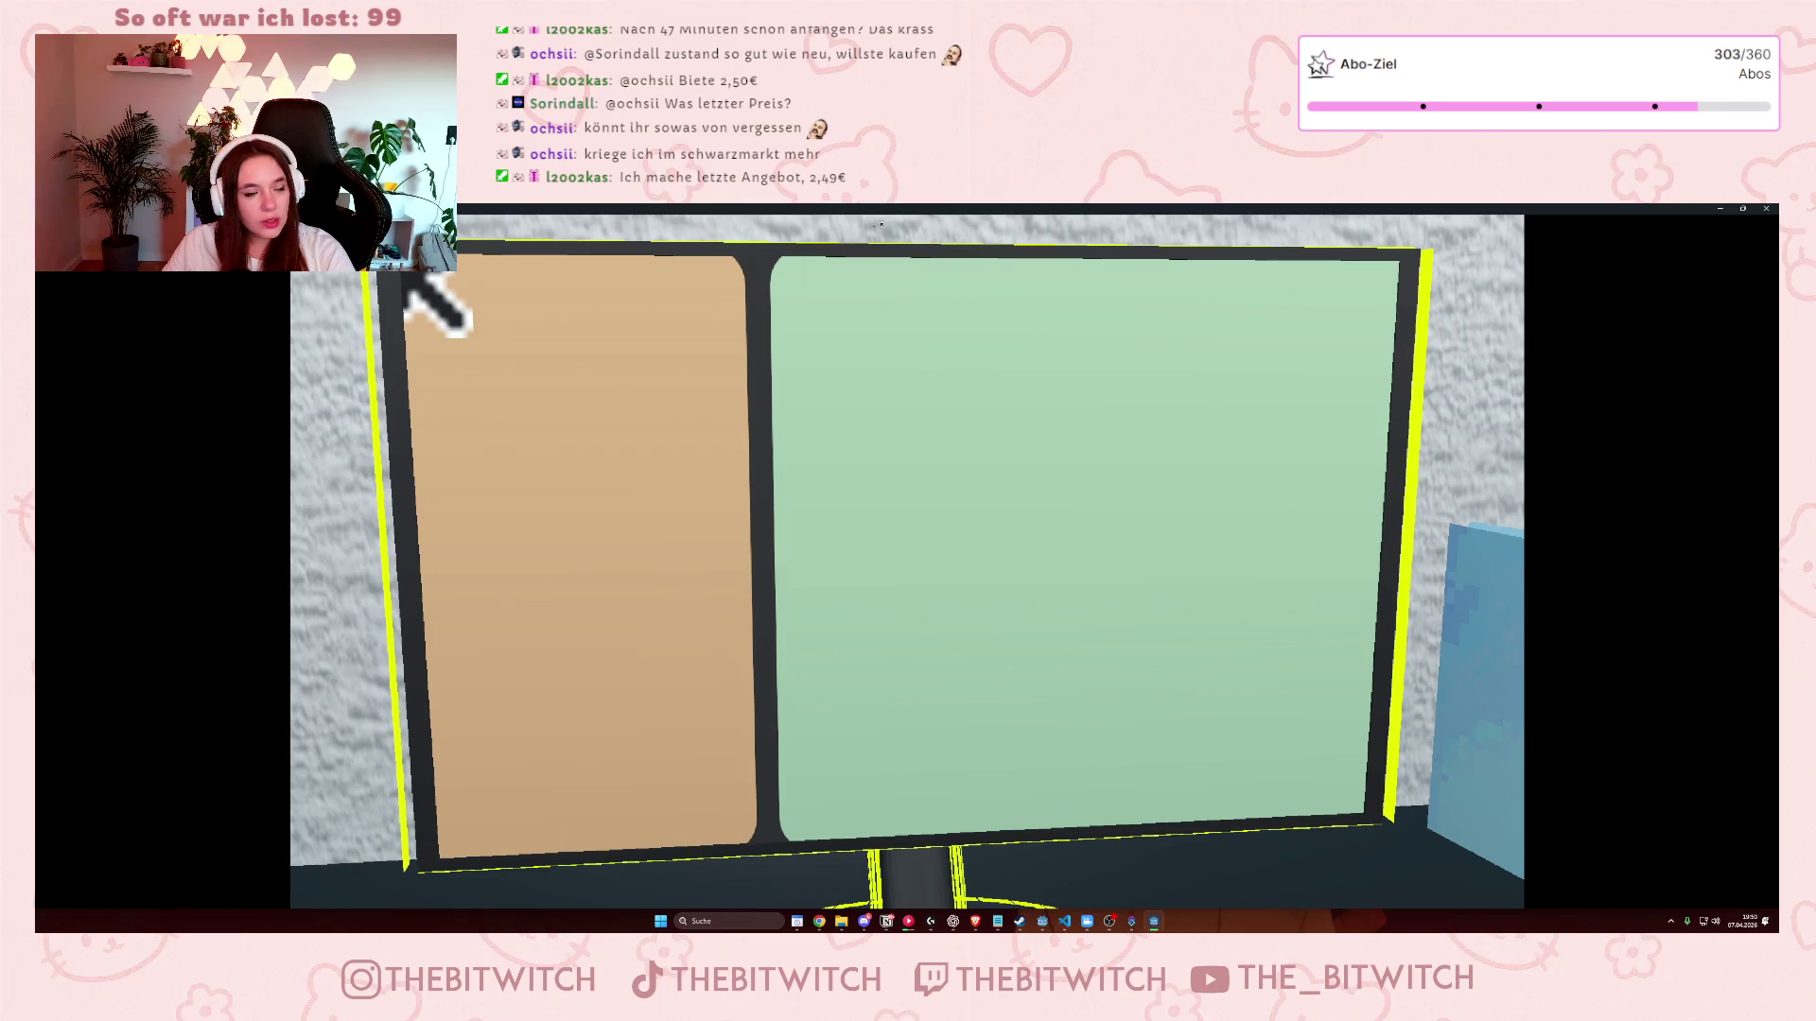
- Restore the game window beside the editor and click the tan fraud and green work panels repeatedly
{"action": "double_click", "coordinate": [955, 212]}
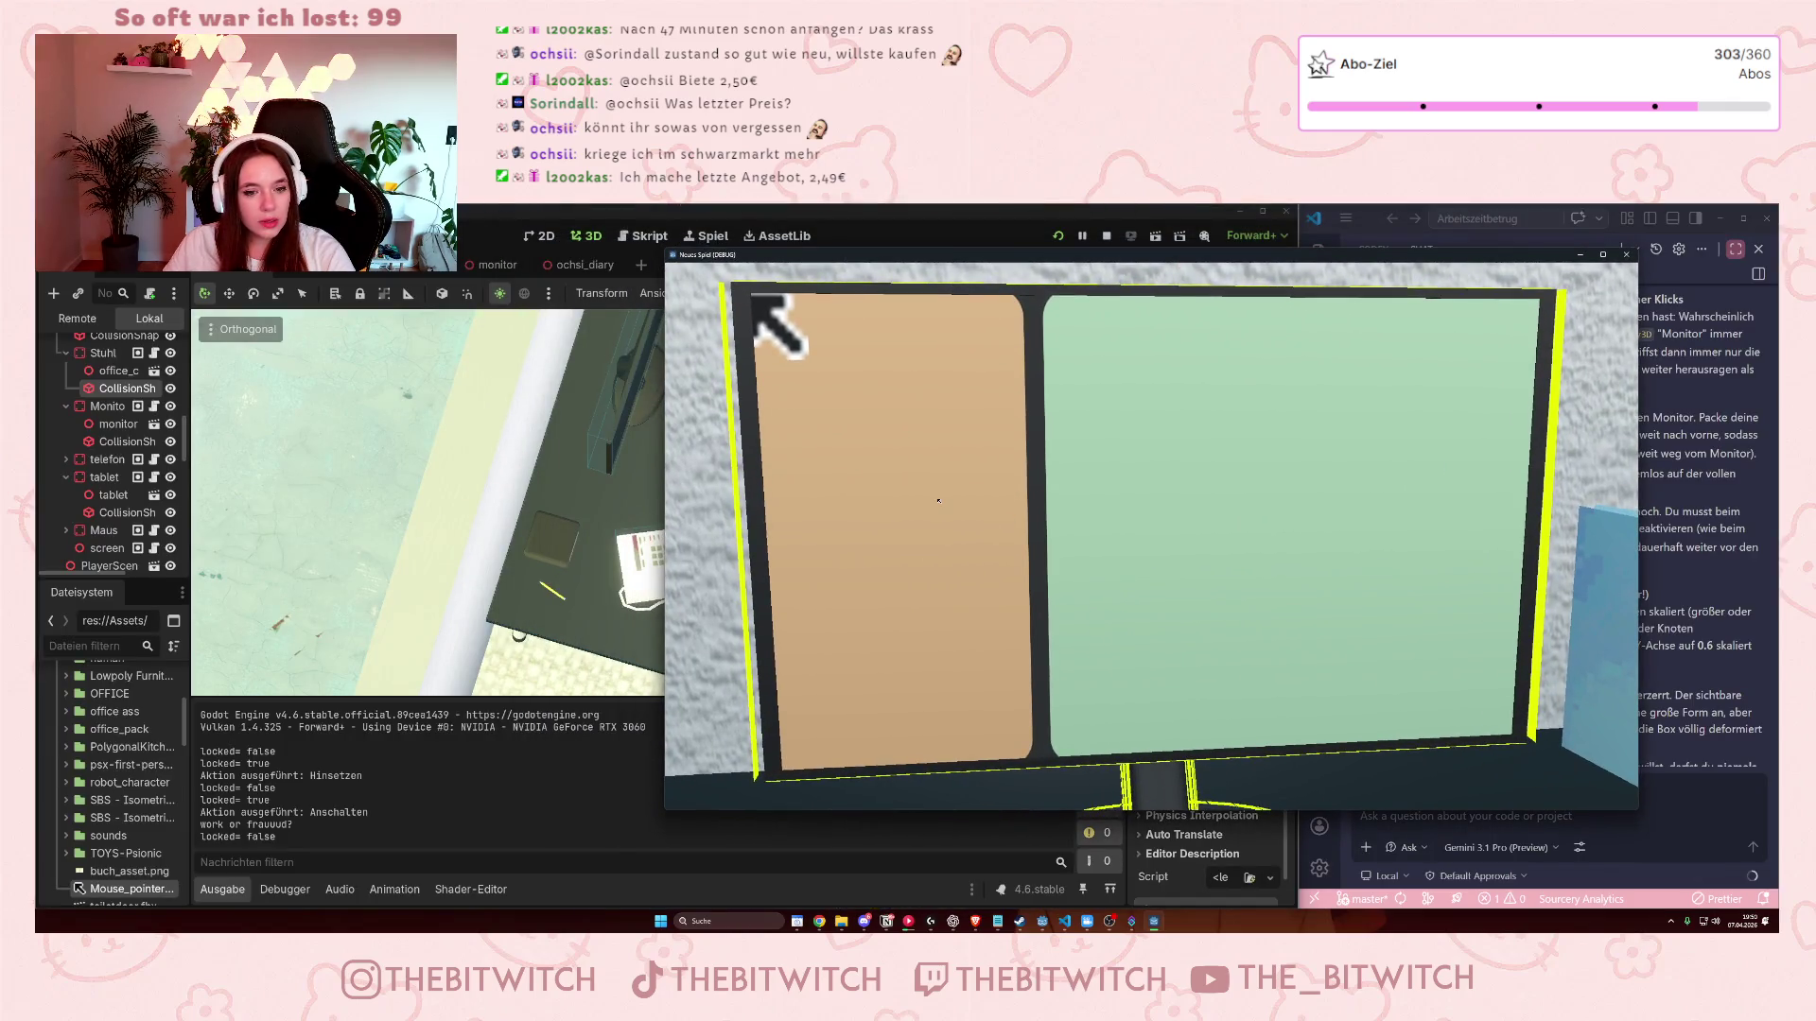
{"action": "left_click", "coordinate": [1028, 467]}
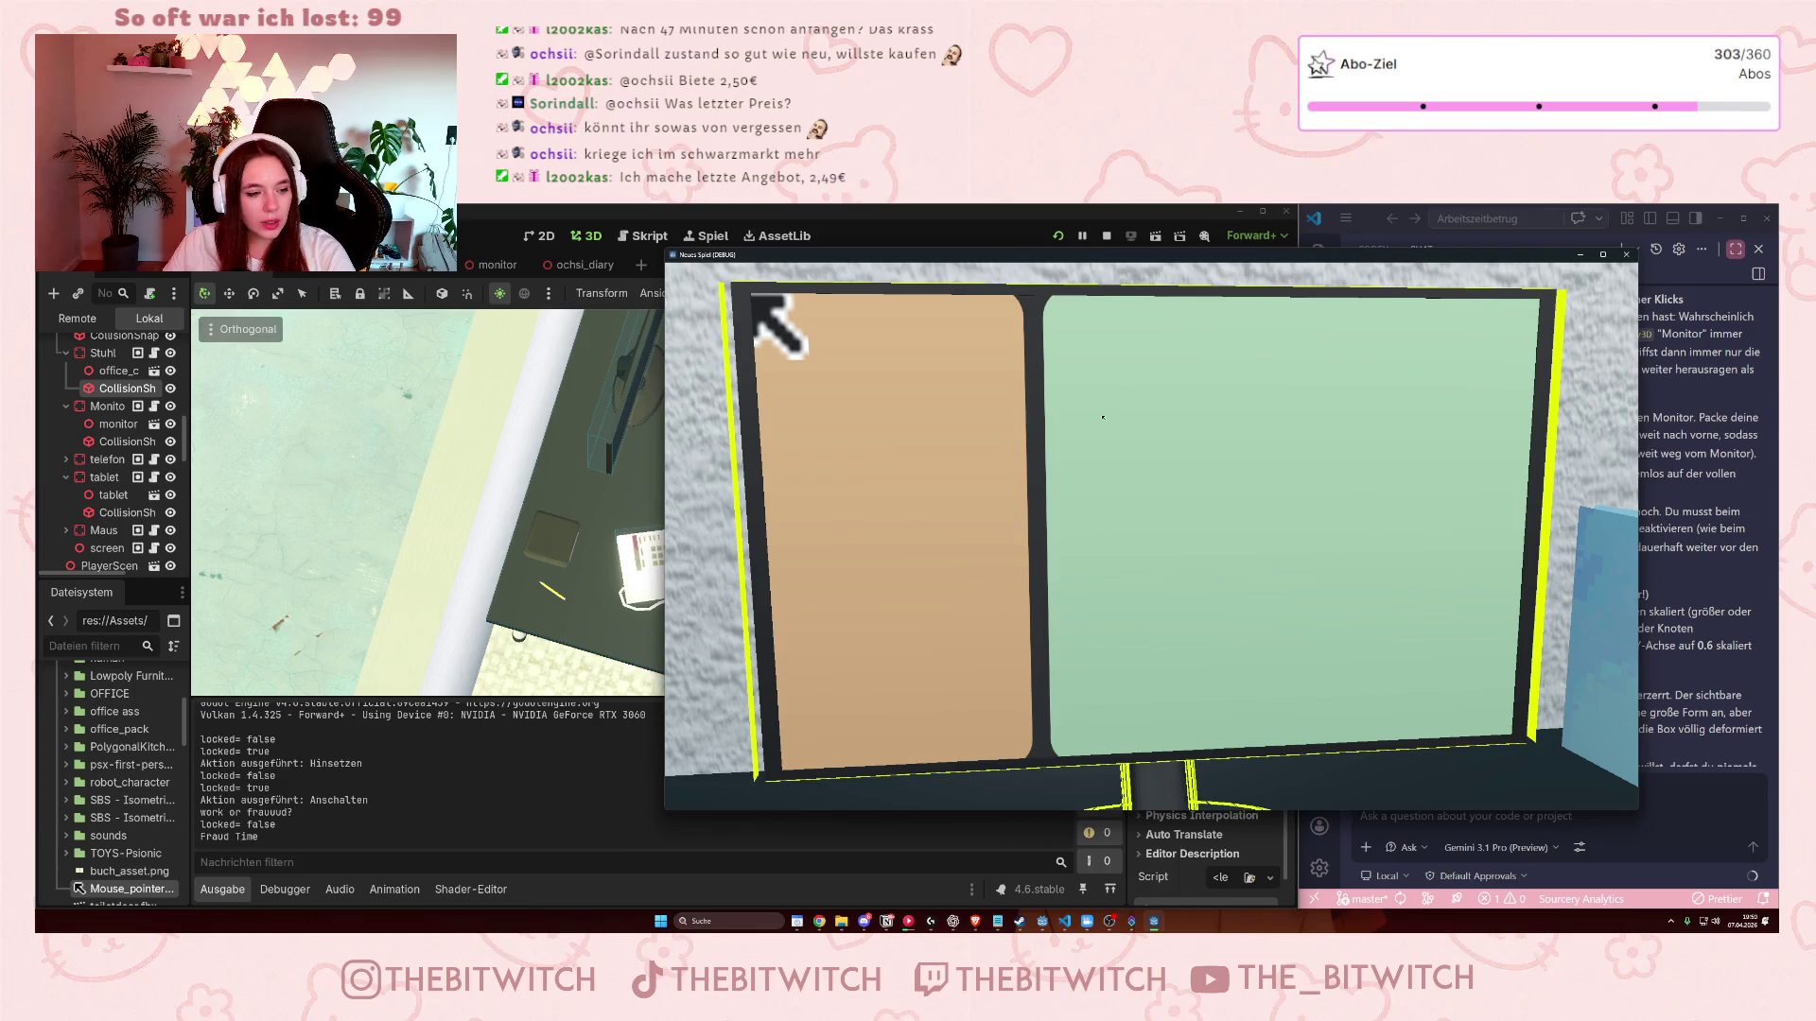
{"action": "triple_click", "coordinate": [1031, 530]}
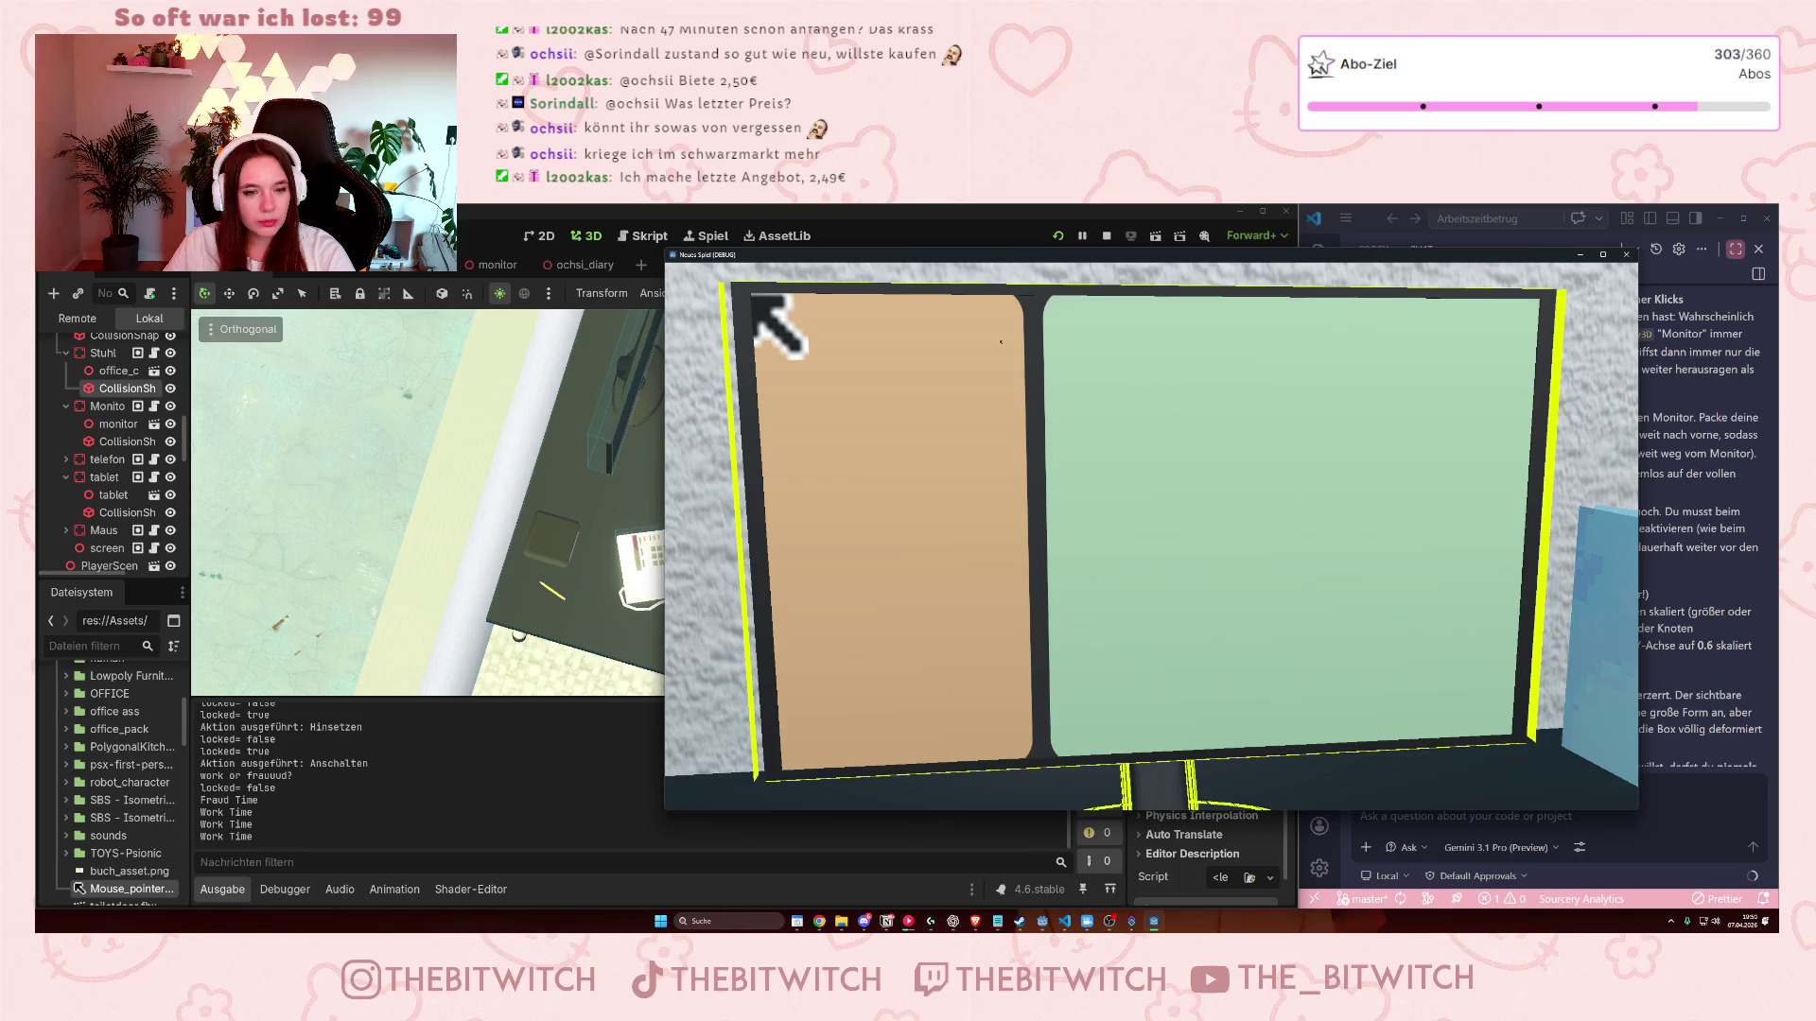
{"action": "left_click", "coordinate": [993, 592]}
{"action": "double_click", "coordinate": [996, 506]}
{"action": "left_click", "coordinate": [998, 418]}
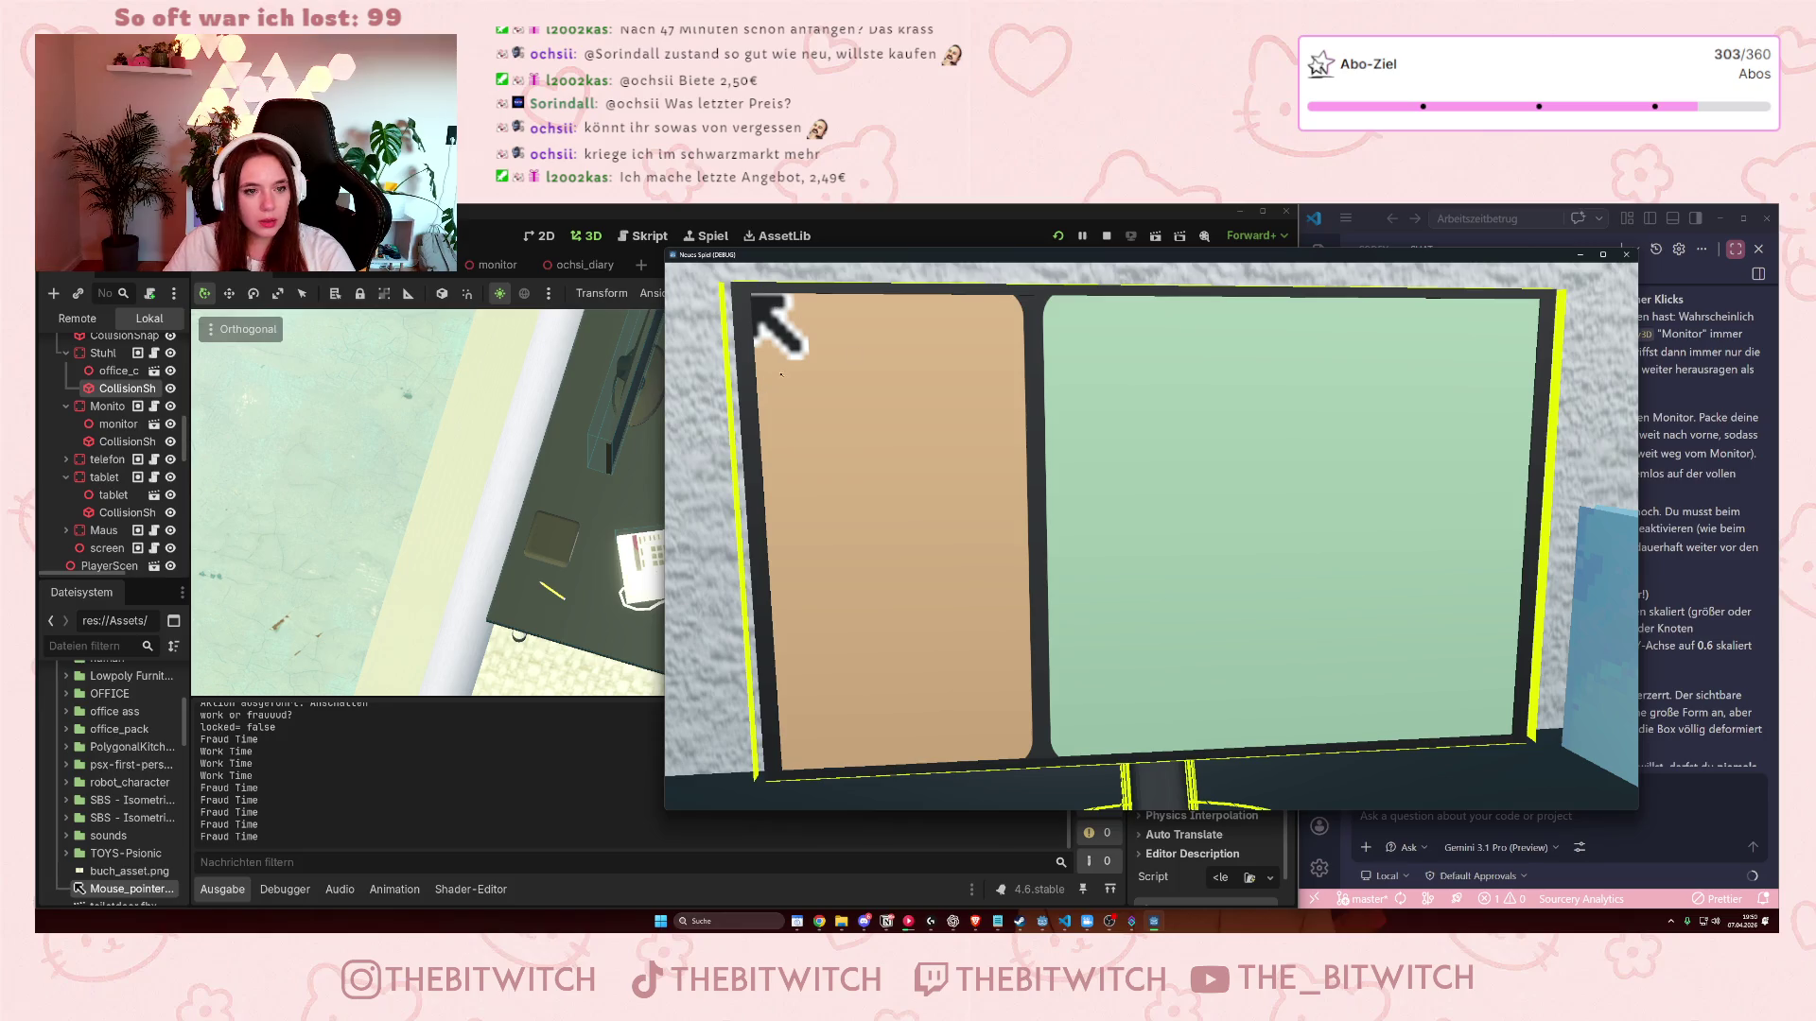
{"action": "left_click", "coordinate": [1391, 503]}
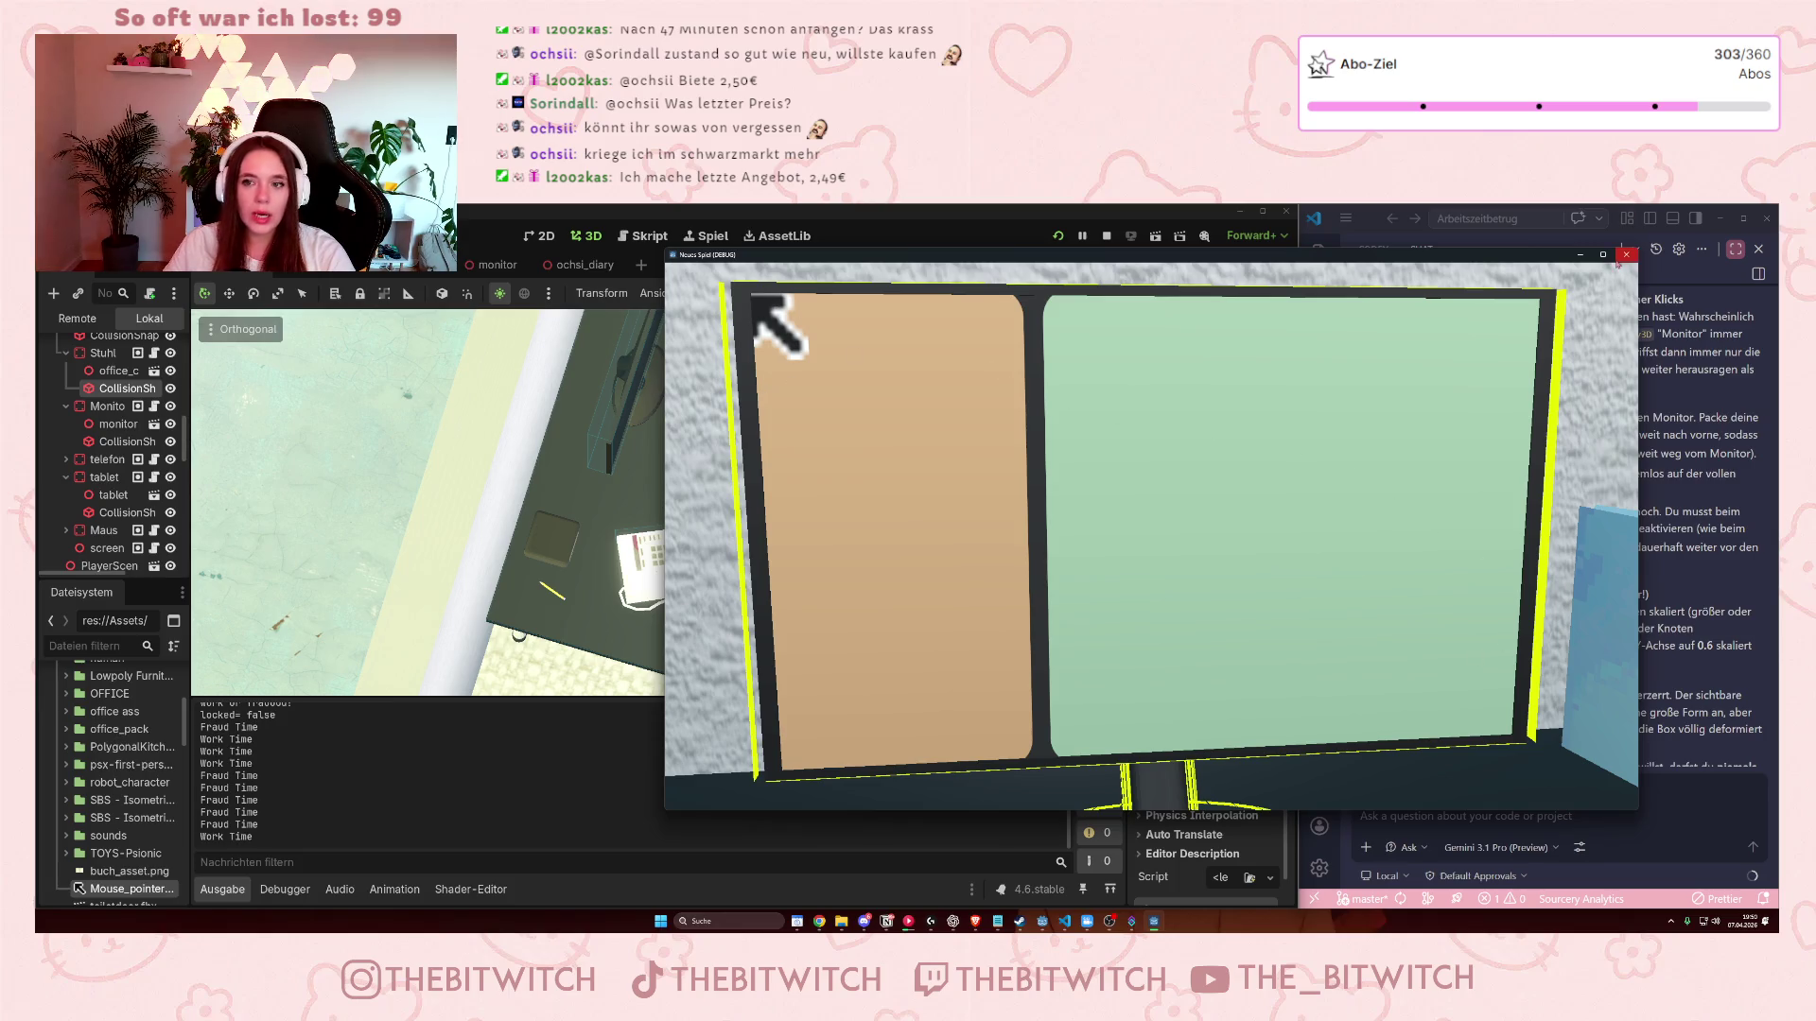
- Test clicks progressively lower on the fraud panel and near its edge
{"action": "left_click", "coordinate": [1106, 473]}
{"action": "left_click", "coordinate": [1106, 532]}
{"action": "left_click", "coordinate": [1104, 591]}
{"action": "left_click", "coordinate": [1105, 648]}
{"action": "left_click", "coordinate": [1211, 638]}
{"action": "left_click", "coordinate": [1210, 638]}
{"action": "left_click", "coordinate": [1210, 639]}
- Step back from the monitor, look around beside it, return to the screen, then close the game
{"action": "key", "text": "Escape"}
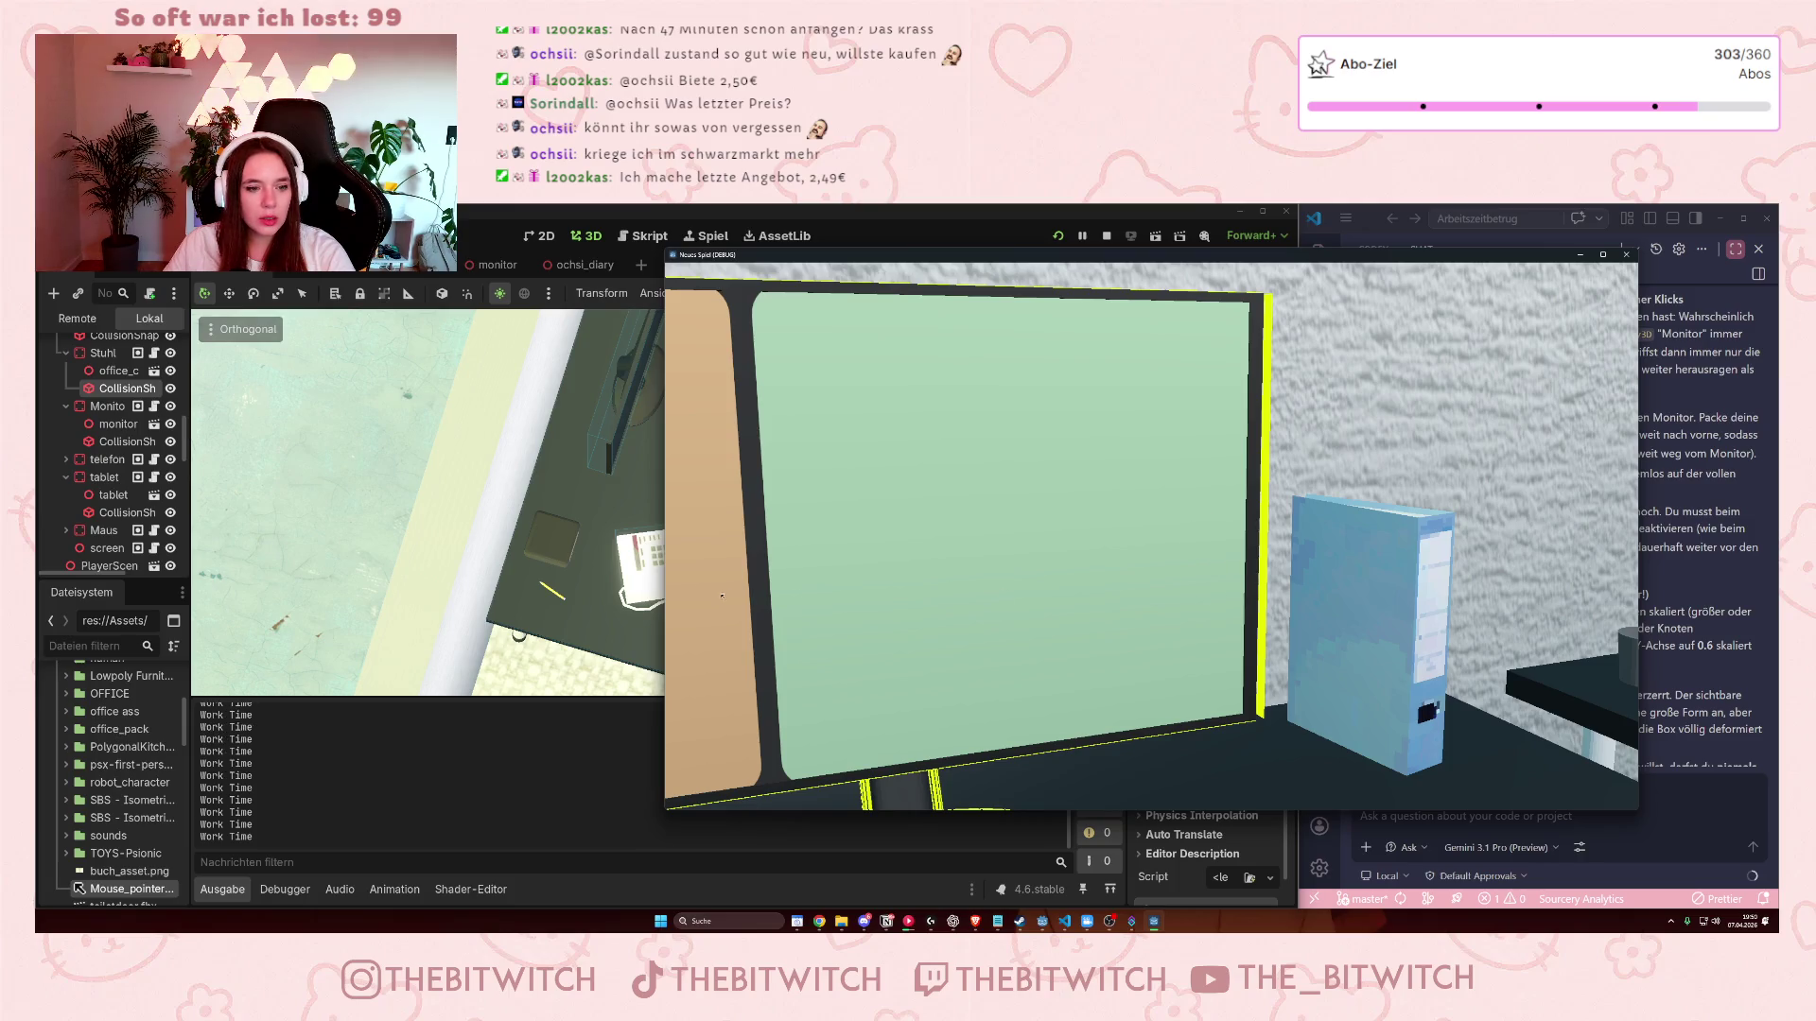
{"action": "key", "text": "a"}
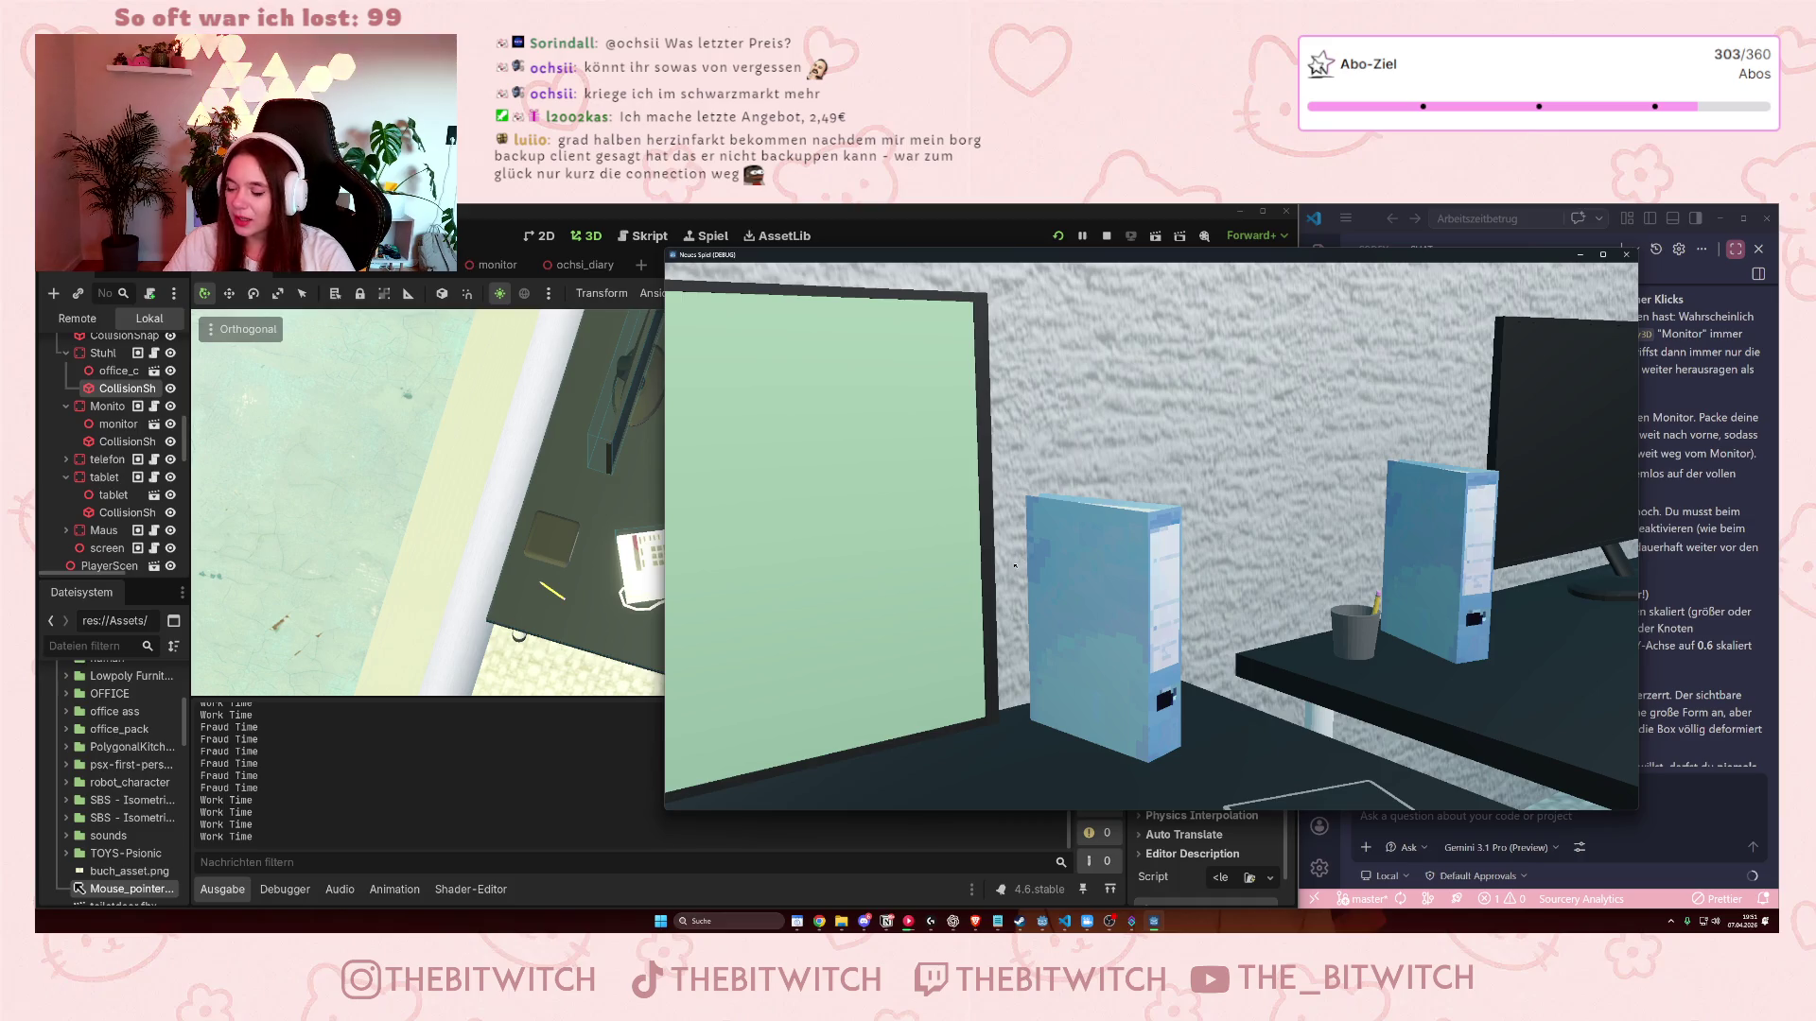
{"action": "left_click", "coordinate": [1001, 550]}
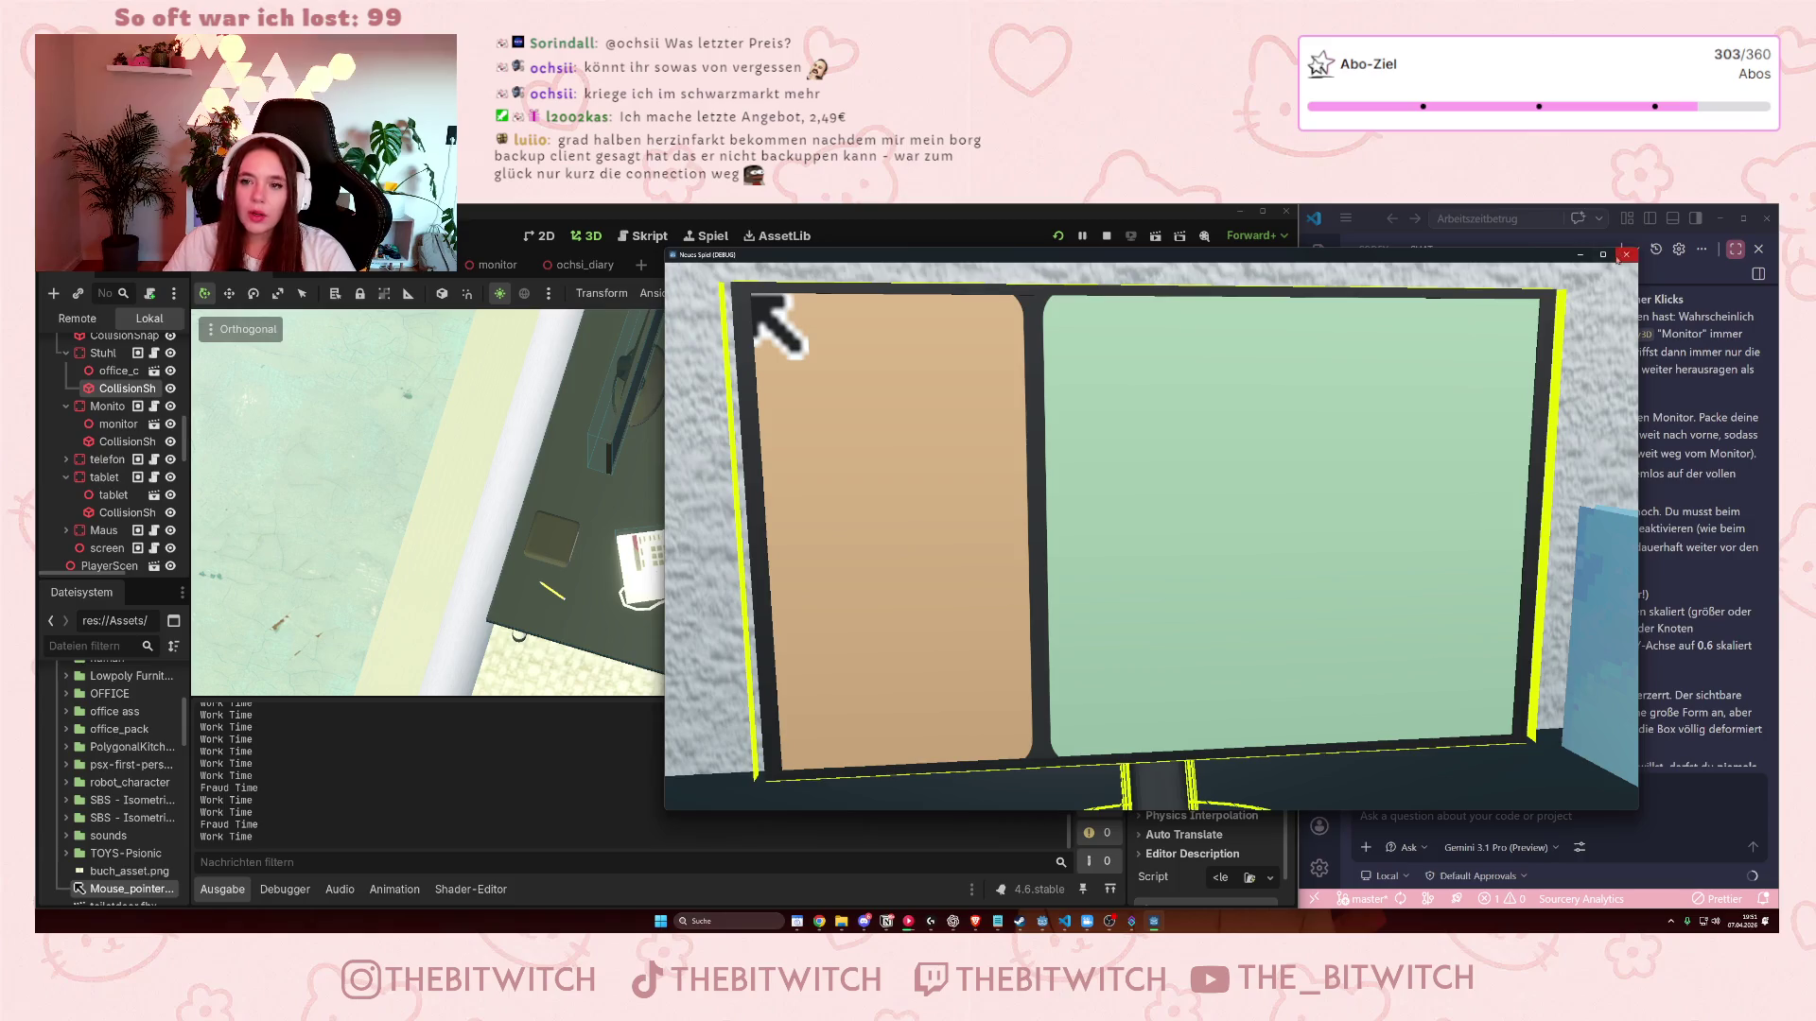
{"action": "left_click", "coordinate": [1627, 254]}
- Widen the chair's collision box leftward and stretch its Size Z to 0.988
{"action": "left_click_drag", "start_coordinate": [919, 473], "coordinate": [744, 558]}
{"action": "scroll", "scroll_direction": "up", "scroll_amount": 3}
{"action": "scroll", "scroll_direction": "up", "scroll_amount": 3}
{"action": "scroll", "scroll_direction": "down", "scroll_amount": 3}
{"action": "scroll", "scroll_direction": "up", "scroll_amount": 3}
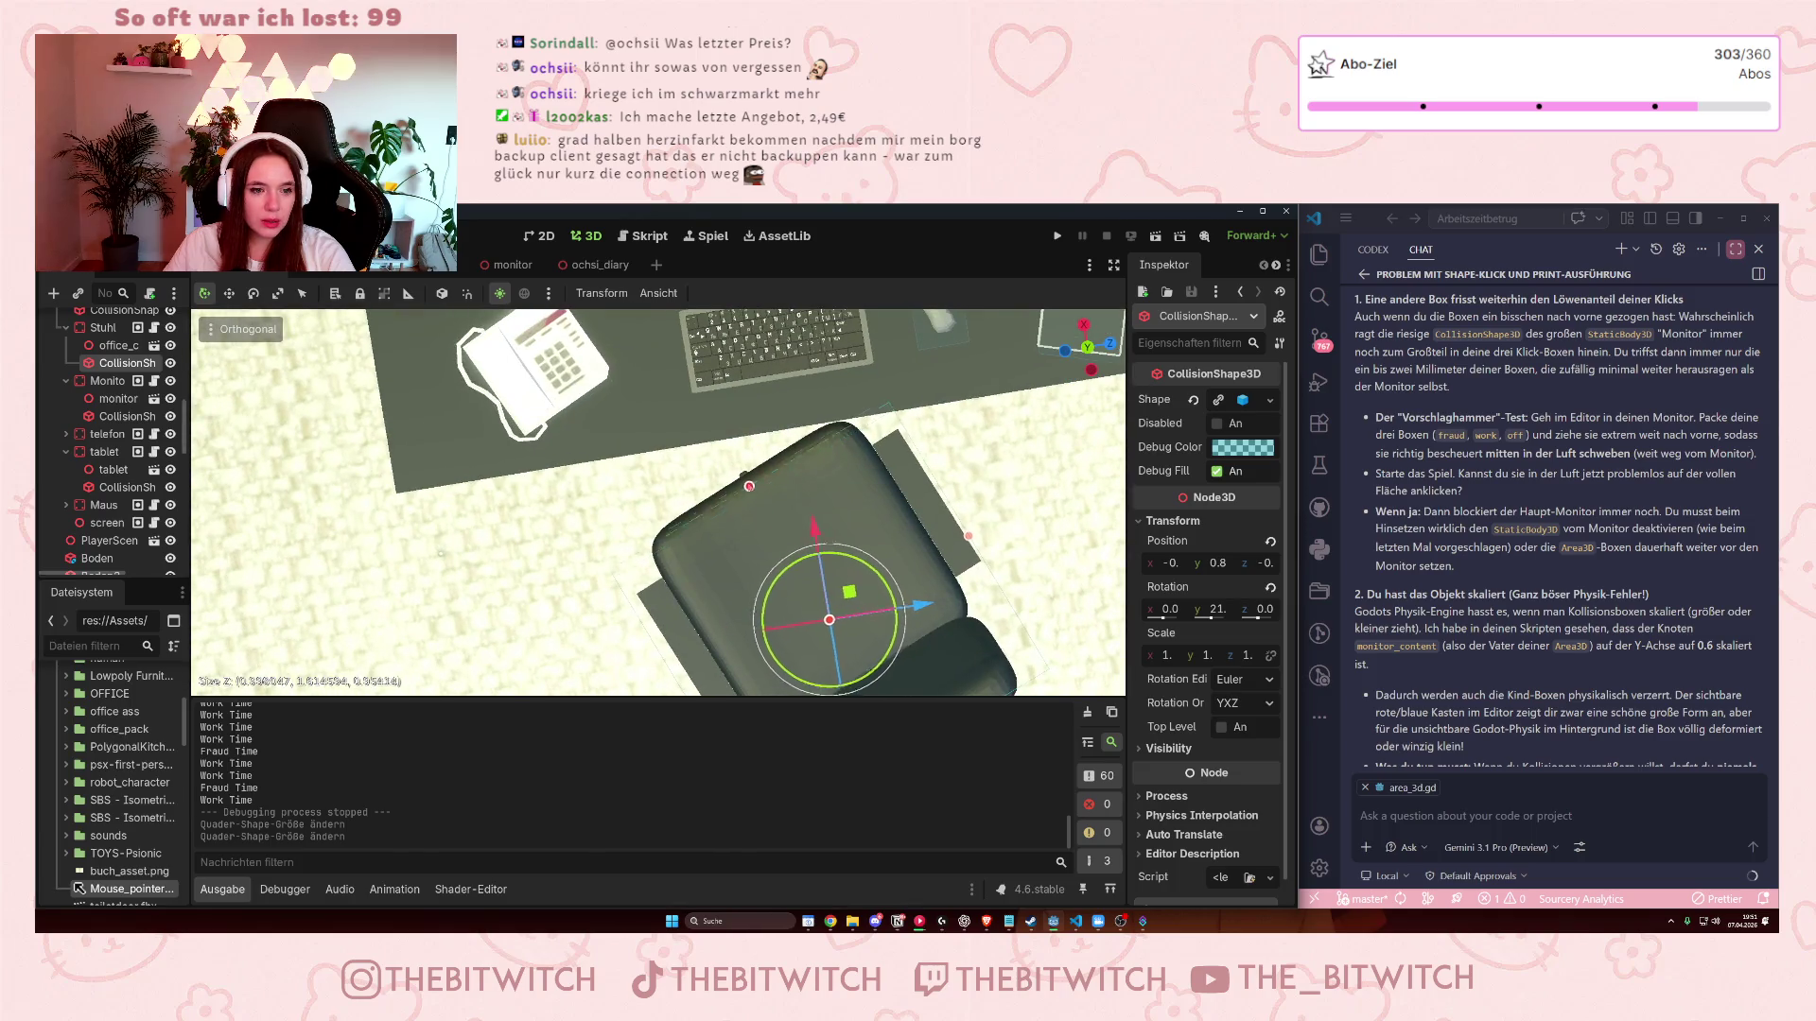
{"action": "left_click_drag", "start_coordinate": [746, 479], "coordinate": [750, 504]}
- Return to the monitor scene and select the Monitor mesh
{"action": "left_click_drag", "start_coordinate": [847, 537], "coordinate": [792, 377]}
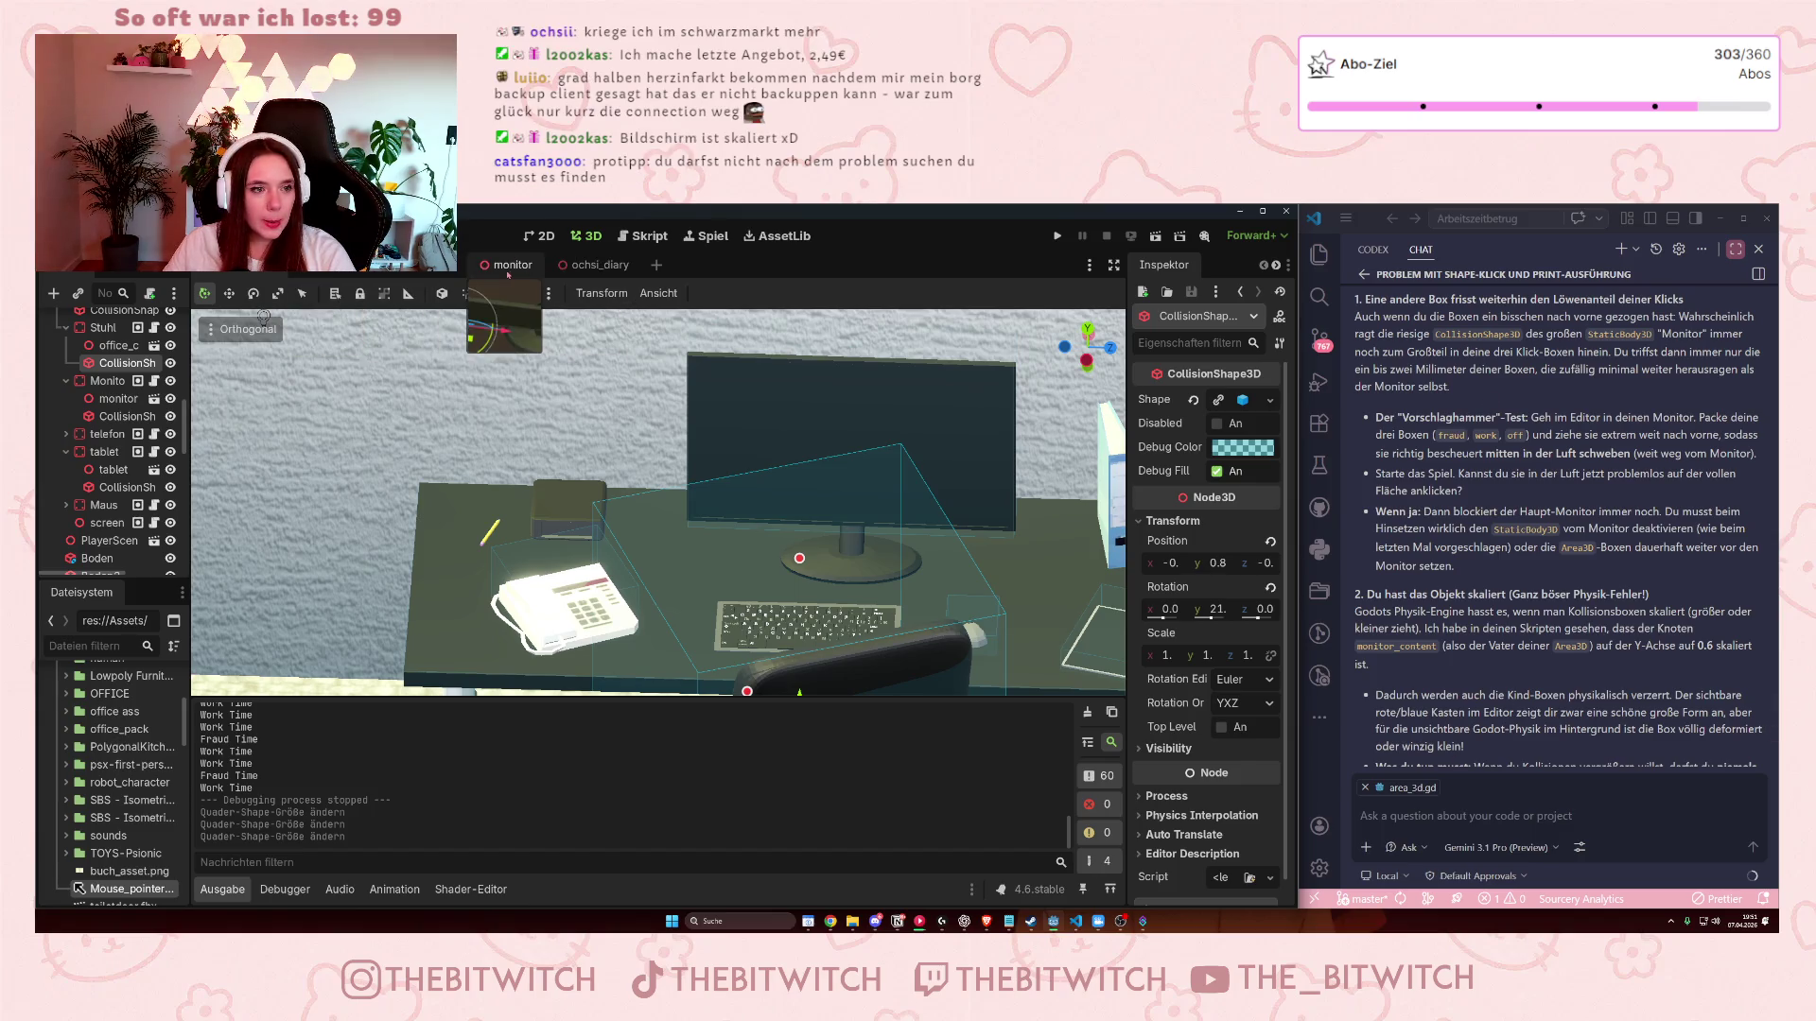
{"action": "left_click", "coordinate": [501, 265]}
{"action": "left_click", "coordinate": [812, 541]}
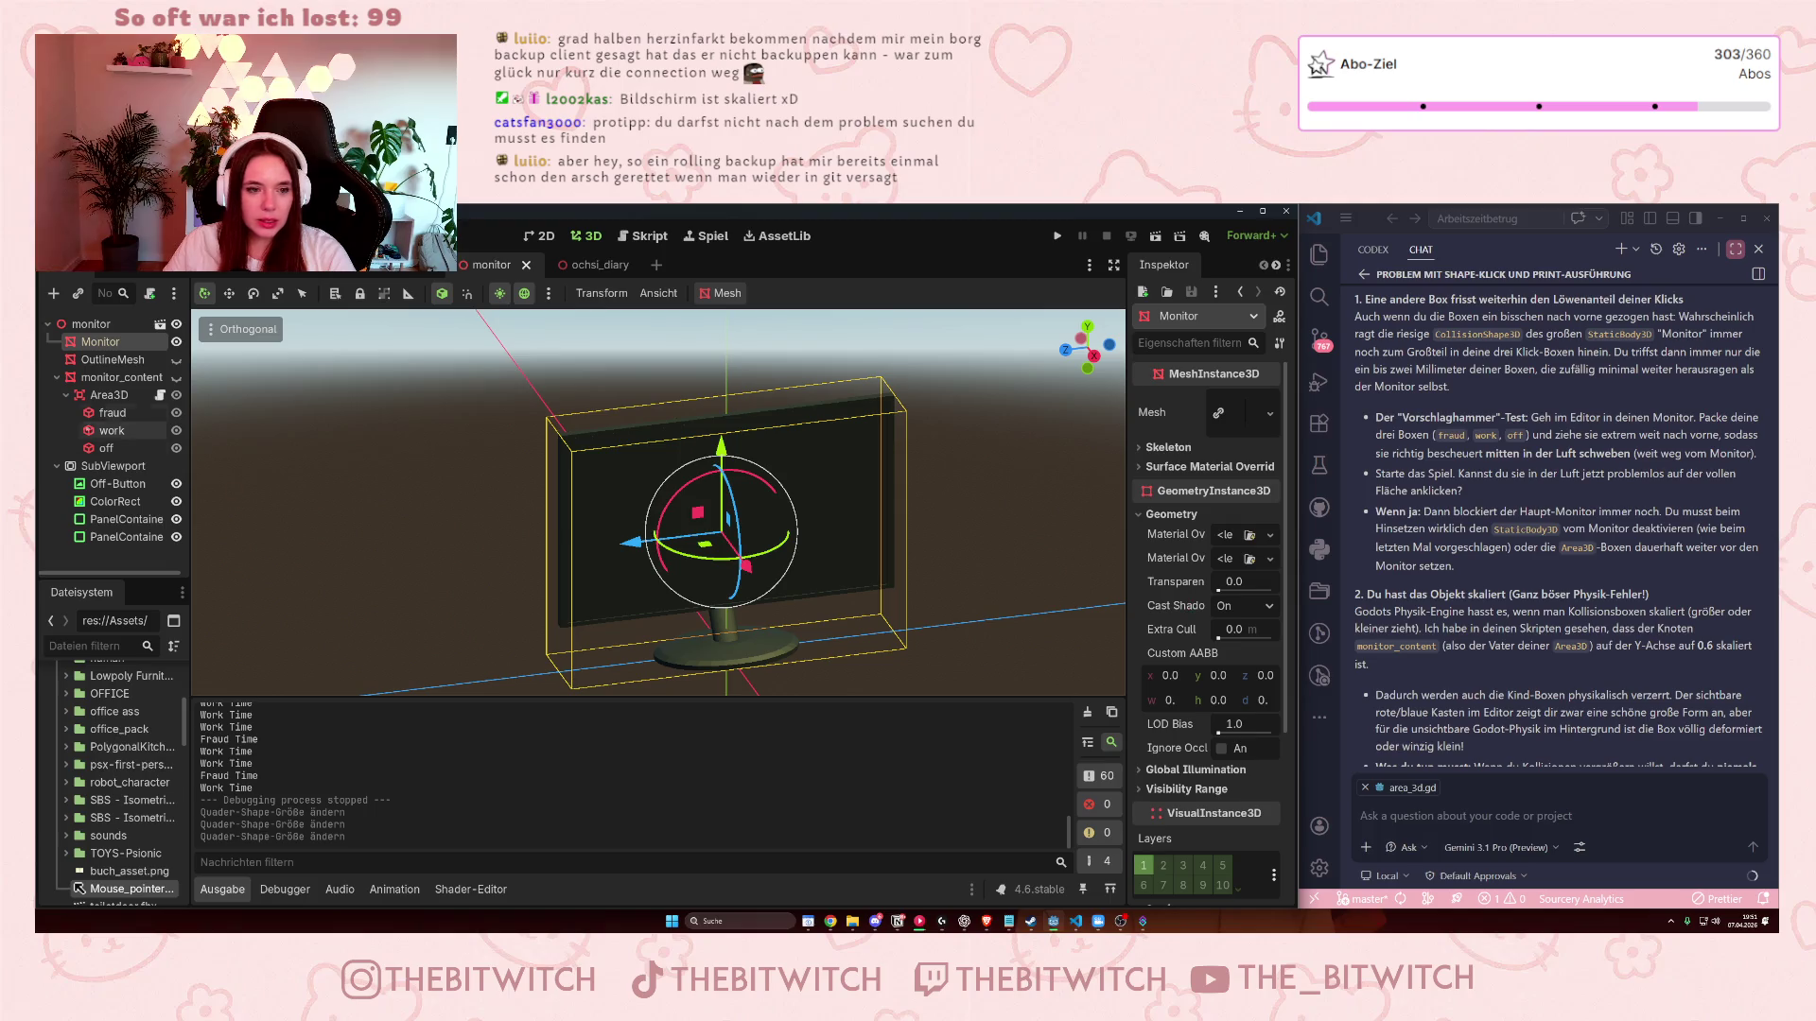
- Inspect the root monitor node's position, rotation and scale, then select the Monitor mesh
{"action": "left_click", "coordinate": [95, 324]}
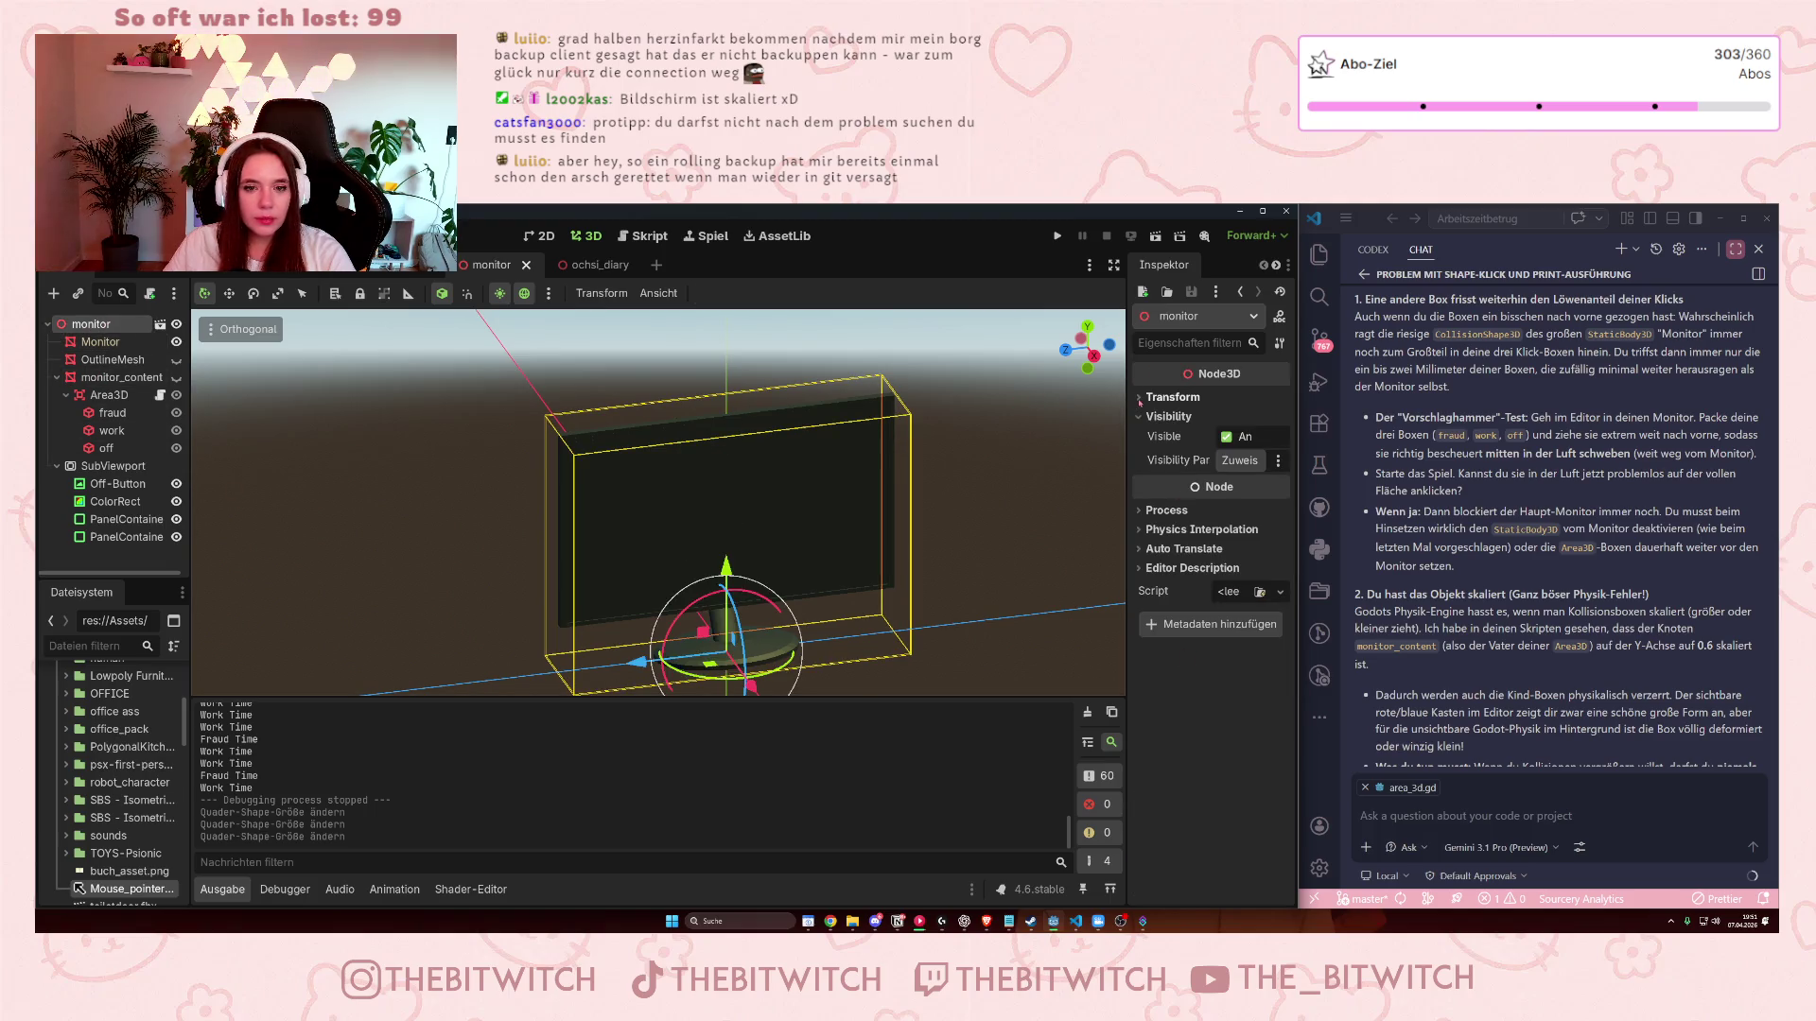
{"action": "left_click", "coordinate": [1173, 396]}
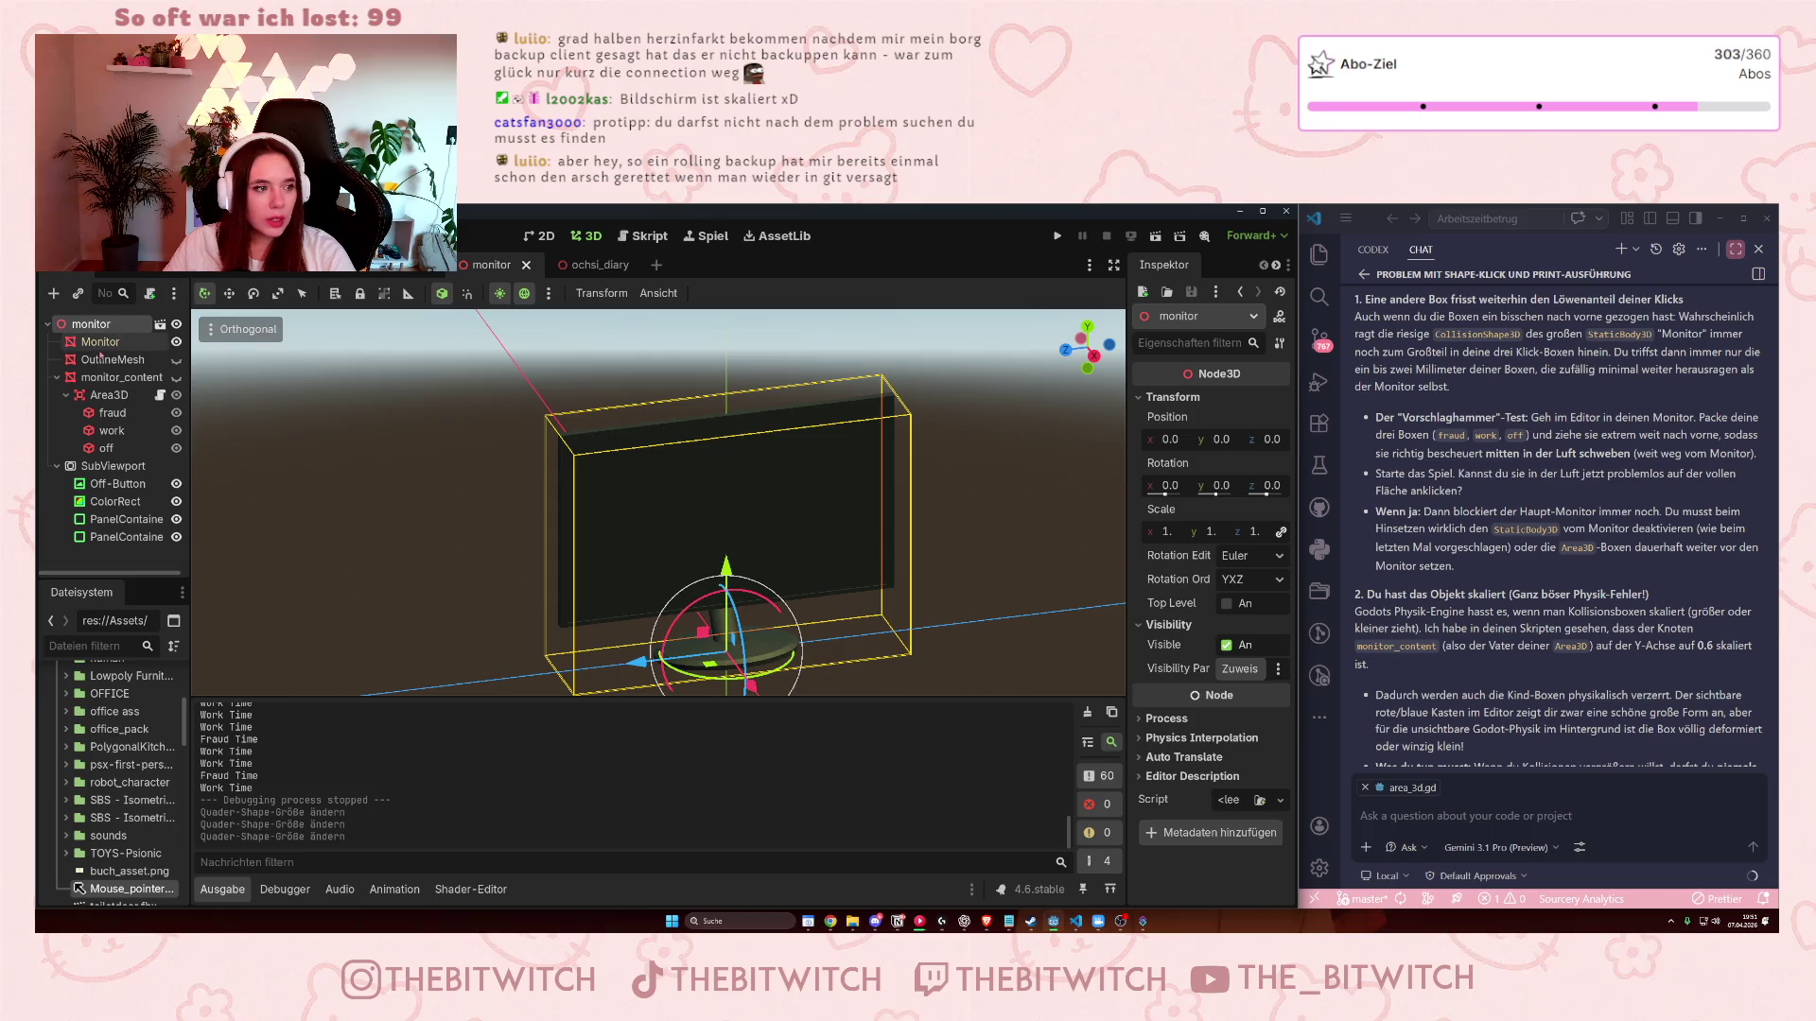
{"action": "left_click", "coordinate": [99, 342]}
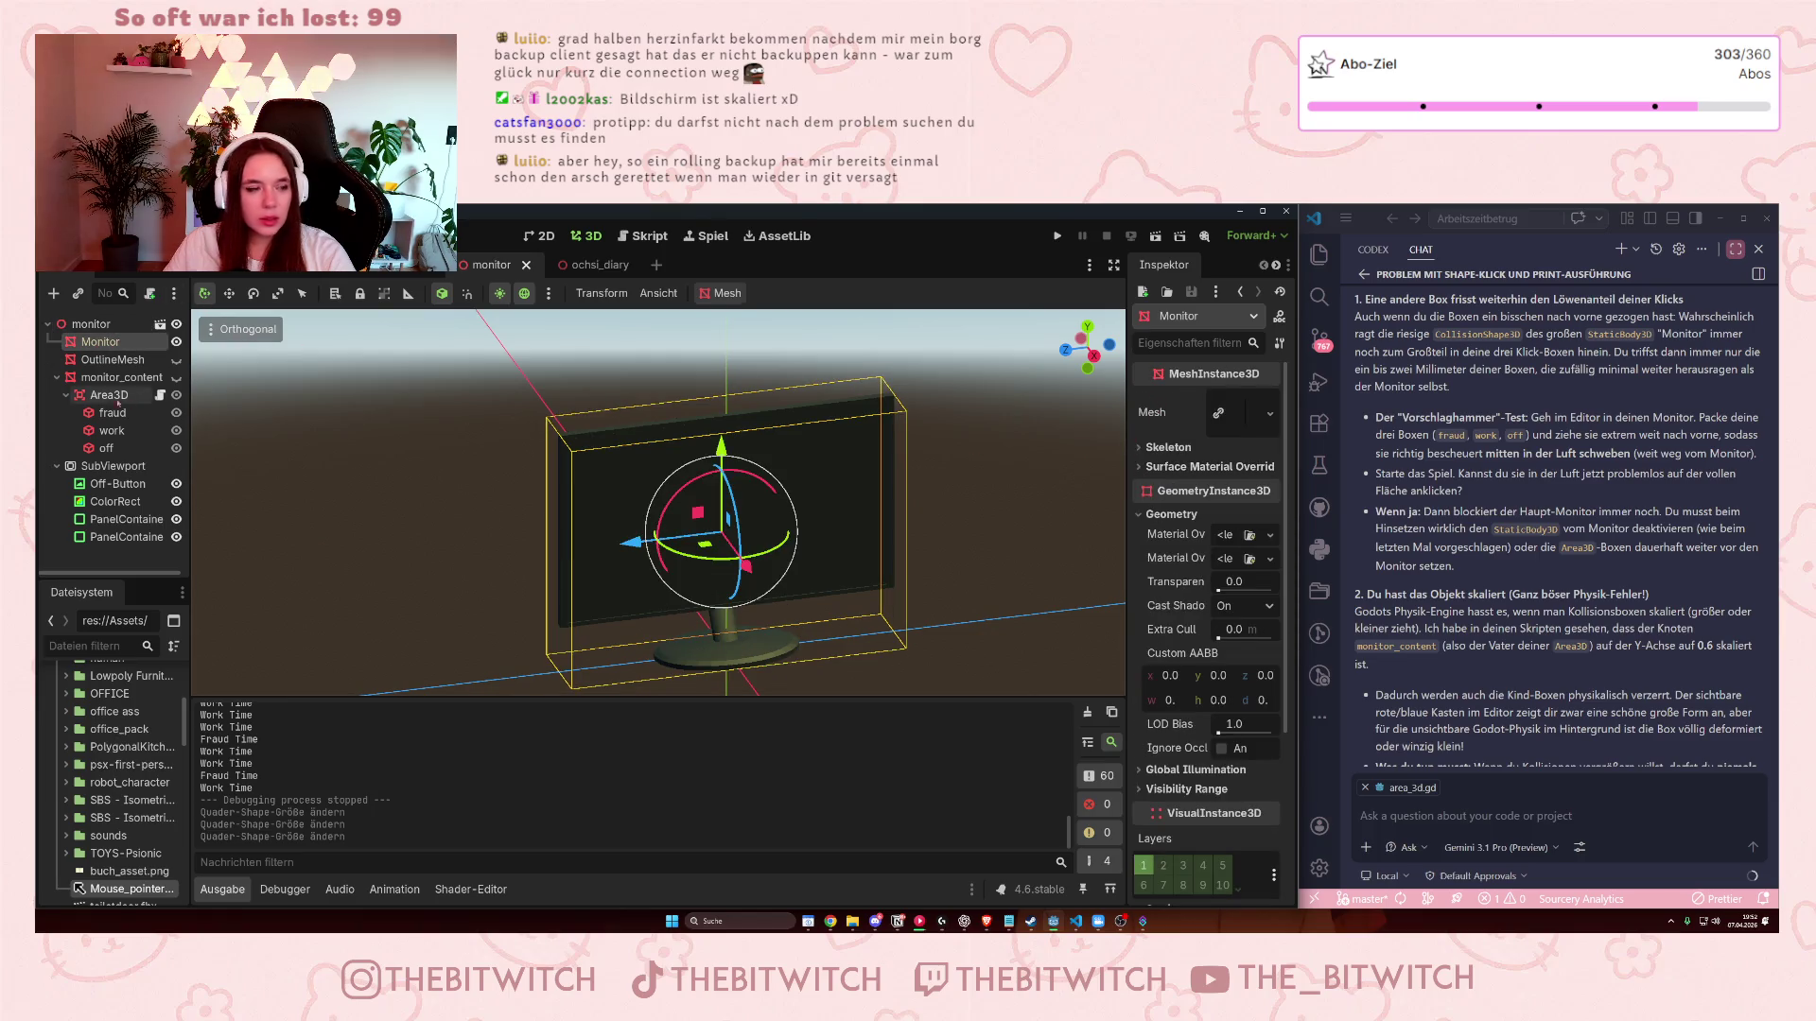
- Set the monitor_content QuadMesh Size y to 1, making it 1.0 × 1.0 m
{"action": "left_click", "coordinate": [121, 377]}
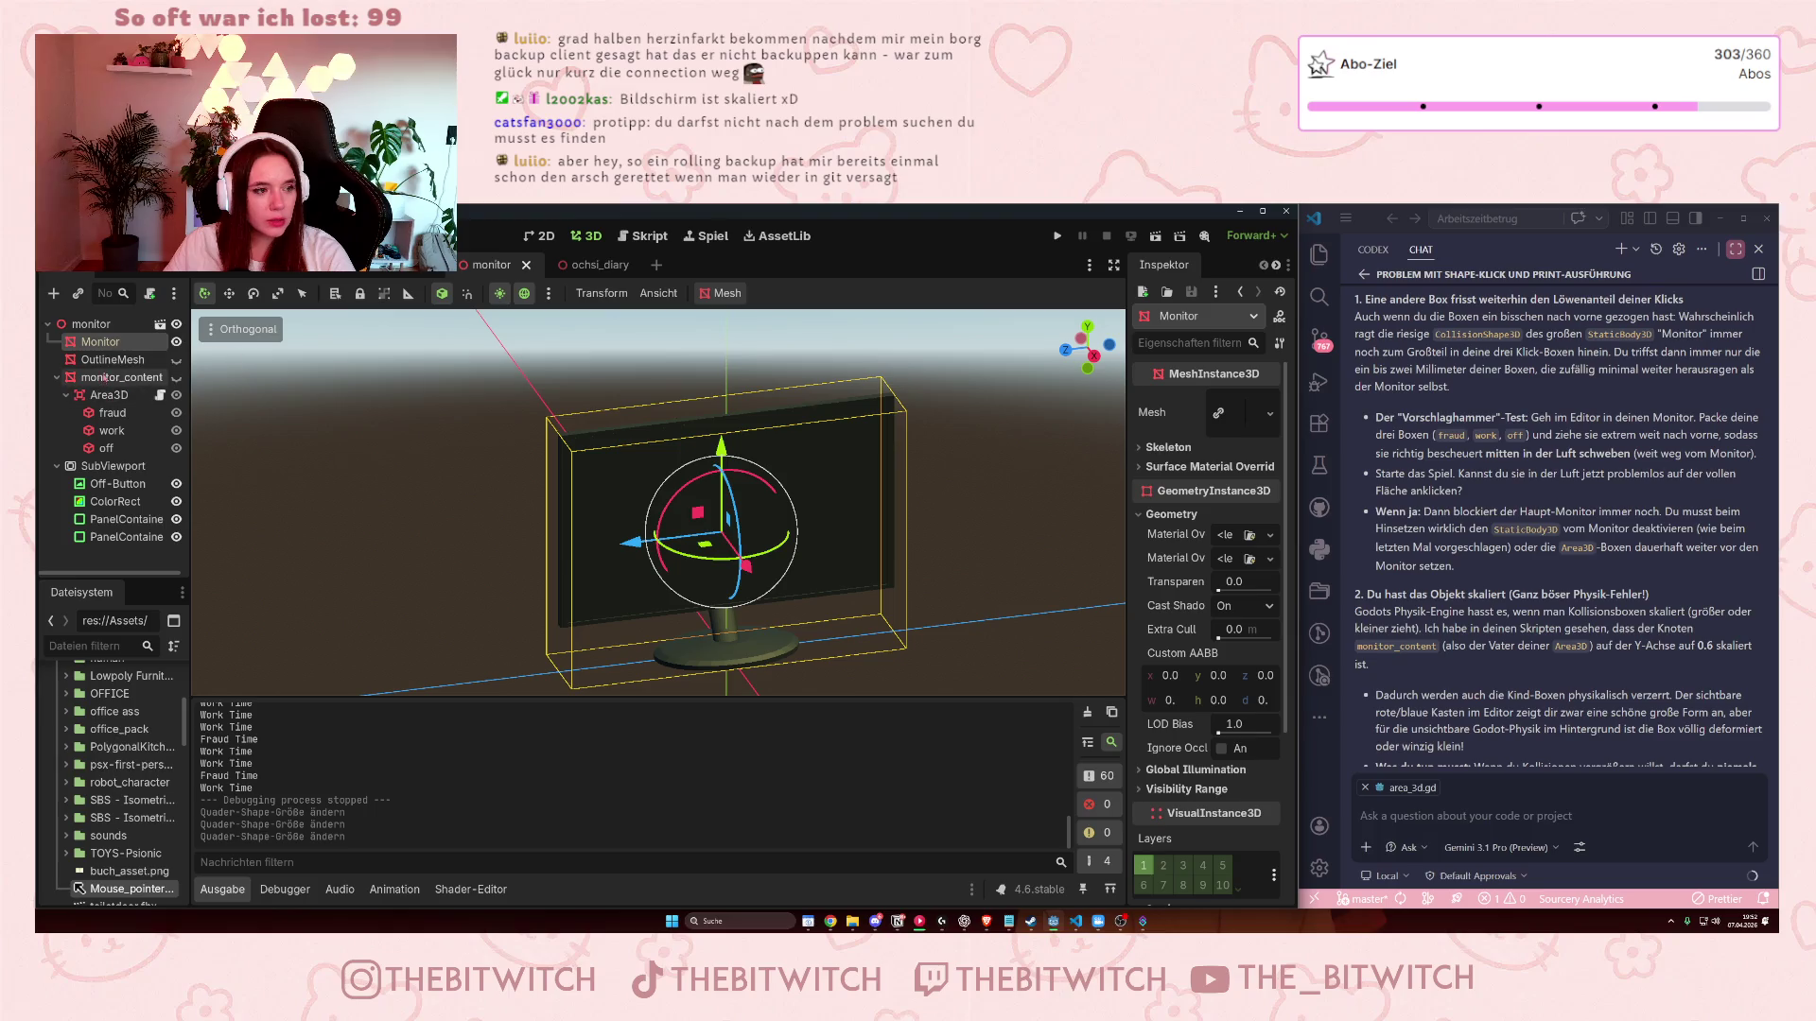
{"action": "left_click", "coordinate": [1234, 593]}
{"action": "type", "text": "0.5"}
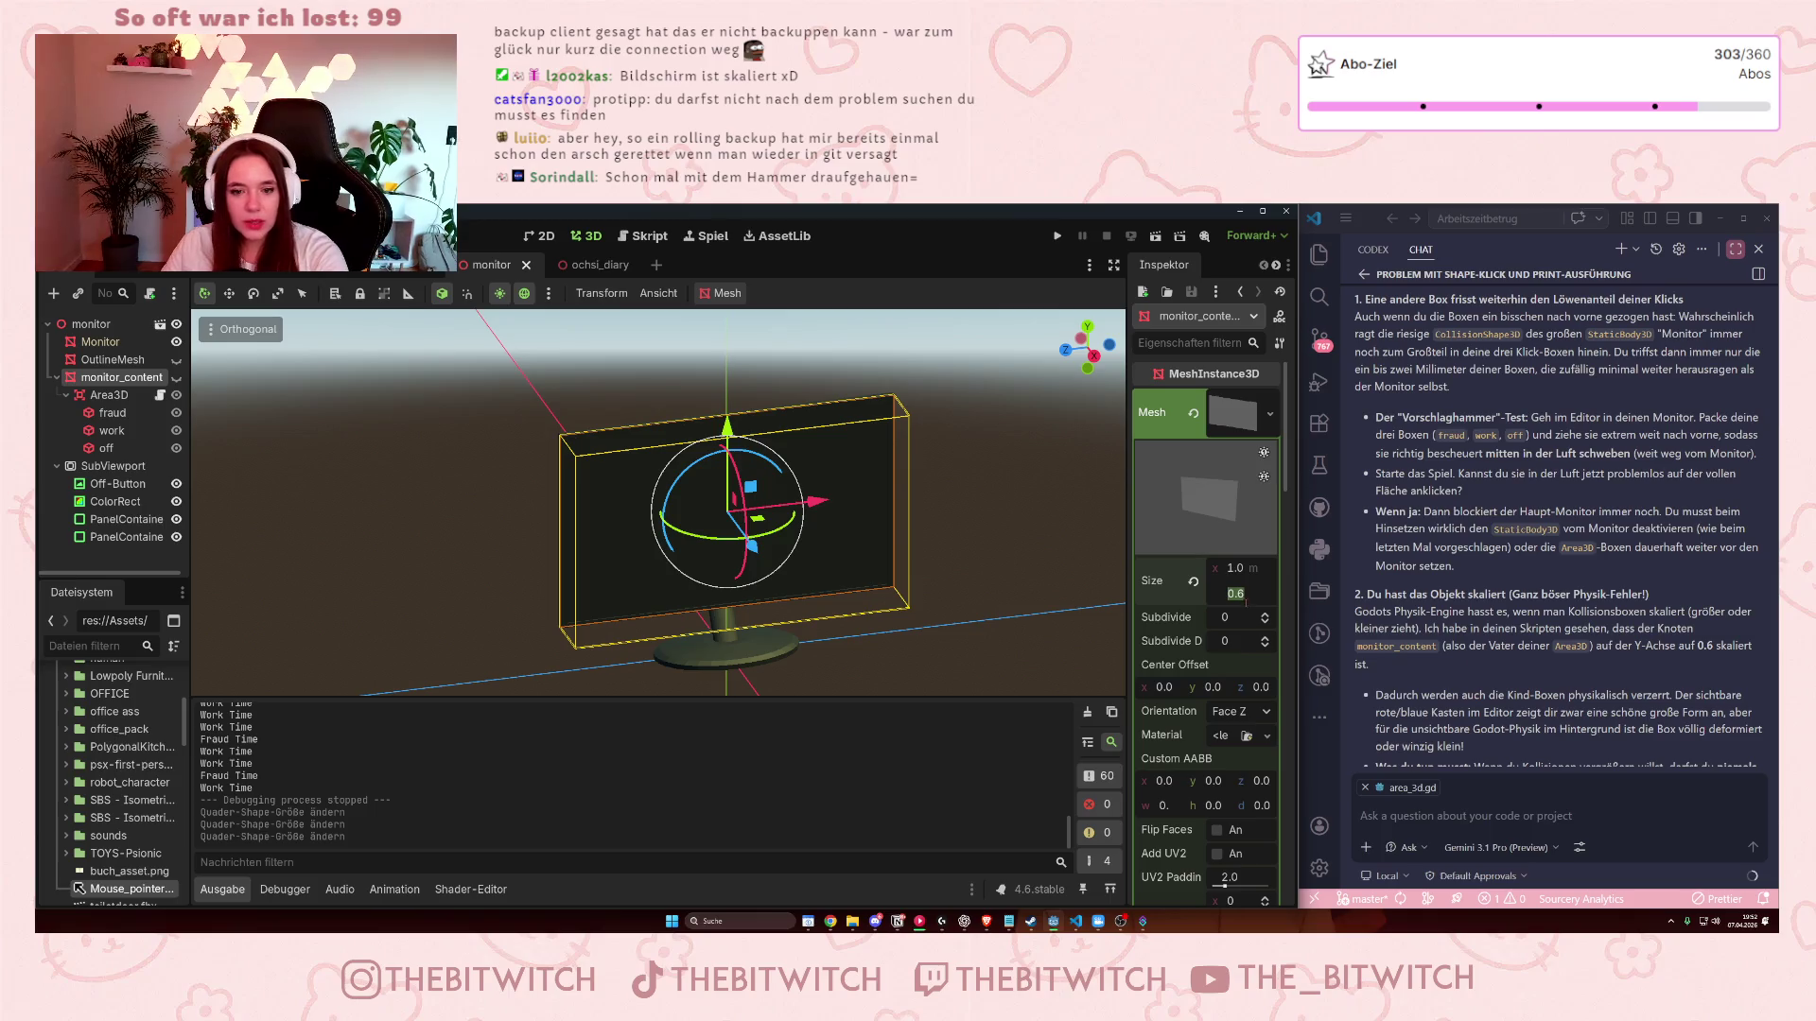
{"action": "type", "text": "1"}
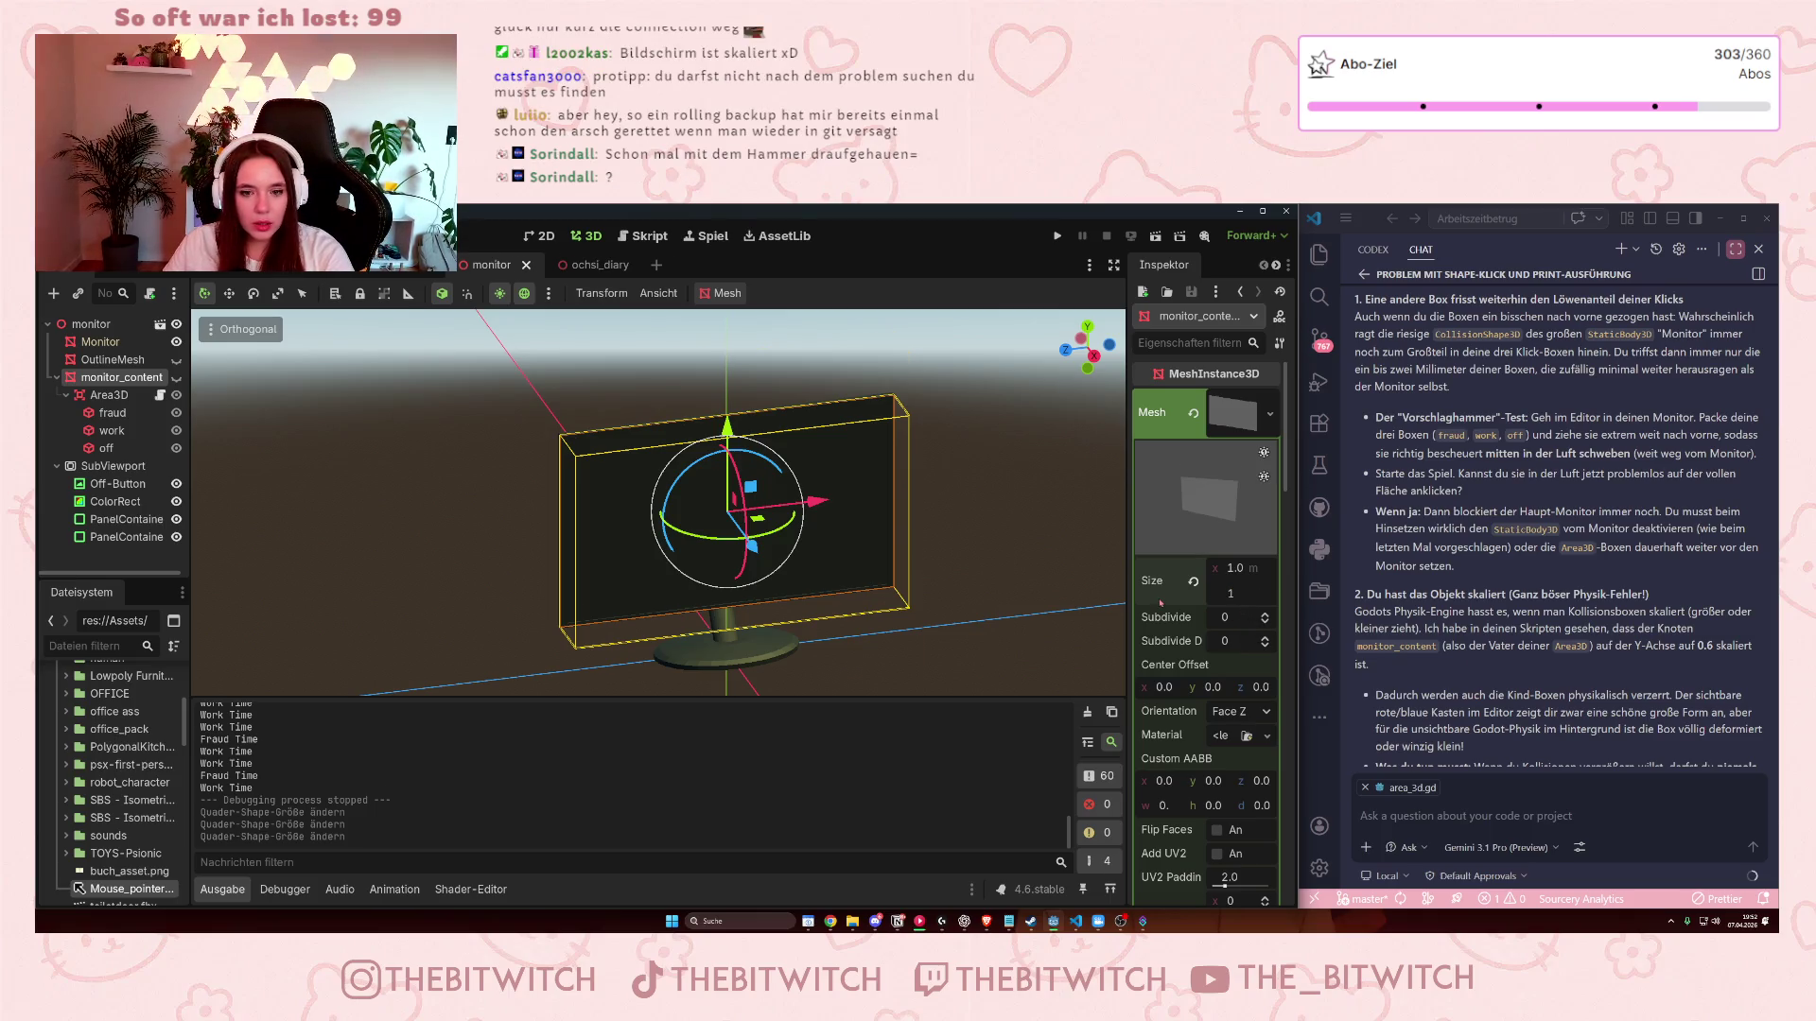
{"action": "key", "text": "Return"}
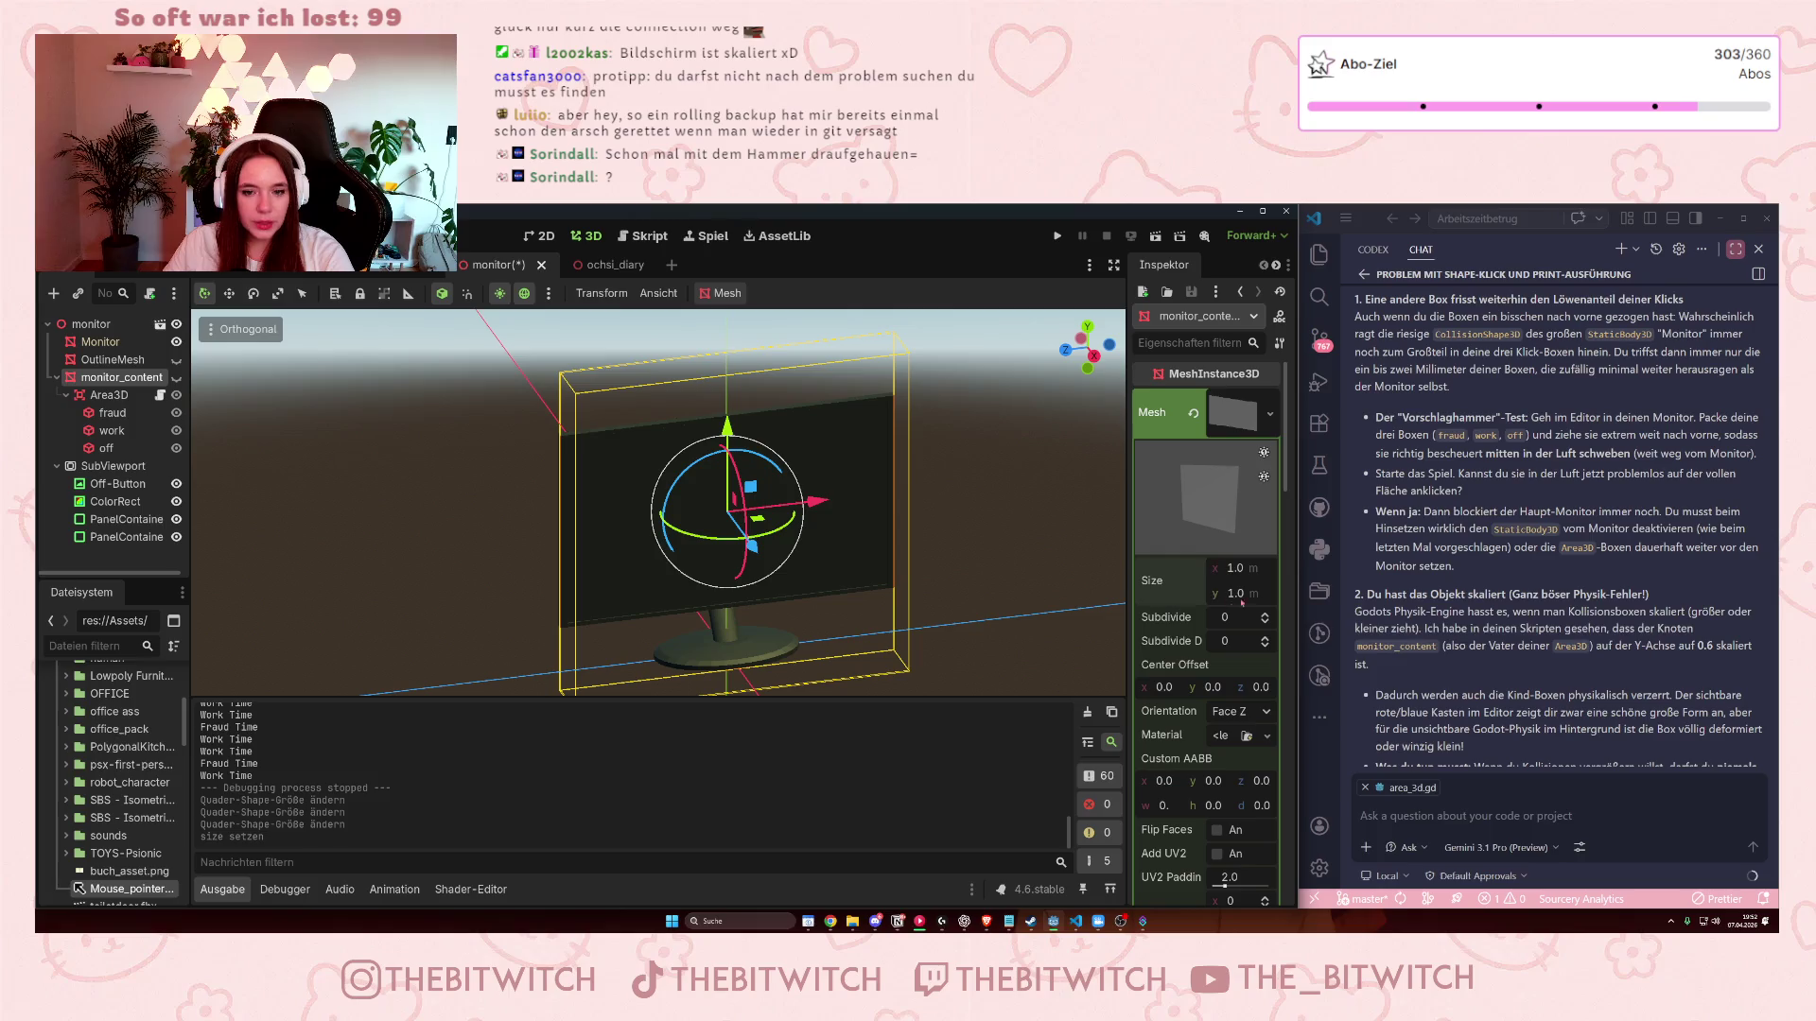
{"action": "scroll", "scroll_direction": "down", "scroll_amount": 3}
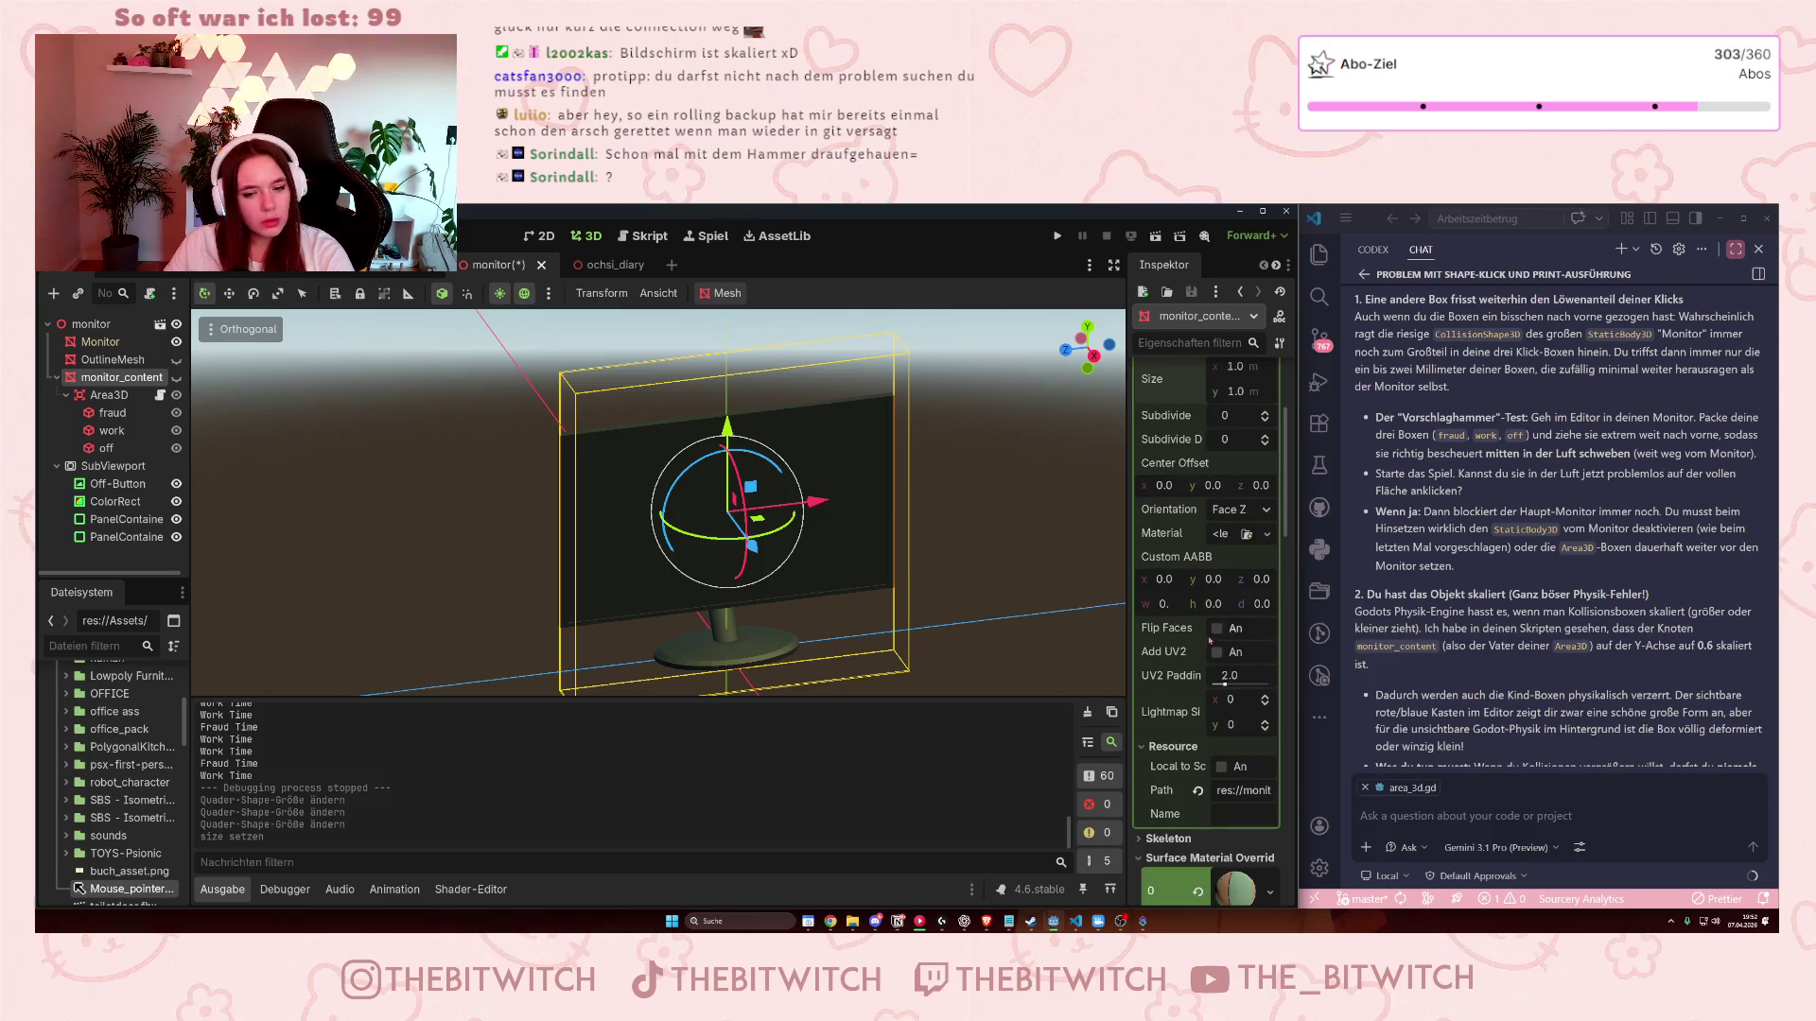
{"action": "scroll", "scroll_direction": "down", "scroll_amount": 3}
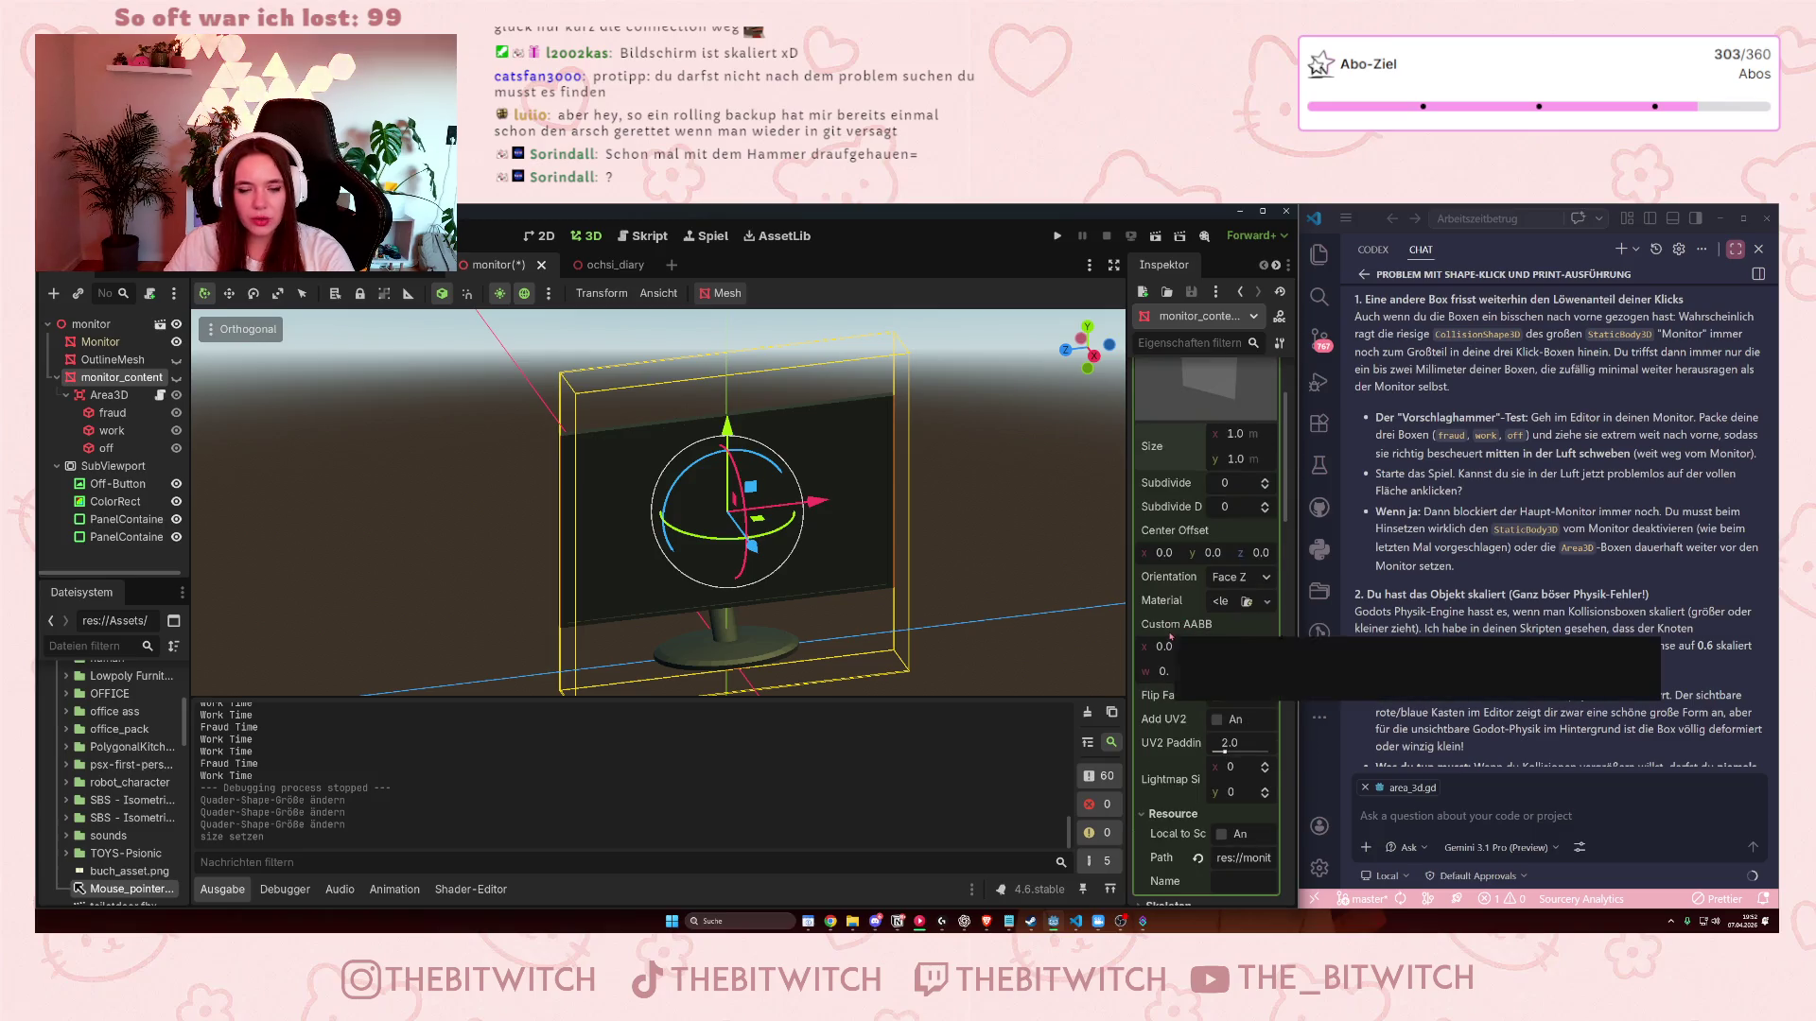
{"action": "scroll", "scroll_direction": "down", "scroll_amount": 3}
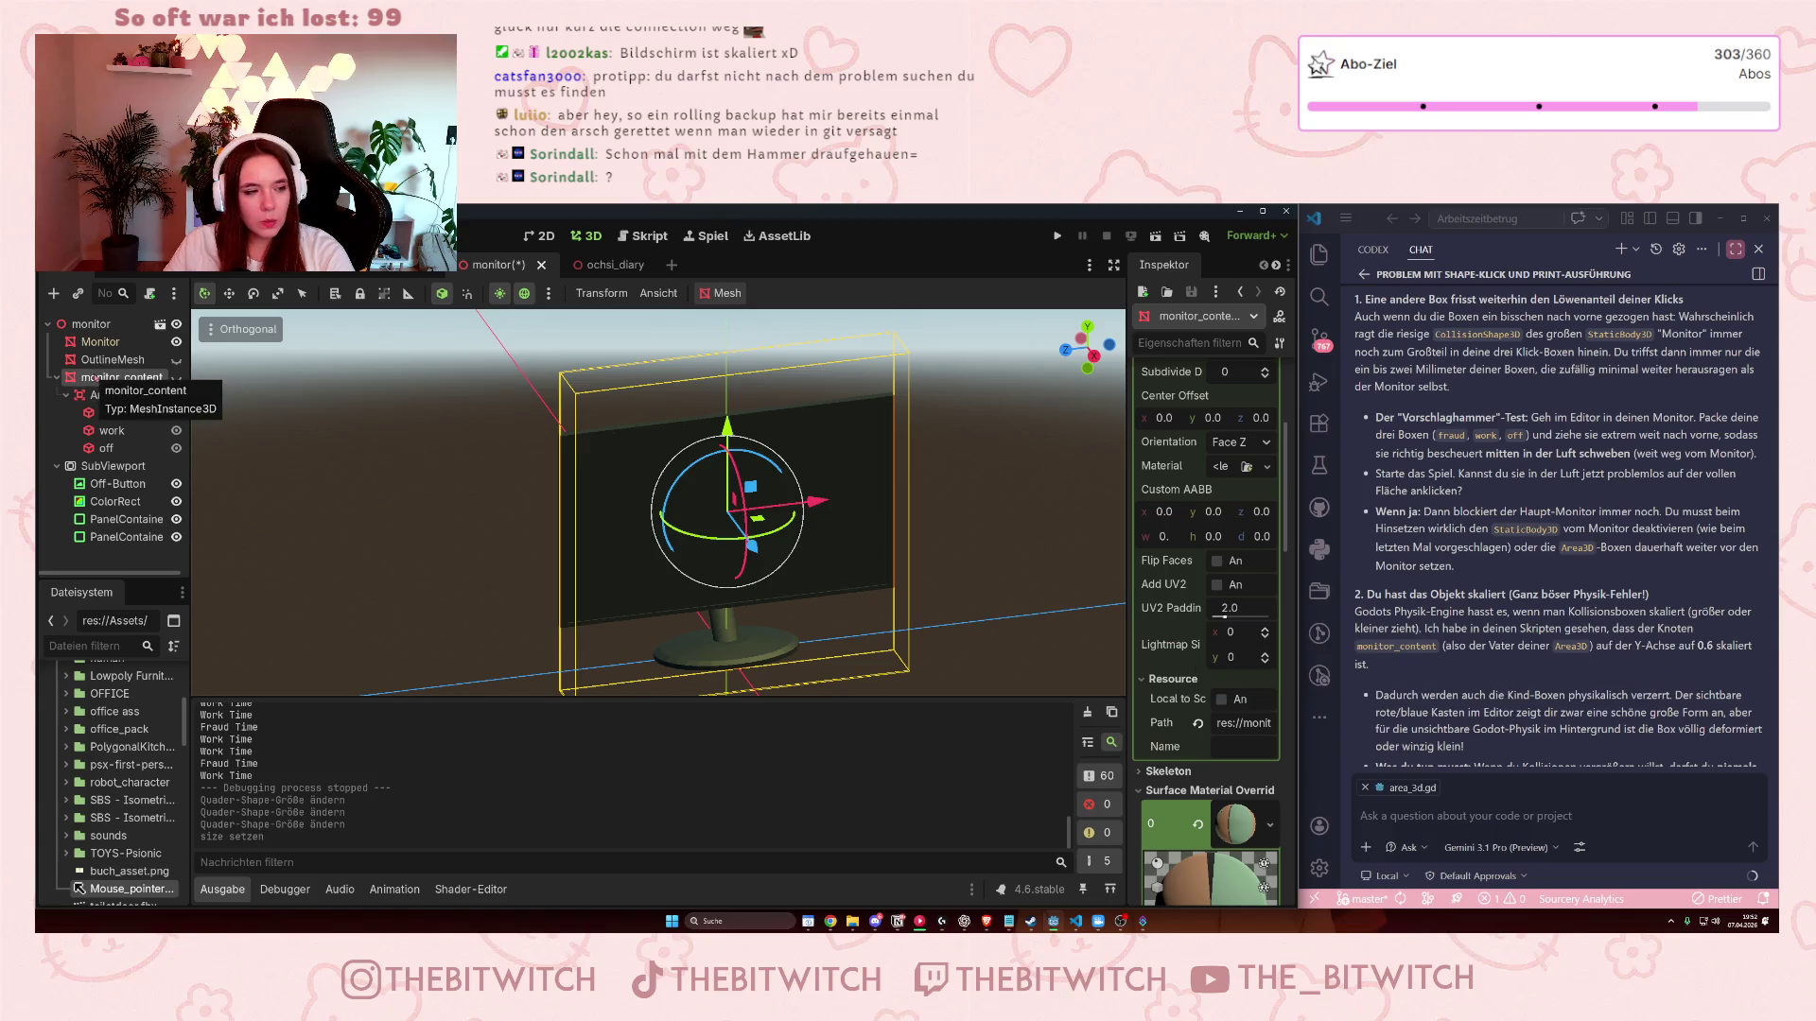
{"action": "scroll", "scroll_direction": "down", "scroll_amount": 3}
{"action": "scroll", "scroll_direction": "down", "scroll_amount": 3}
{"action": "scroll", "scroll_direction": "up", "scroll_amount": 3}
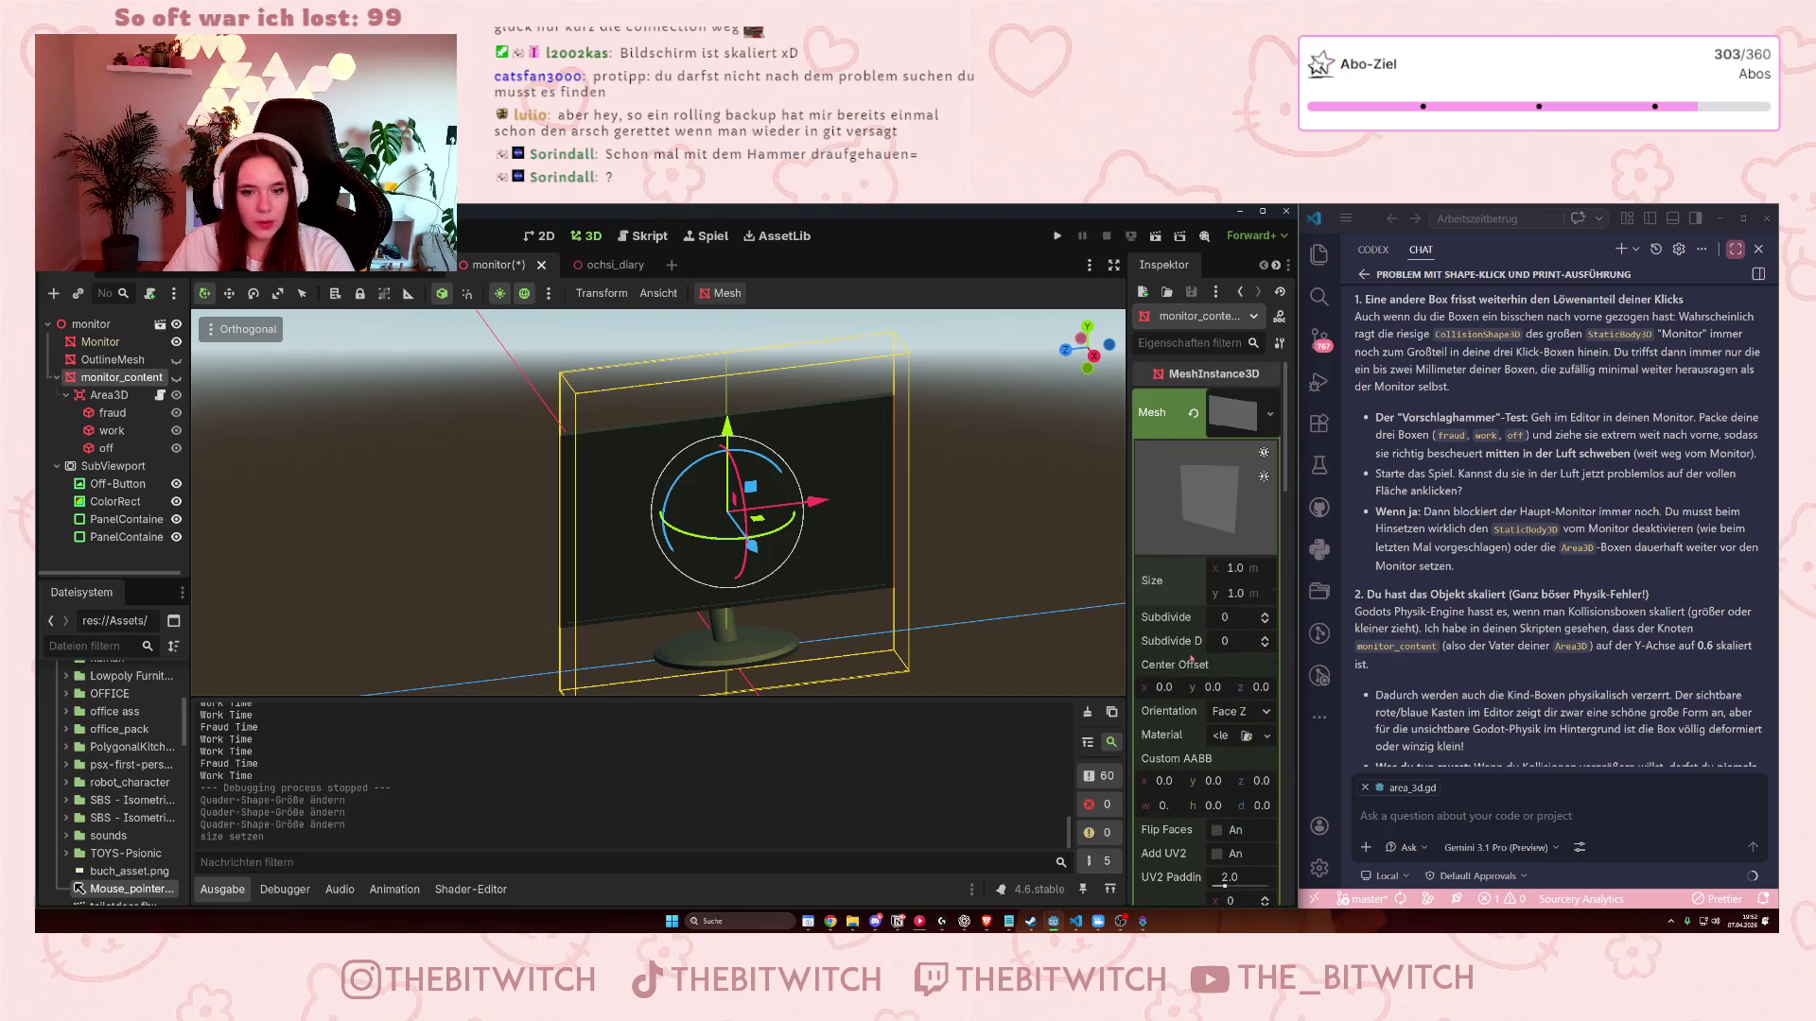
{"action": "scroll", "scroll_direction": "down", "scroll_amount": 3}
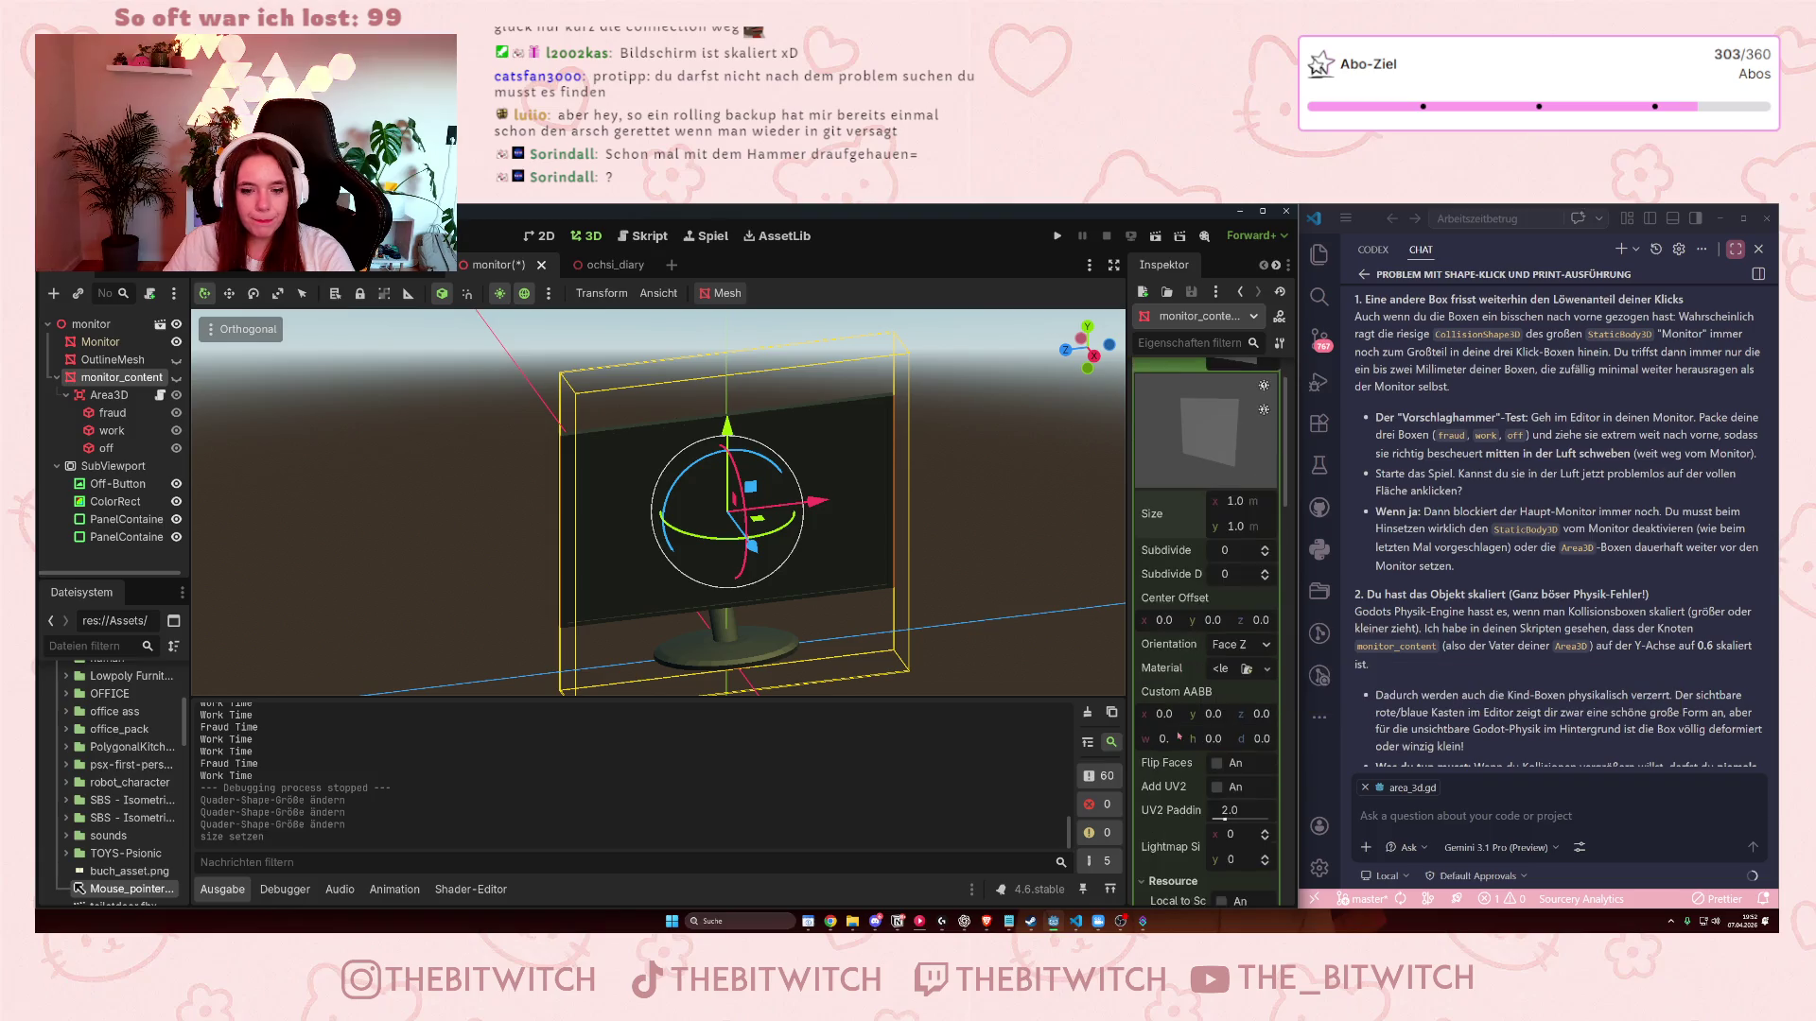
{"action": "scroll", "scroll_direction": "down", "scroll_amount": 3}
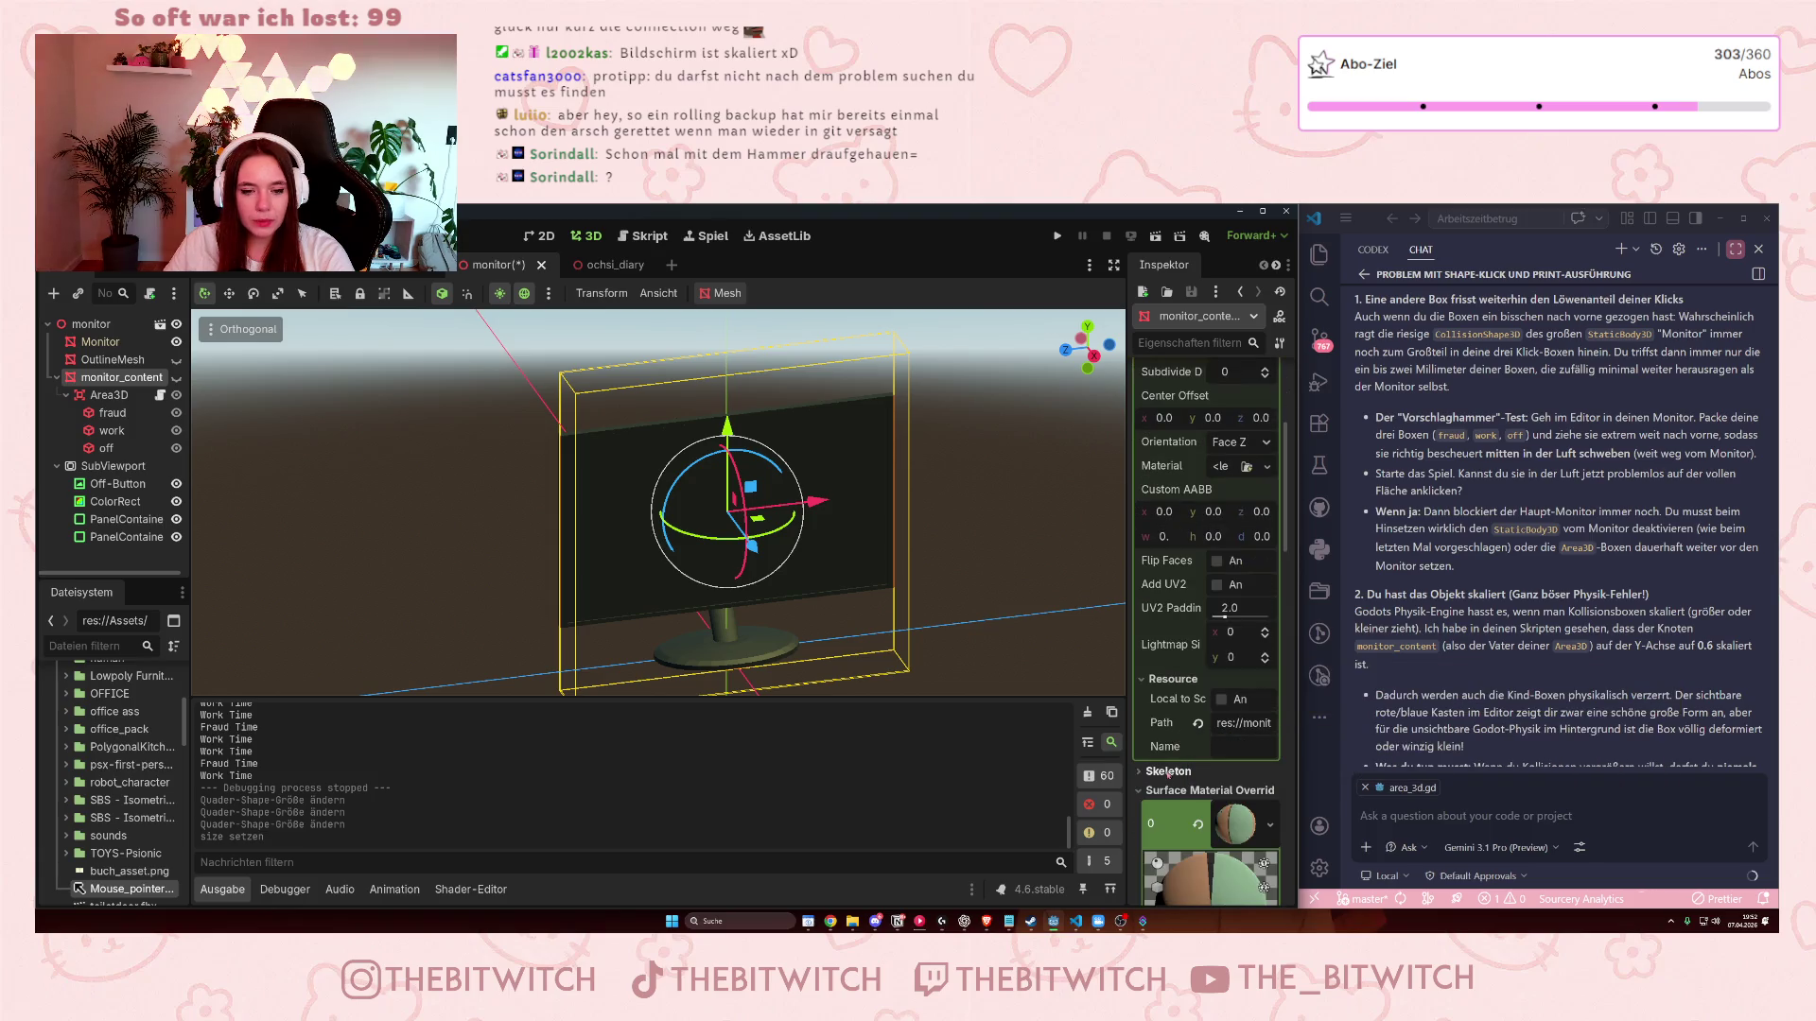
- Set monitor_content's Transform Scale y to 0.6
{"action": "scroll", "scroll_direction": "up", "scroll_amount": 3}
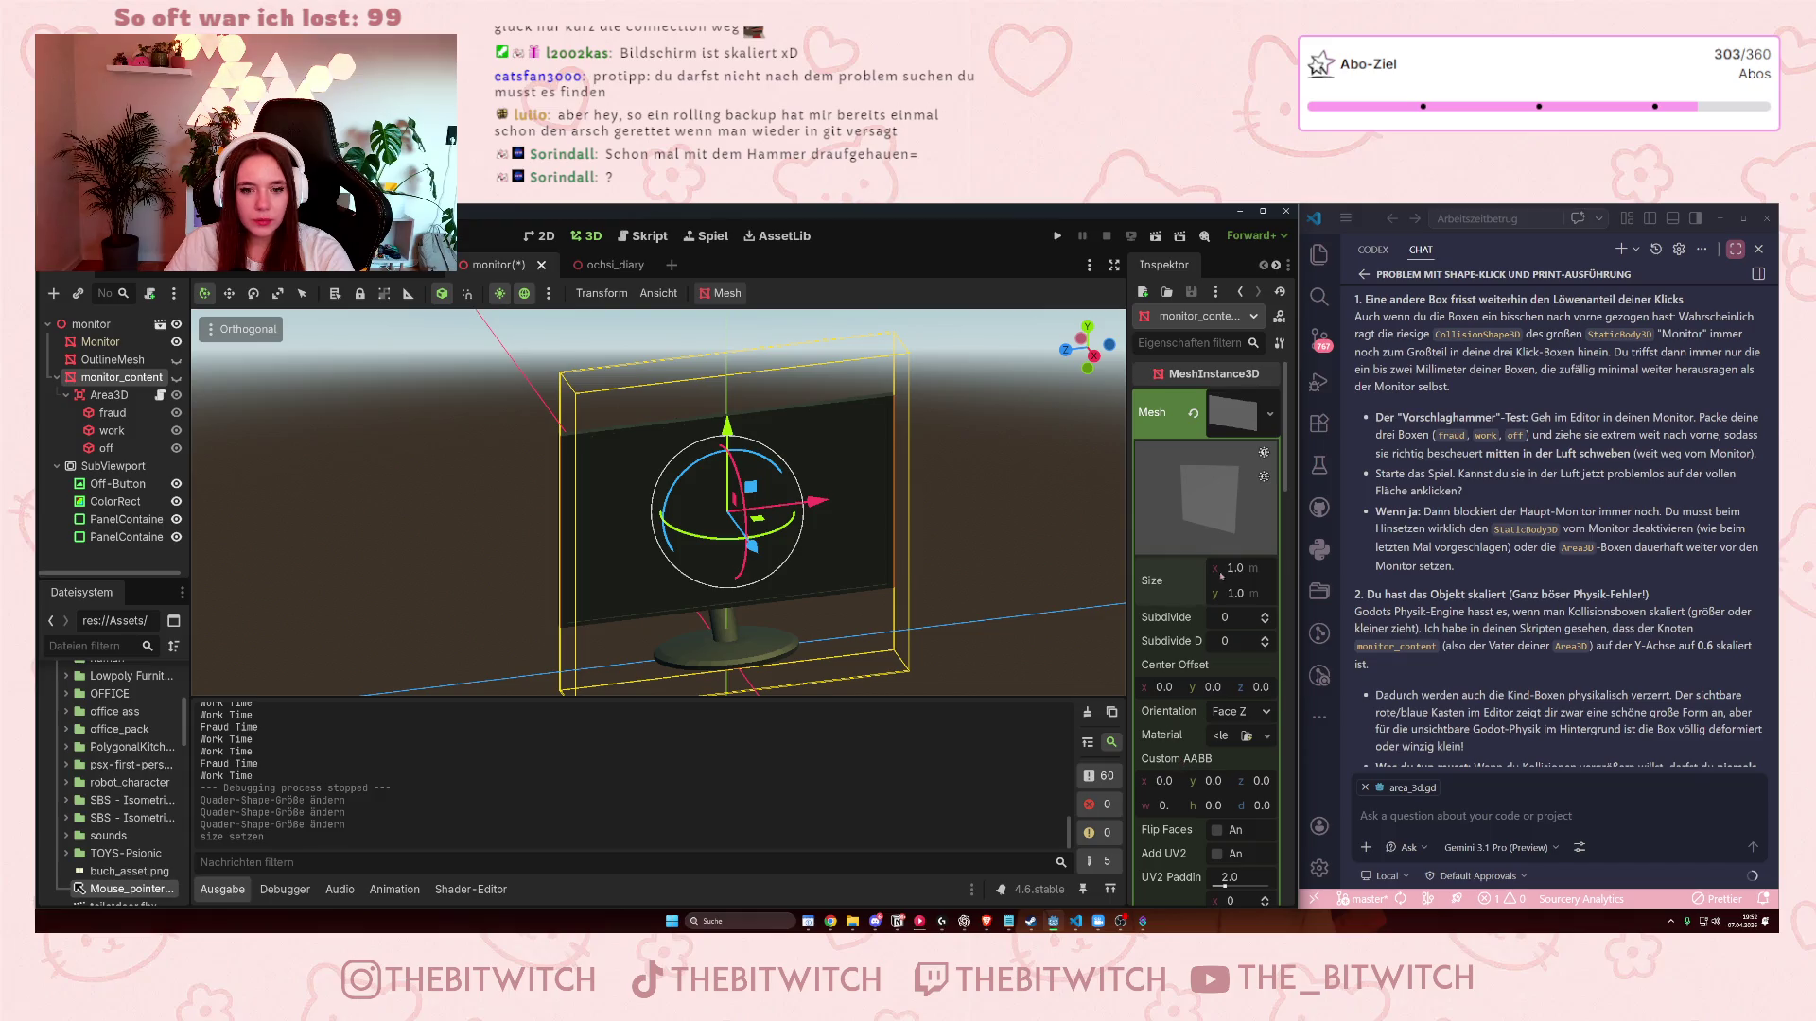
{"action": "scroll", "scroll_direction": "down", "scroll_amount": 3}
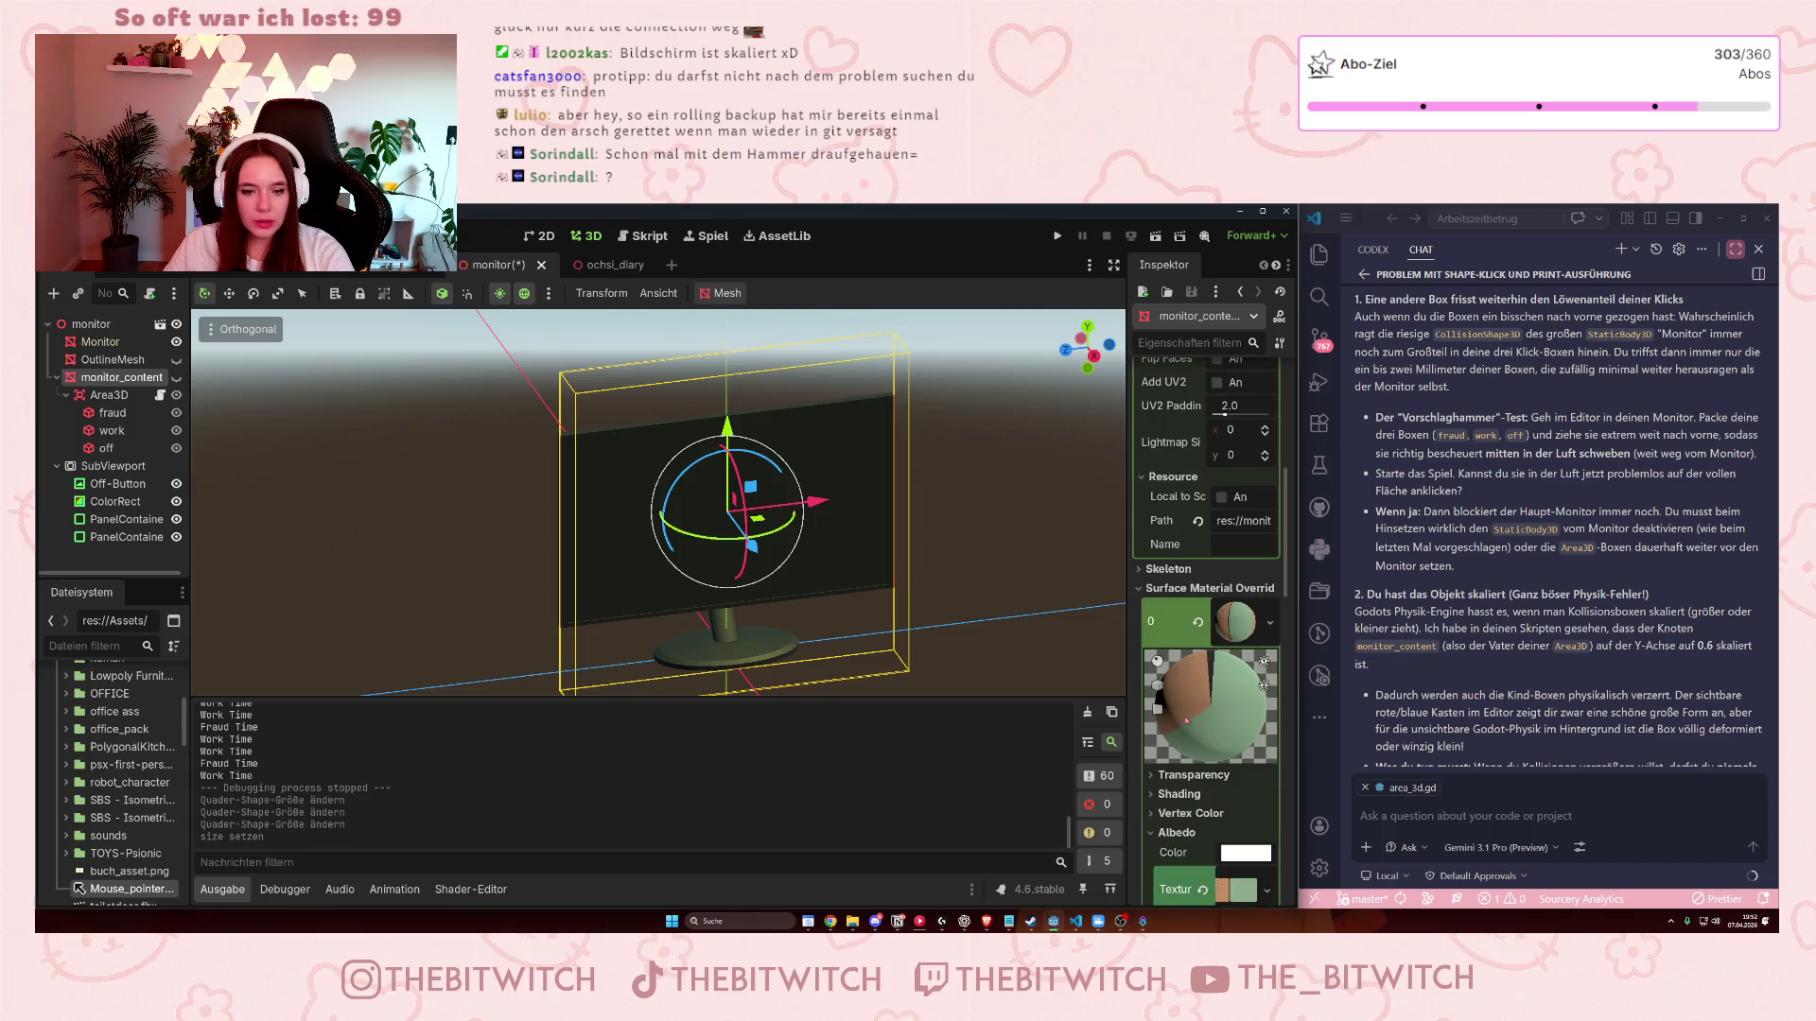
{"action": "scroll", "scroll_direction": "down", "scroll_amount": 3}
{"action": "scroll", "scroll_direction": "down", "scroll_amount": 3}
{"action": "scroll", "scroll_direction": "down", "scroll_amount": 3}
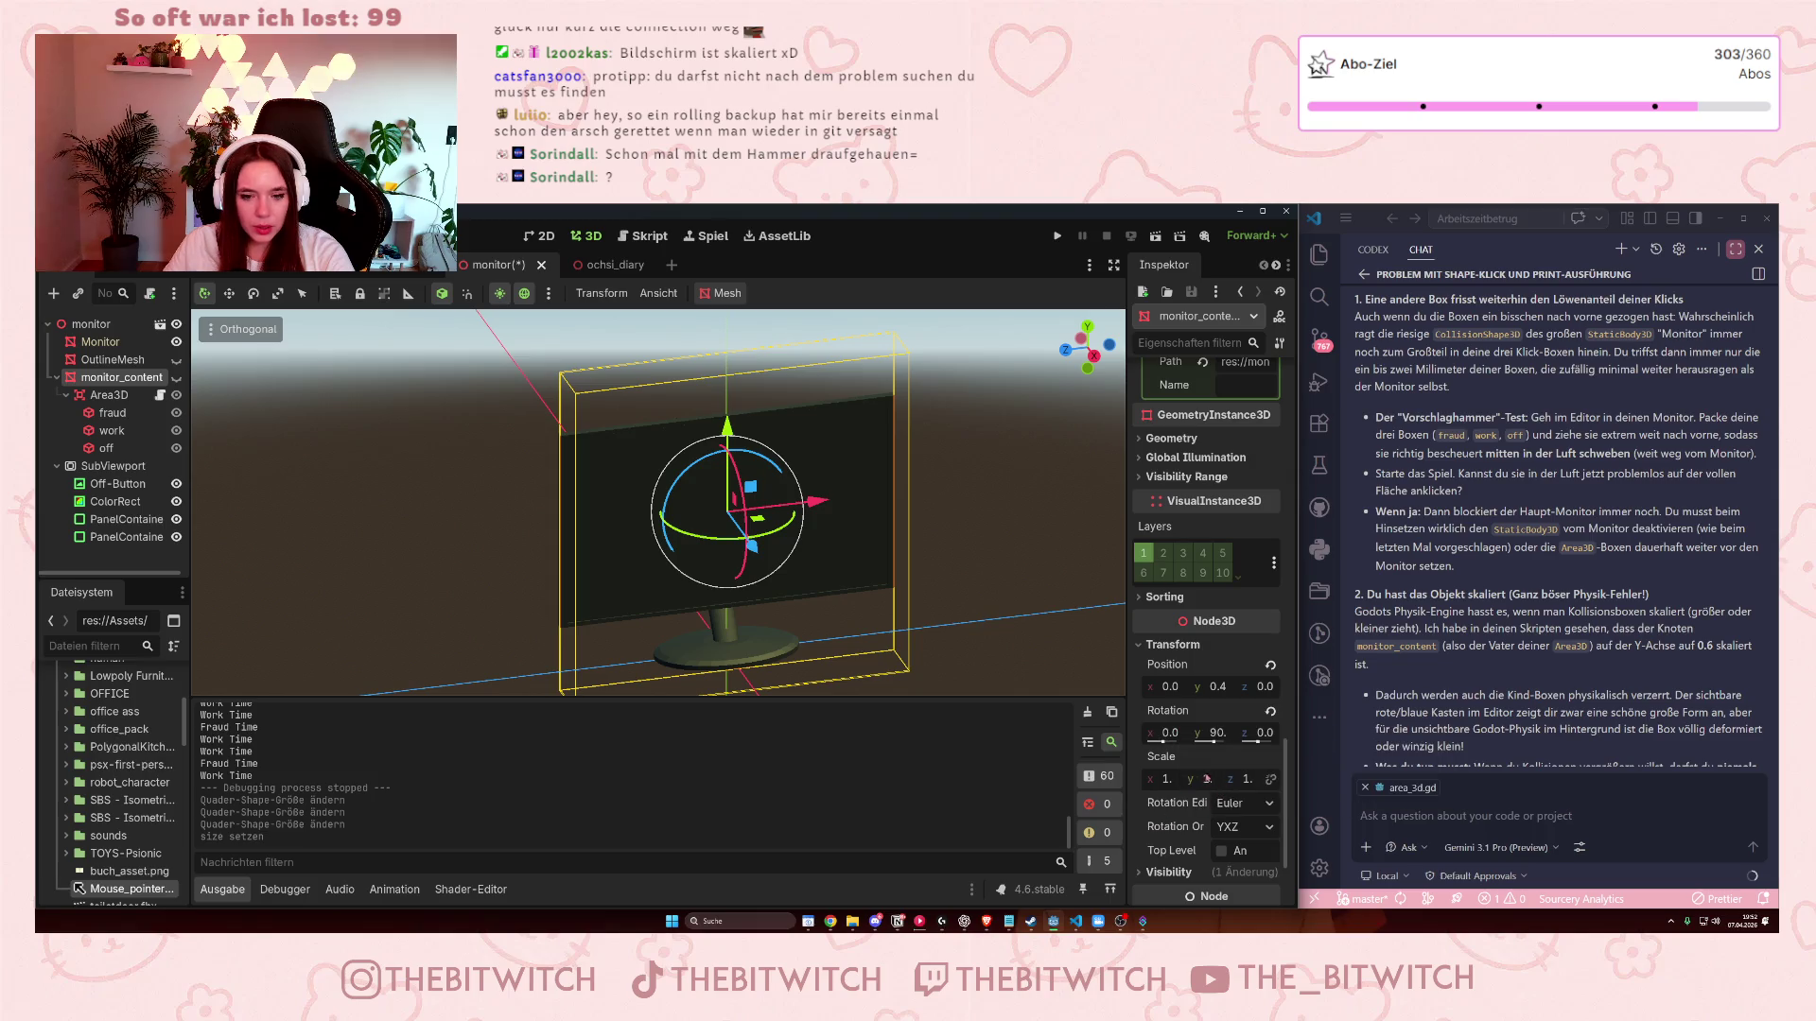
{"action": "left_click", "coordinate": [1208, 779]}
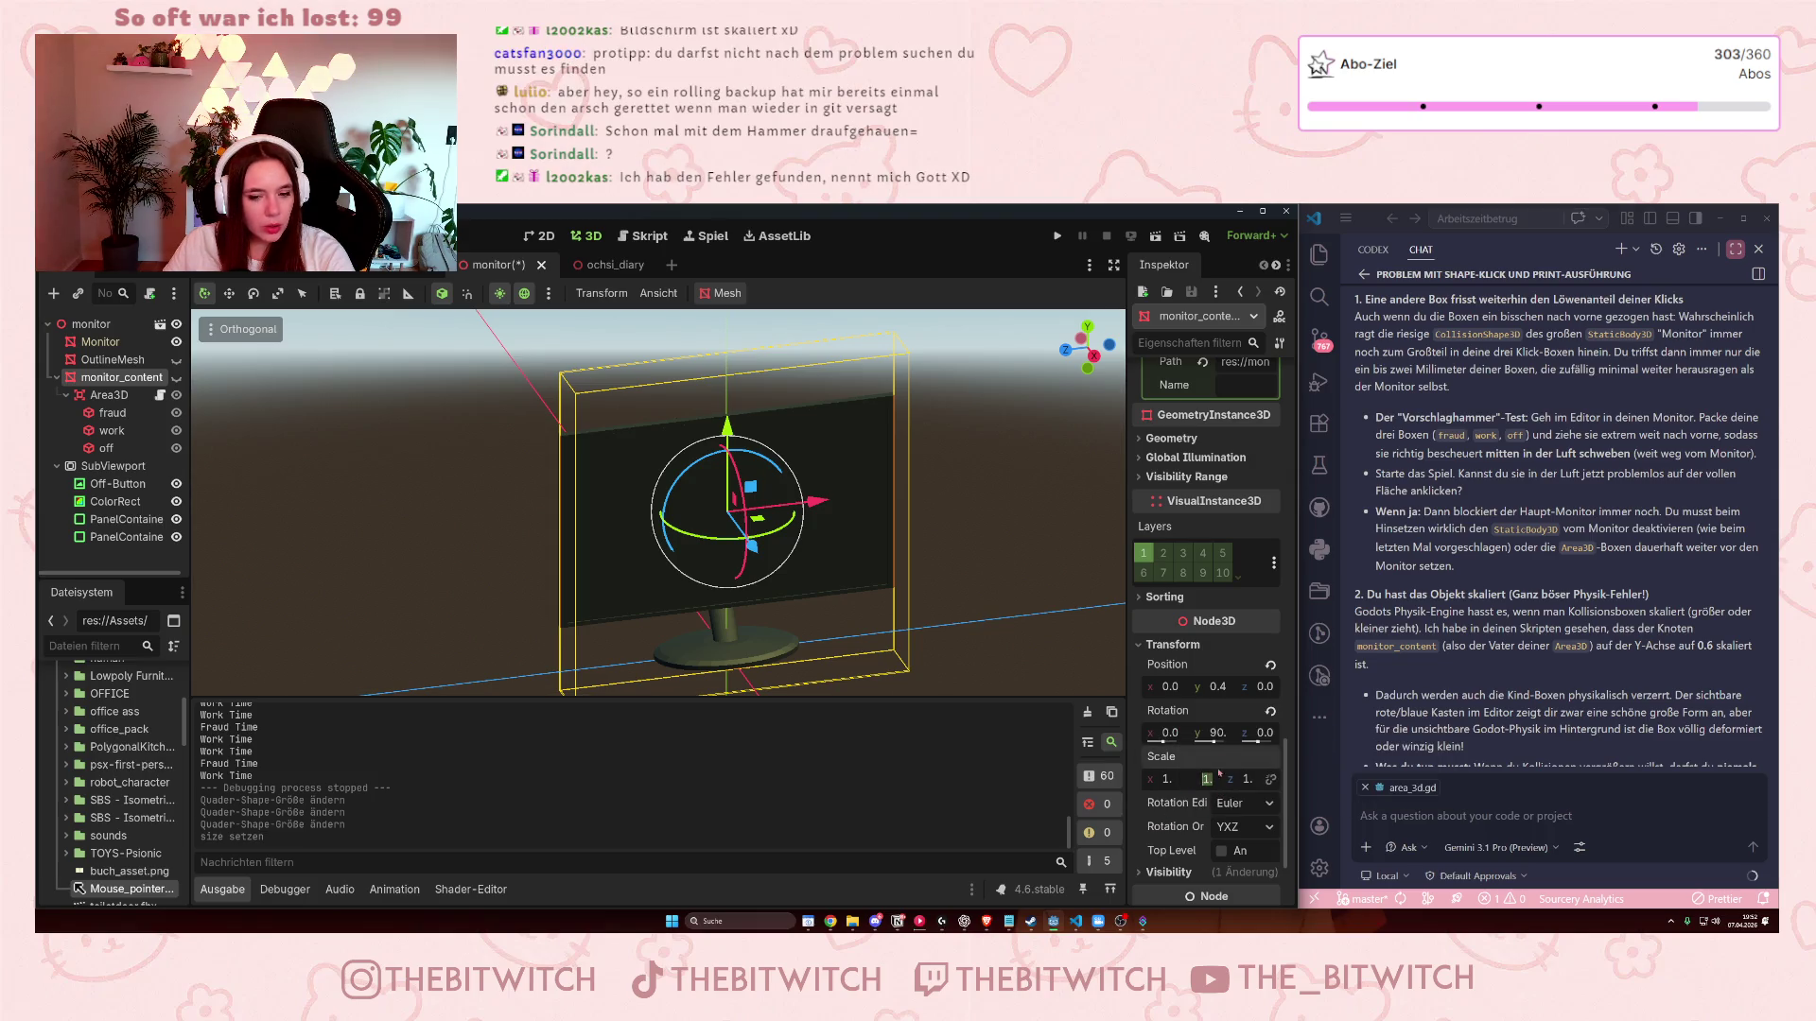
{"action": "type", "text": "0.6"}
{"action": "key", "text": "Return"}
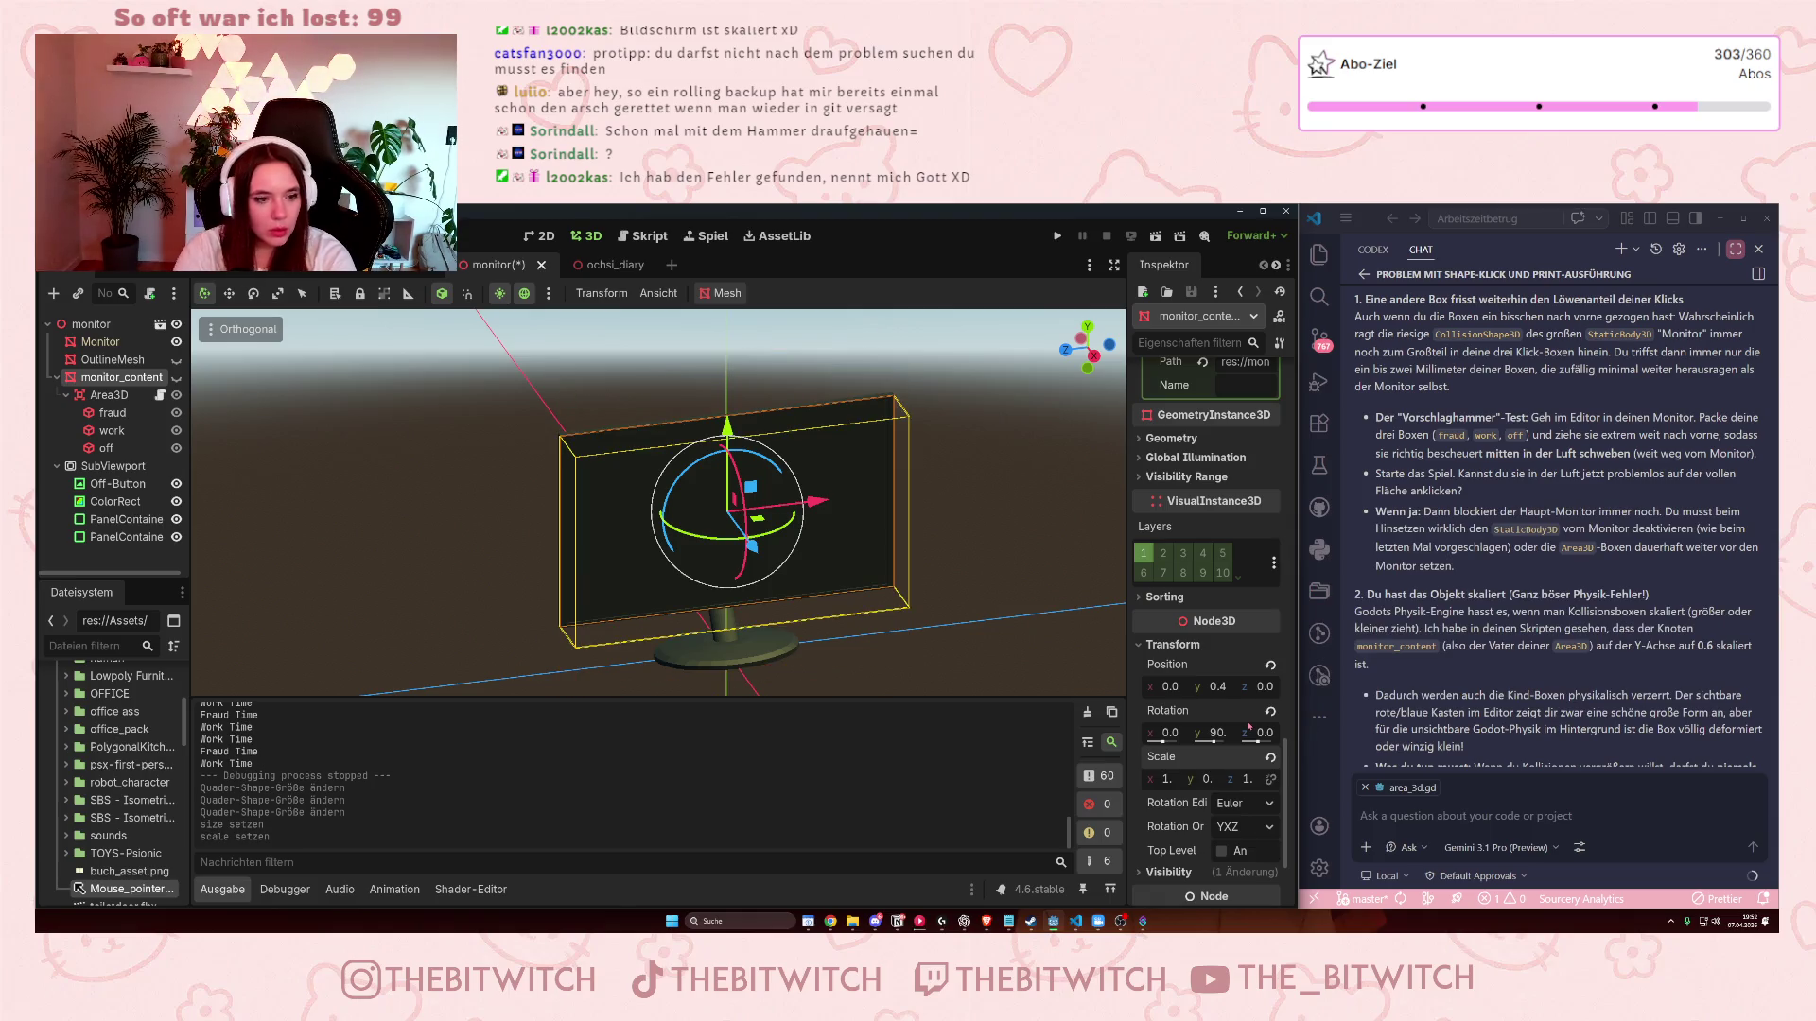
- Check monitor_content's position from the side, keeping y at 0.4 and x at 0.0
{"action": "left_click_drag", "start_coordinate": [1087, 345], "coordinate": [707, 607]}
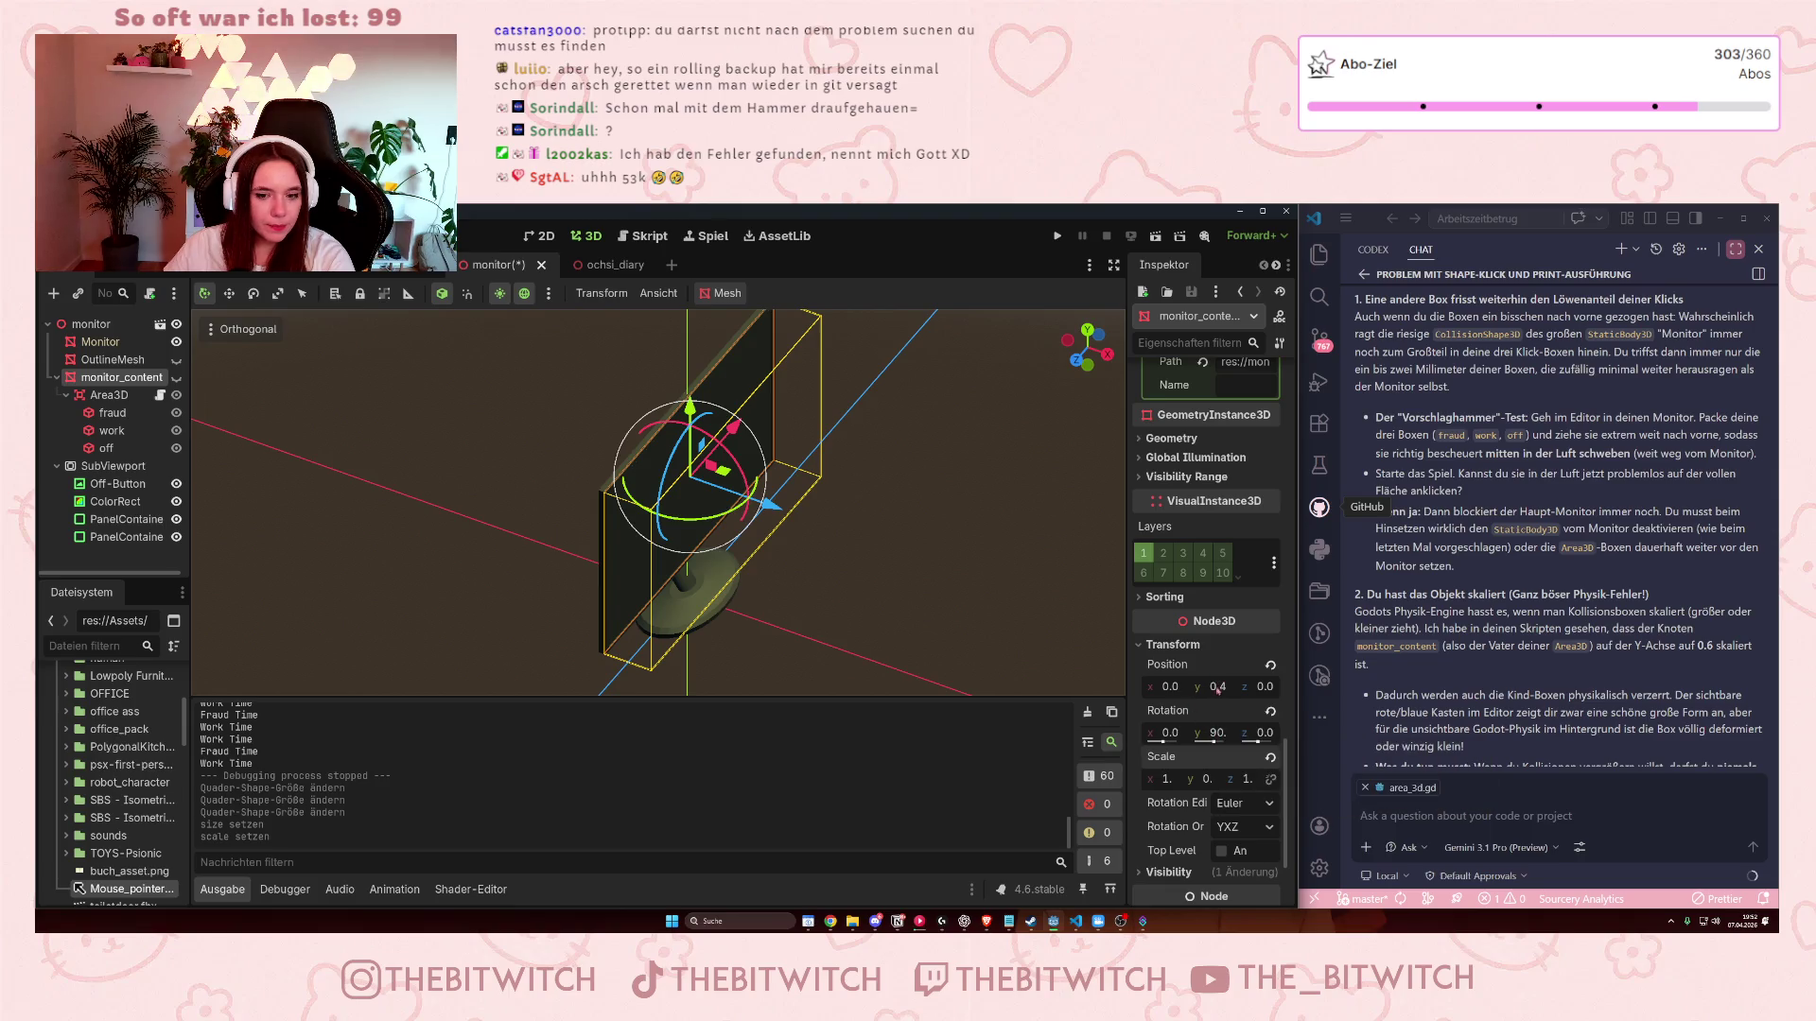
{"action": "left_click", "coordinate": [1216, 688]}
{"action": "key", "text": "Return"}
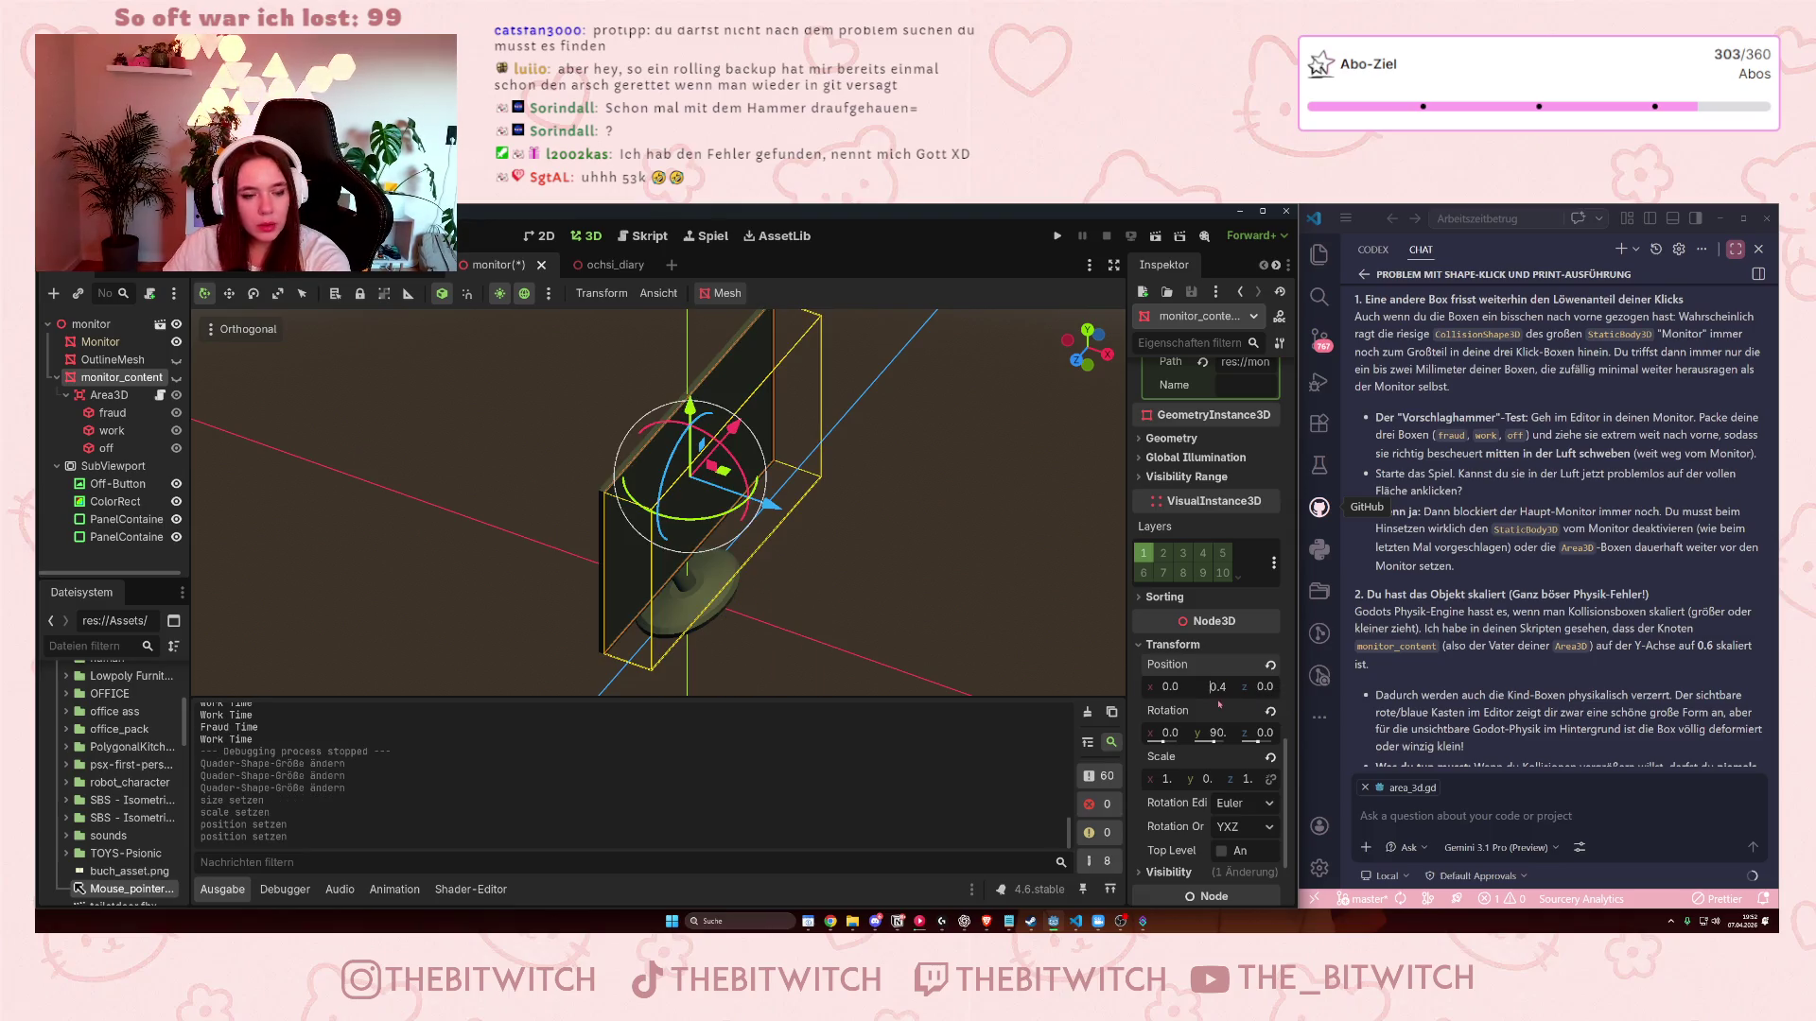
{"action": "left_click", "coordinate": [1169, 687]}
{"action": "type", "text": "-0."}
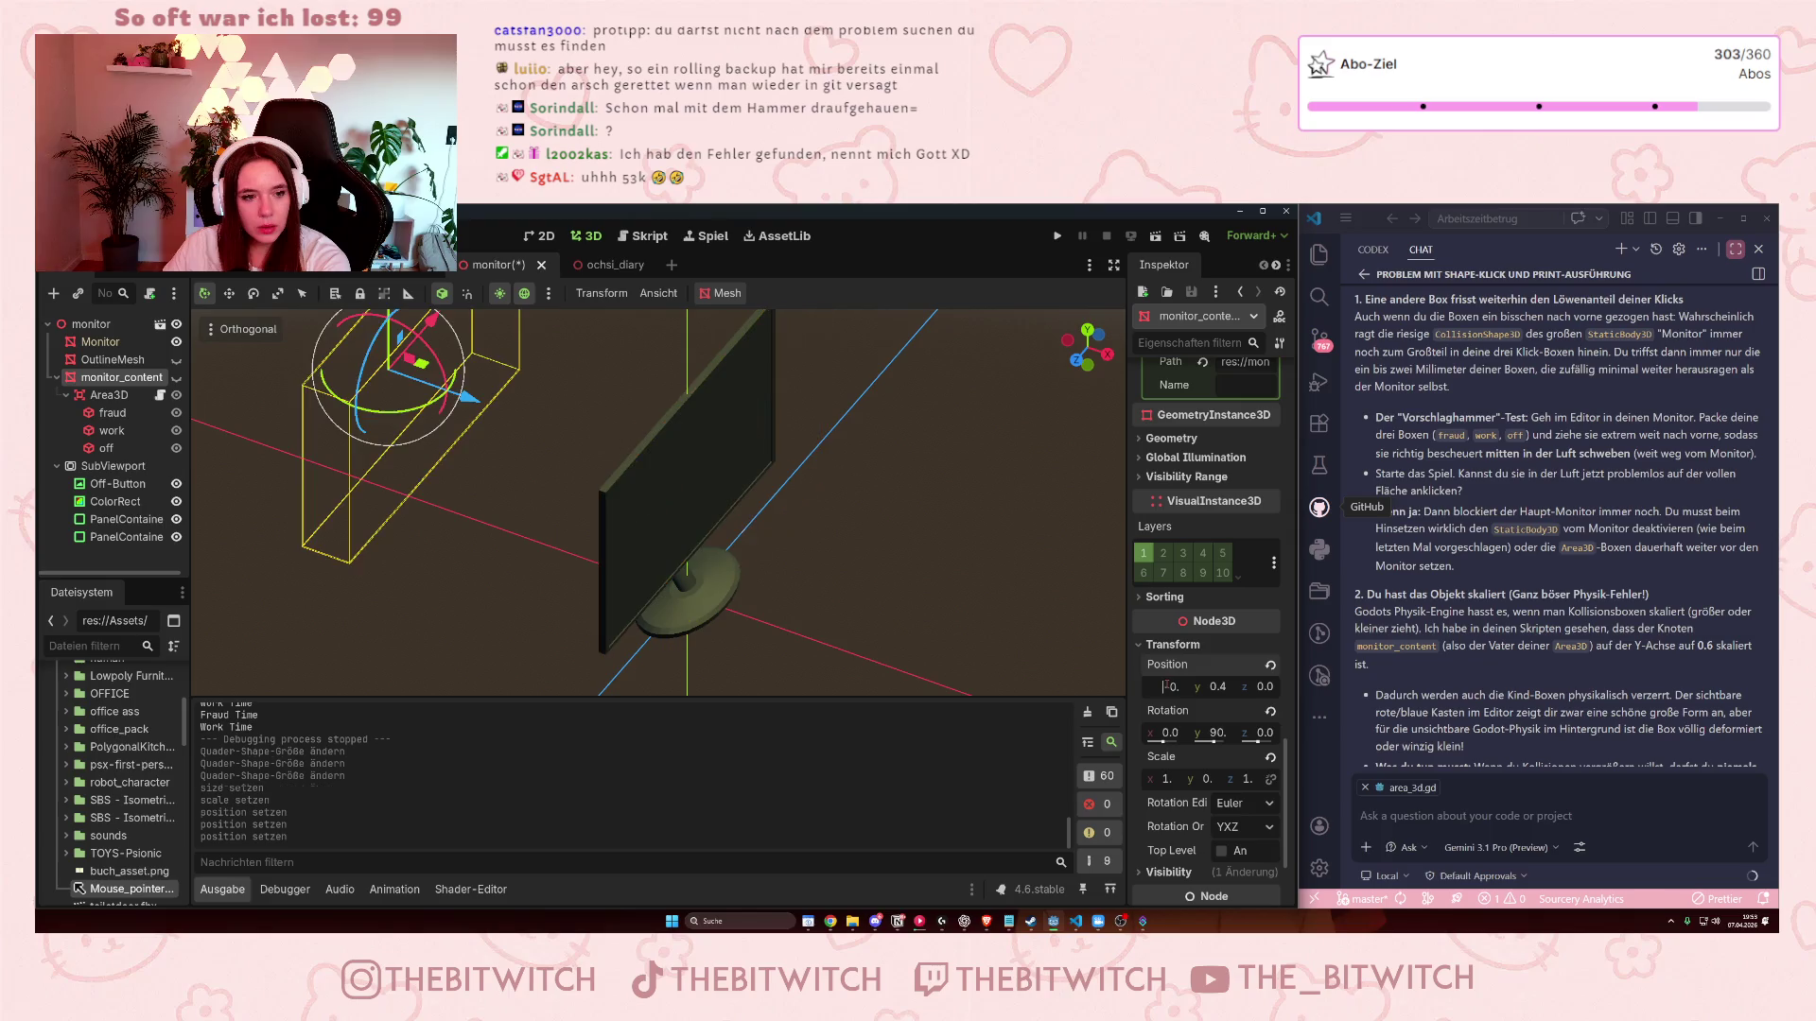
{"action": "key", "text": "Escape"}
{"action": "left_click_drag", "start_coordinate": [961, 670], "coordinate": [614, 473]}
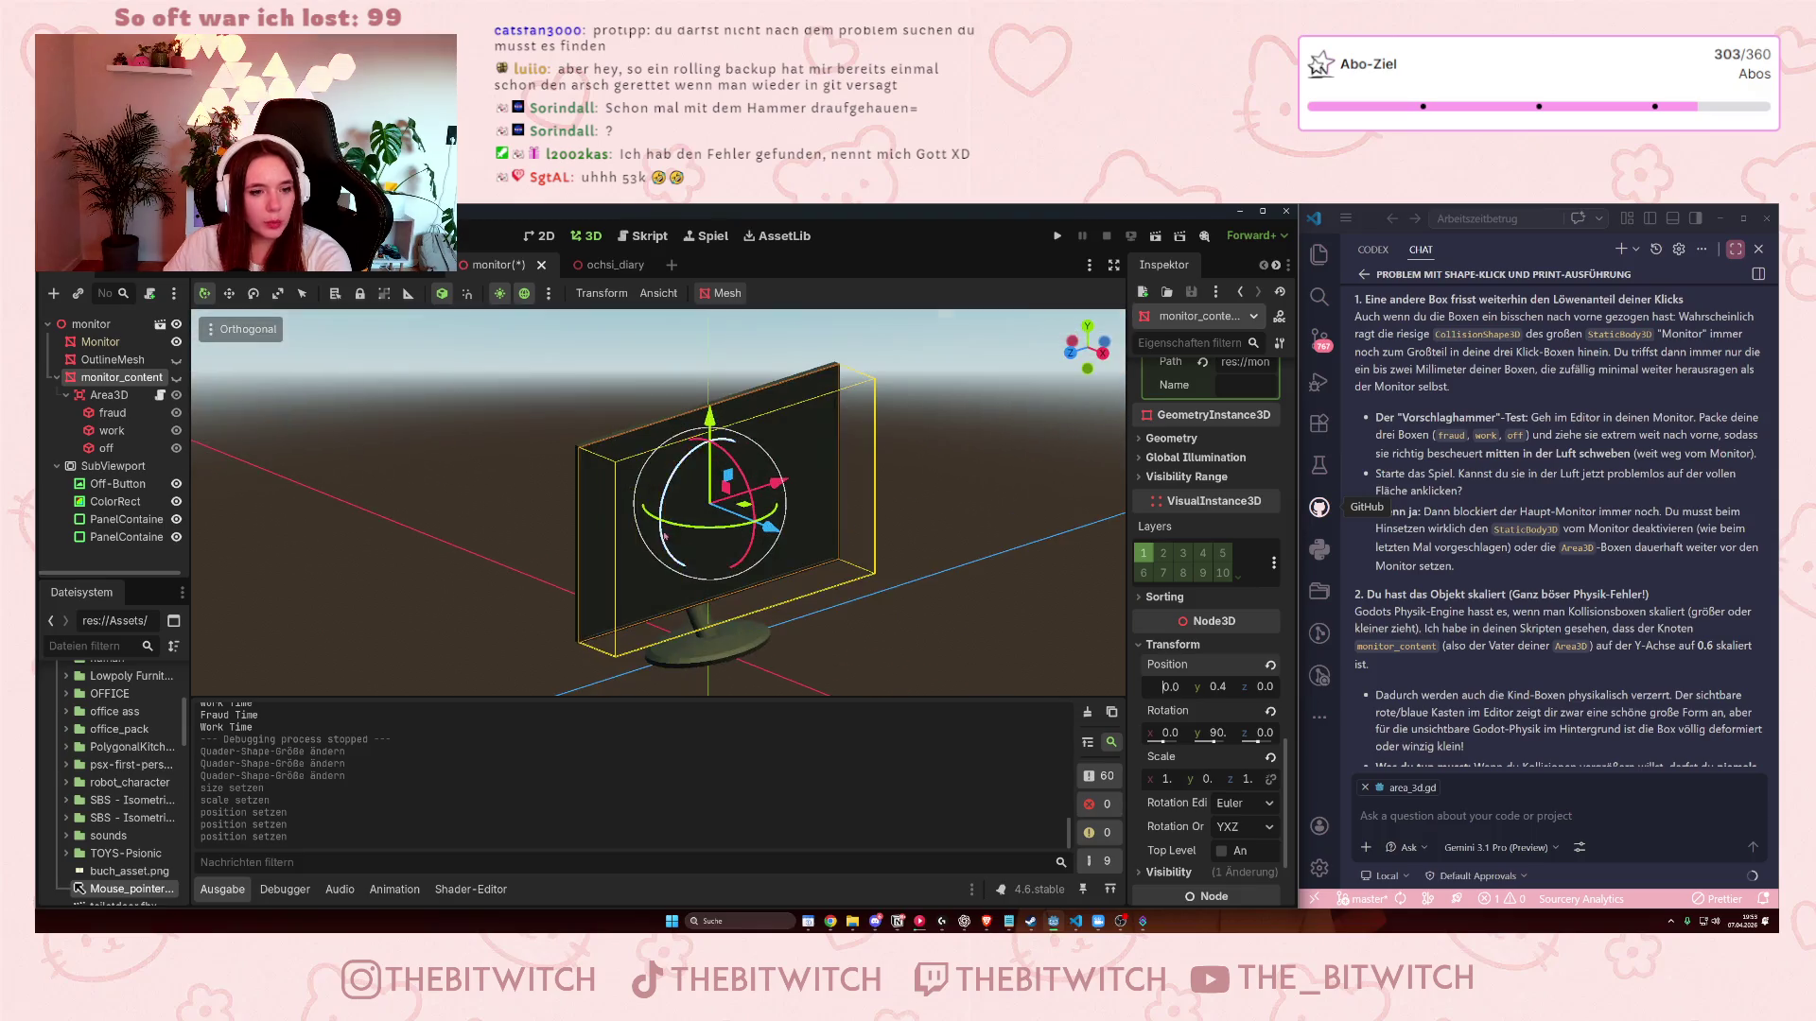
- Toggle monitor_content's visibility on and off, deselect, and save the monitor scene
{"action": "left_click", "coordinate": [176, 378]}
{"action": "left_click", "coordinate": [175, 377]}
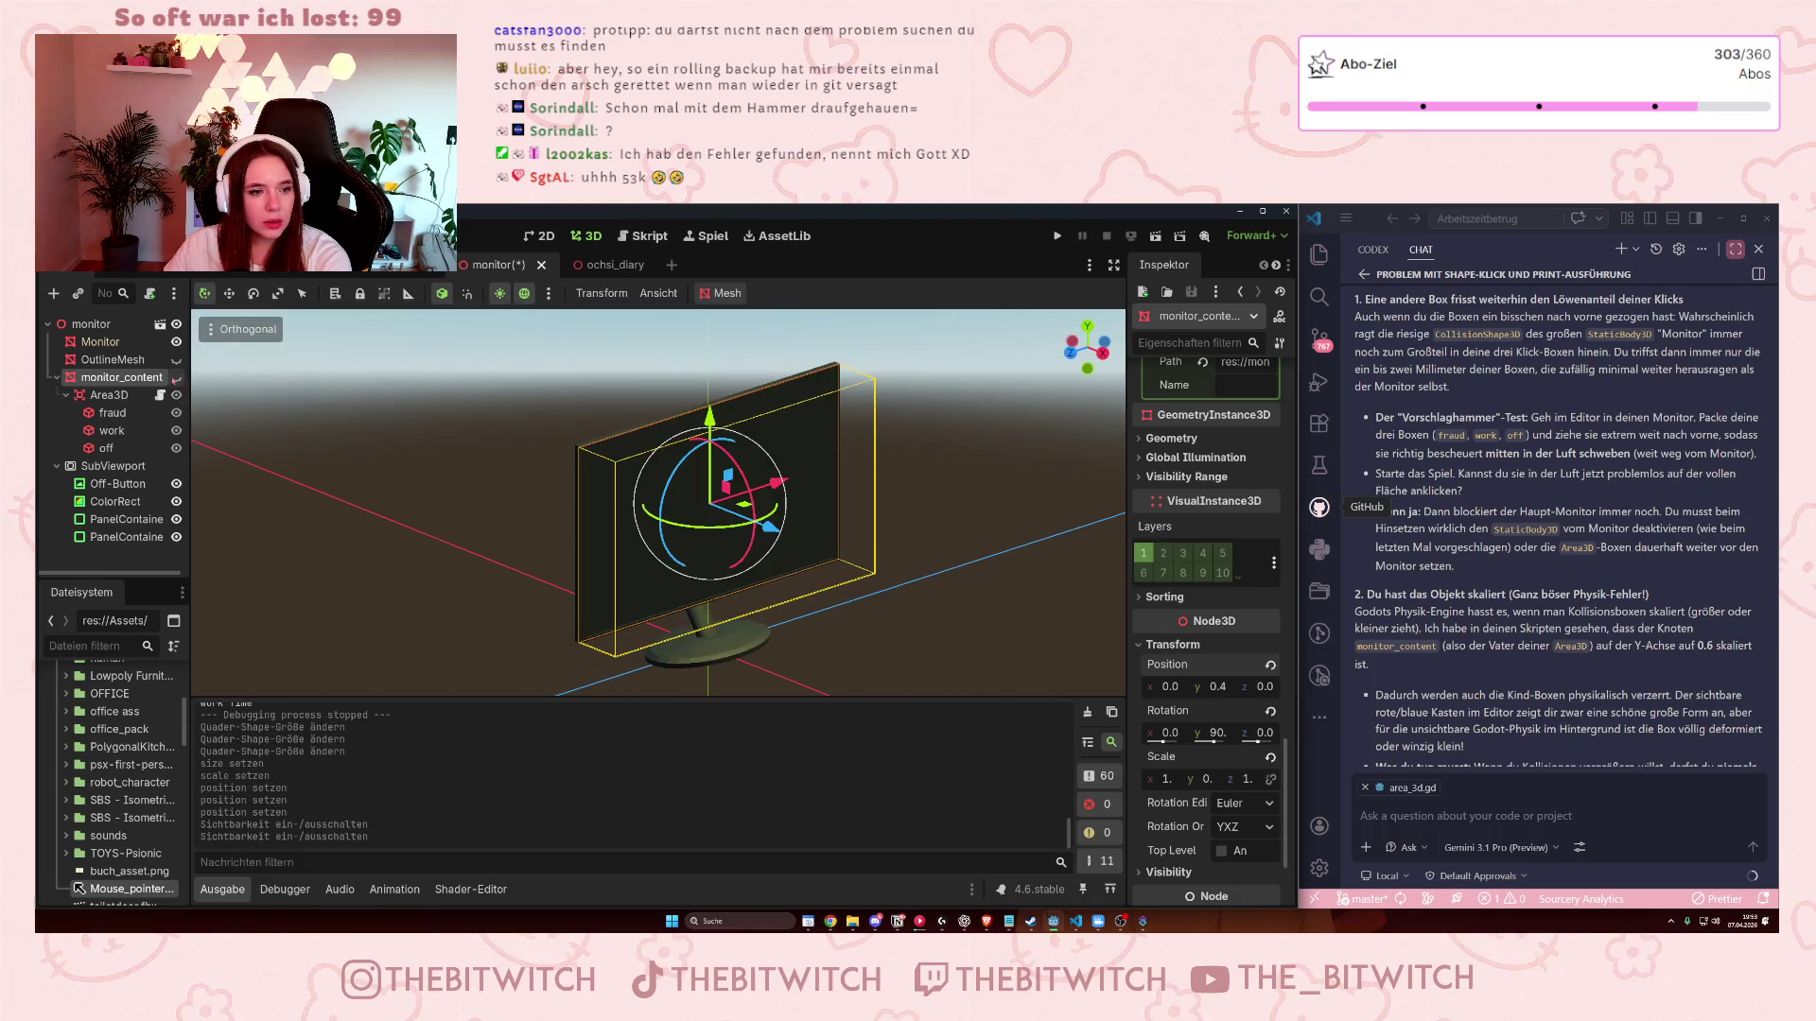
{"action": "left_click", "coordinate": [896, 621]}
{"action": "key", "text": "ctrl+s"}
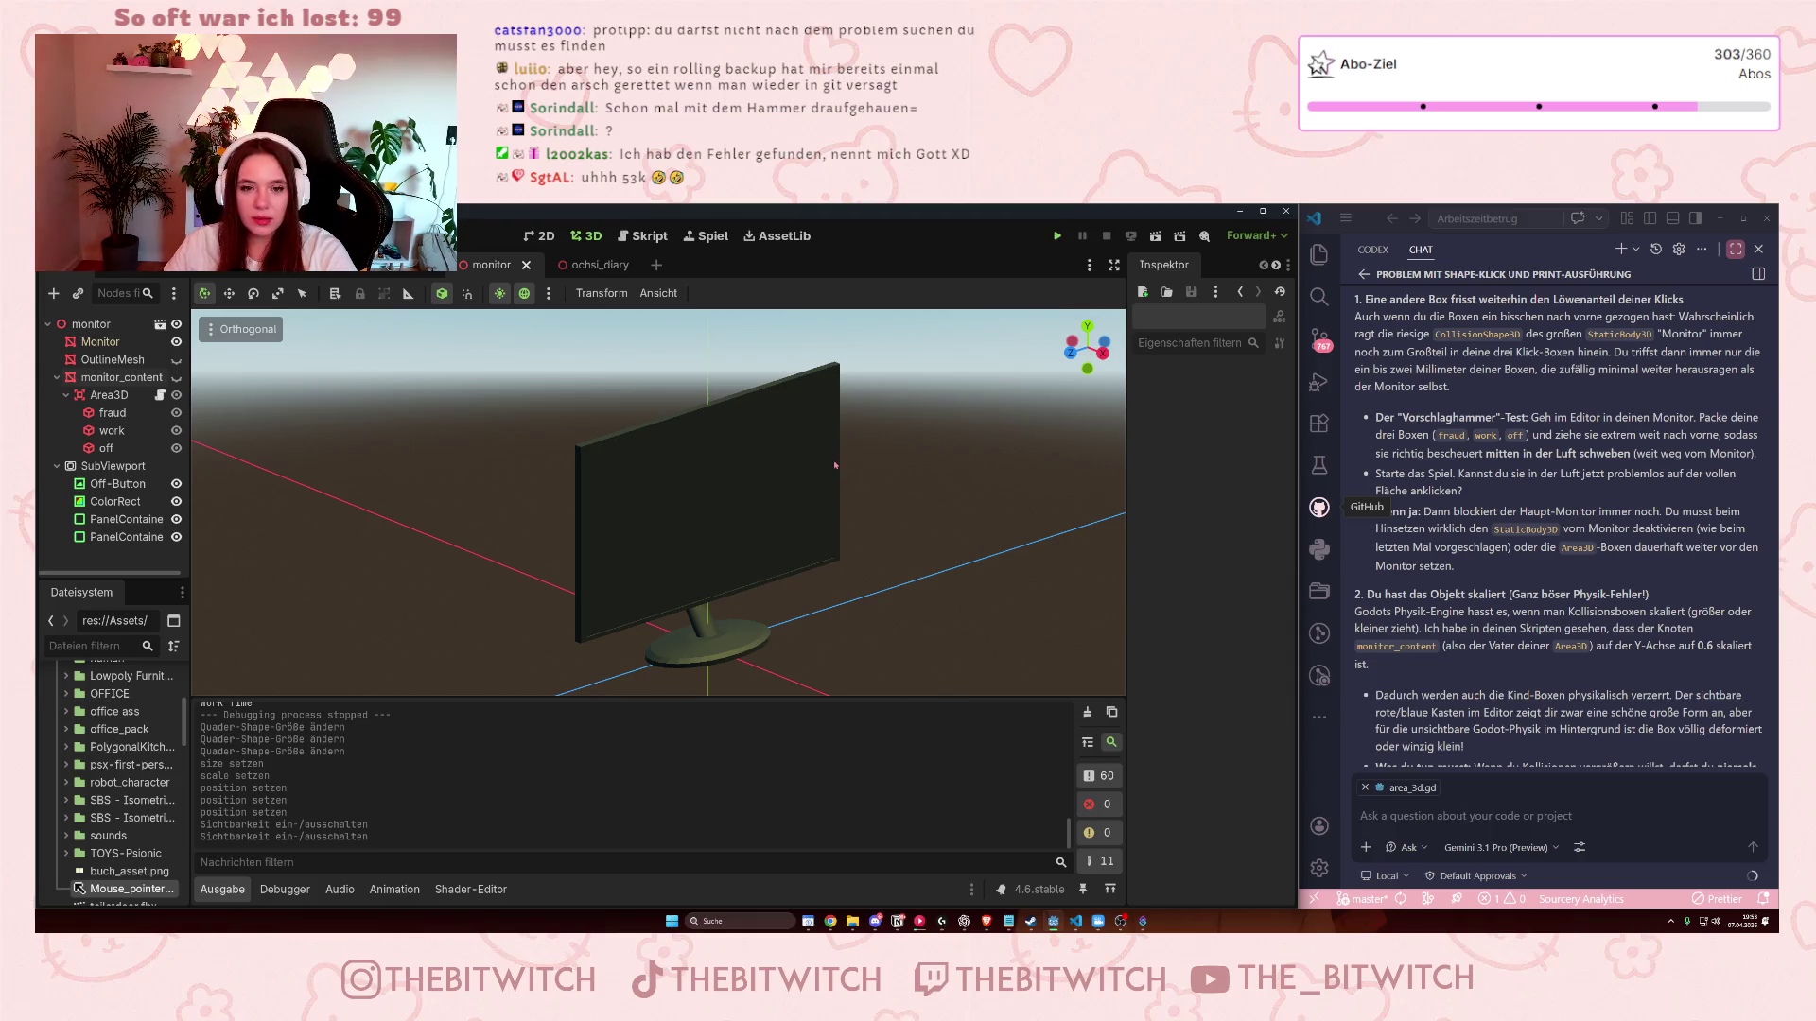
- Run the game with F5, walk to the desk, use the monitor, and shrink the game window
{"action": "key", "text": "F5"}
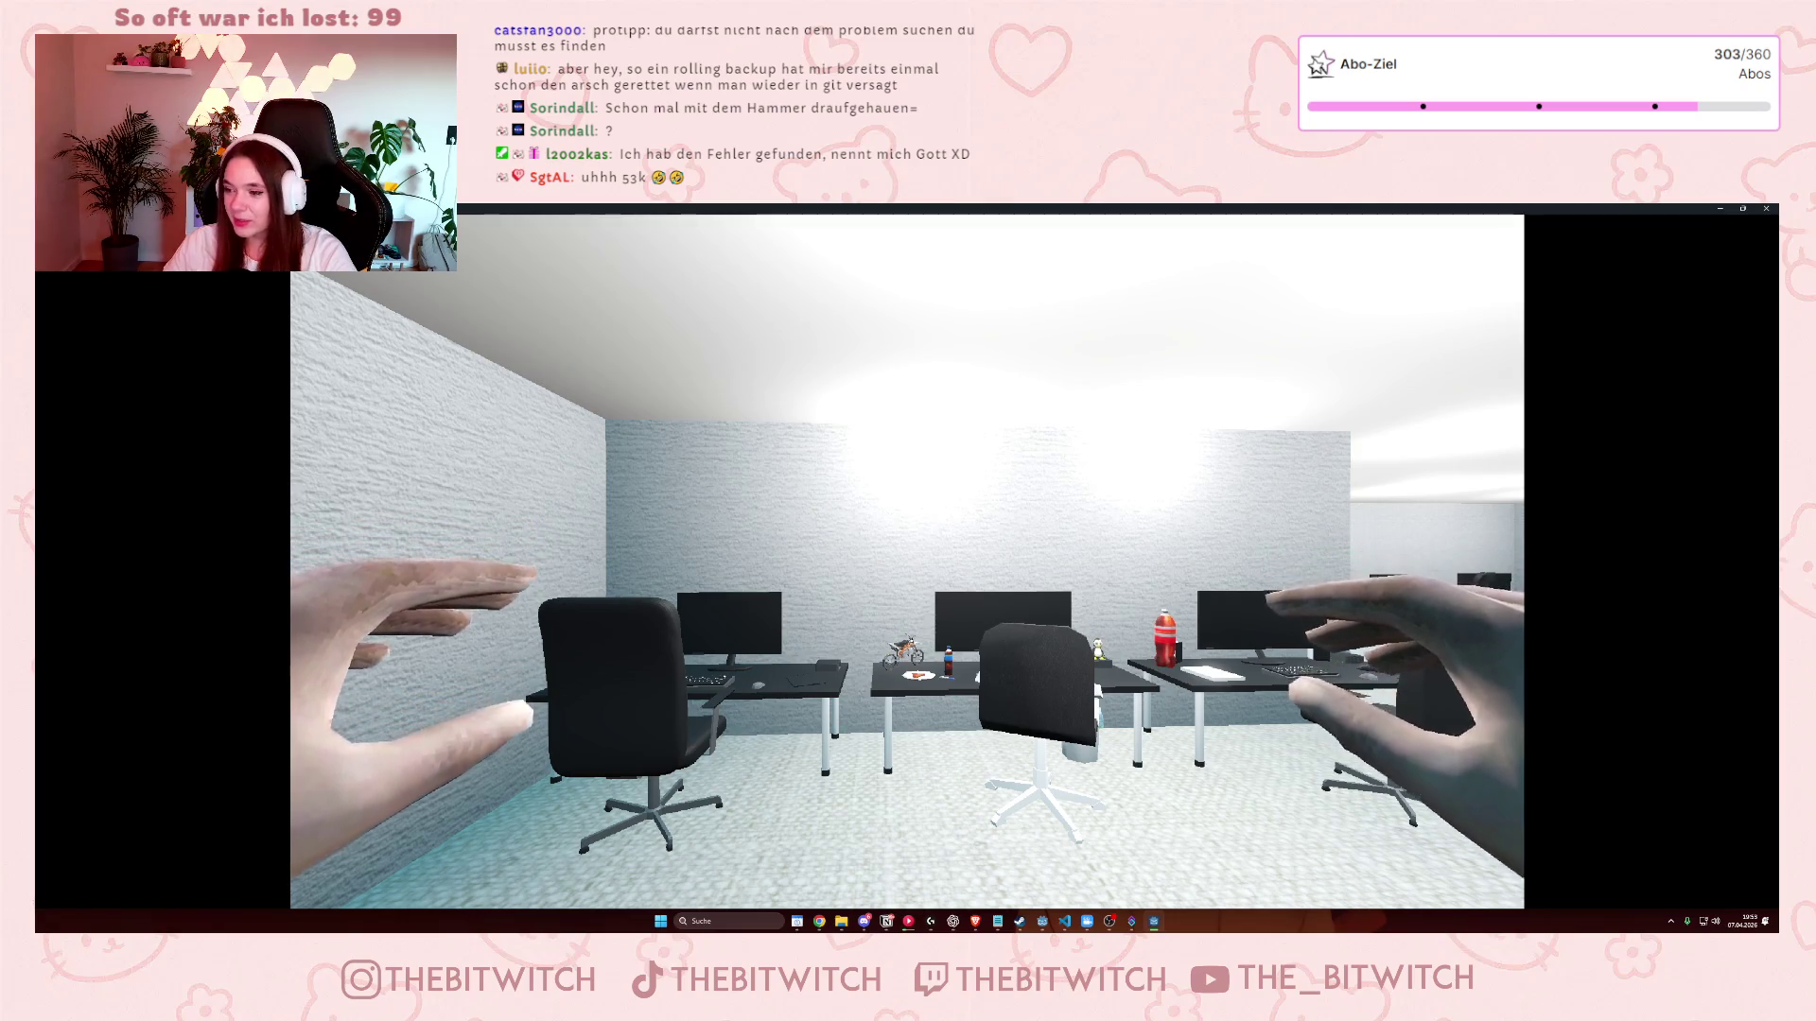
{"action": "mouse_move", "coordinate": [1040, 562]}
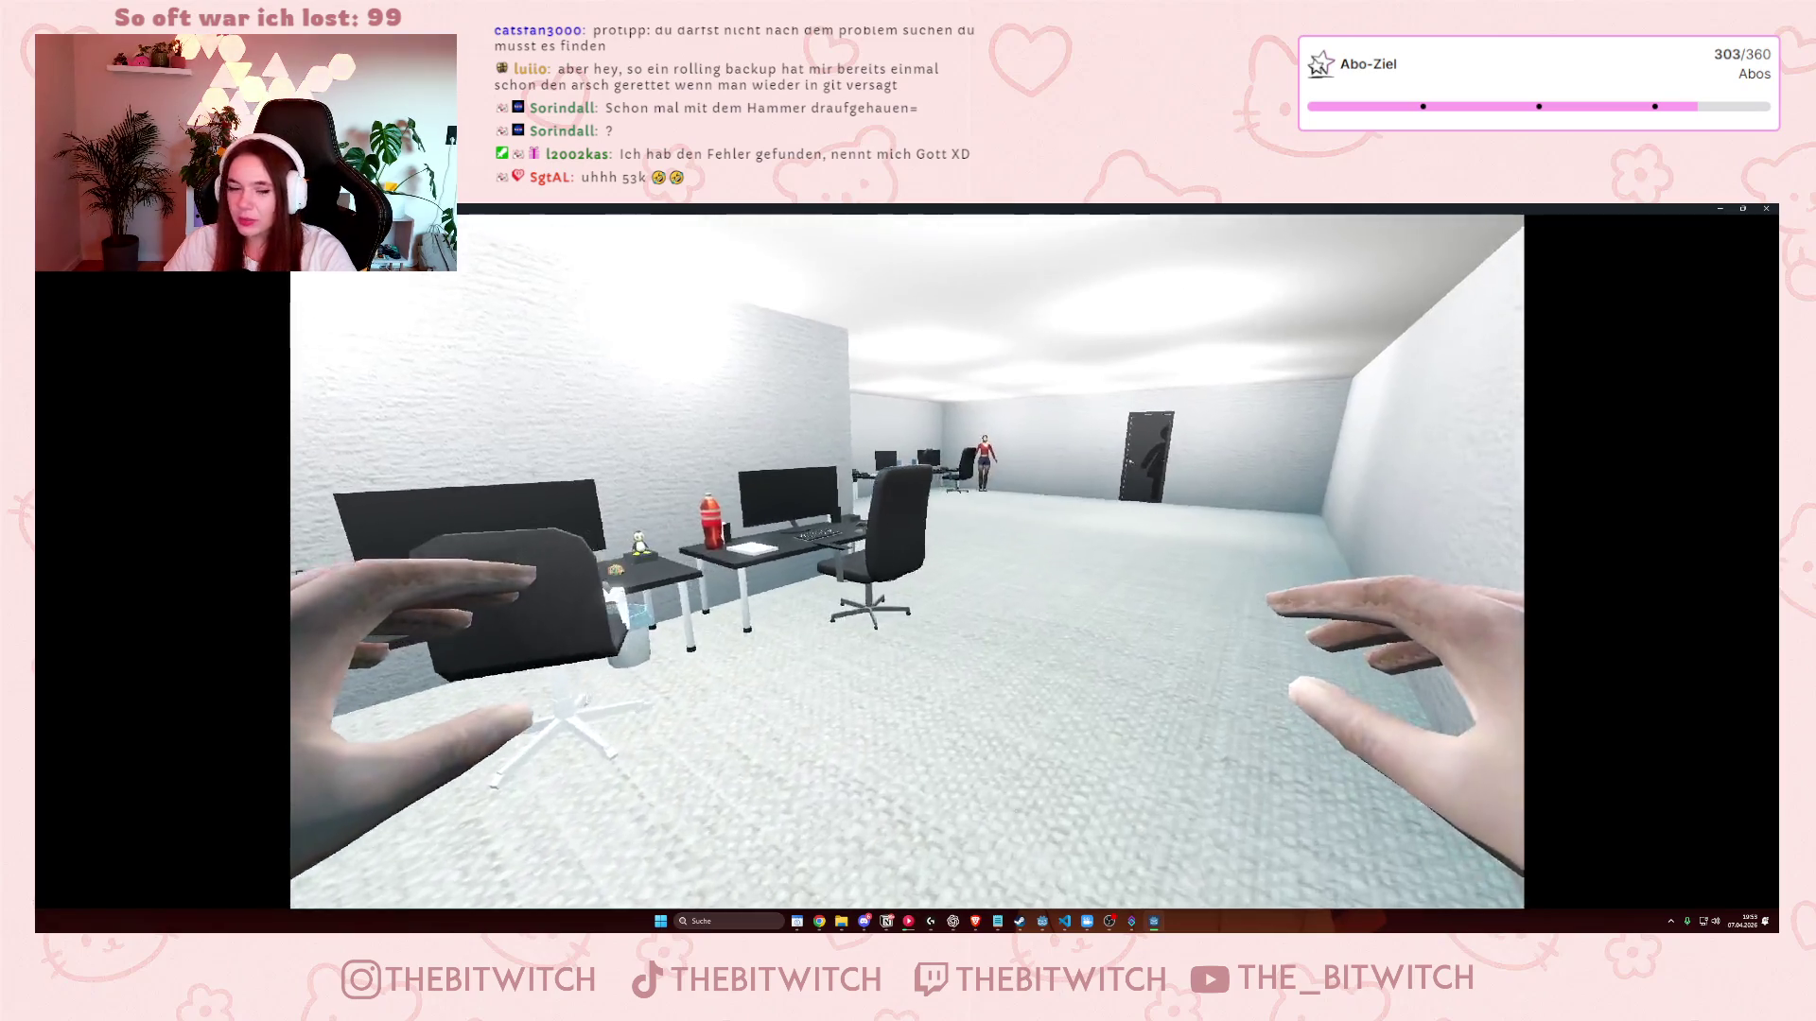
{"action": "key", "text": "w"}
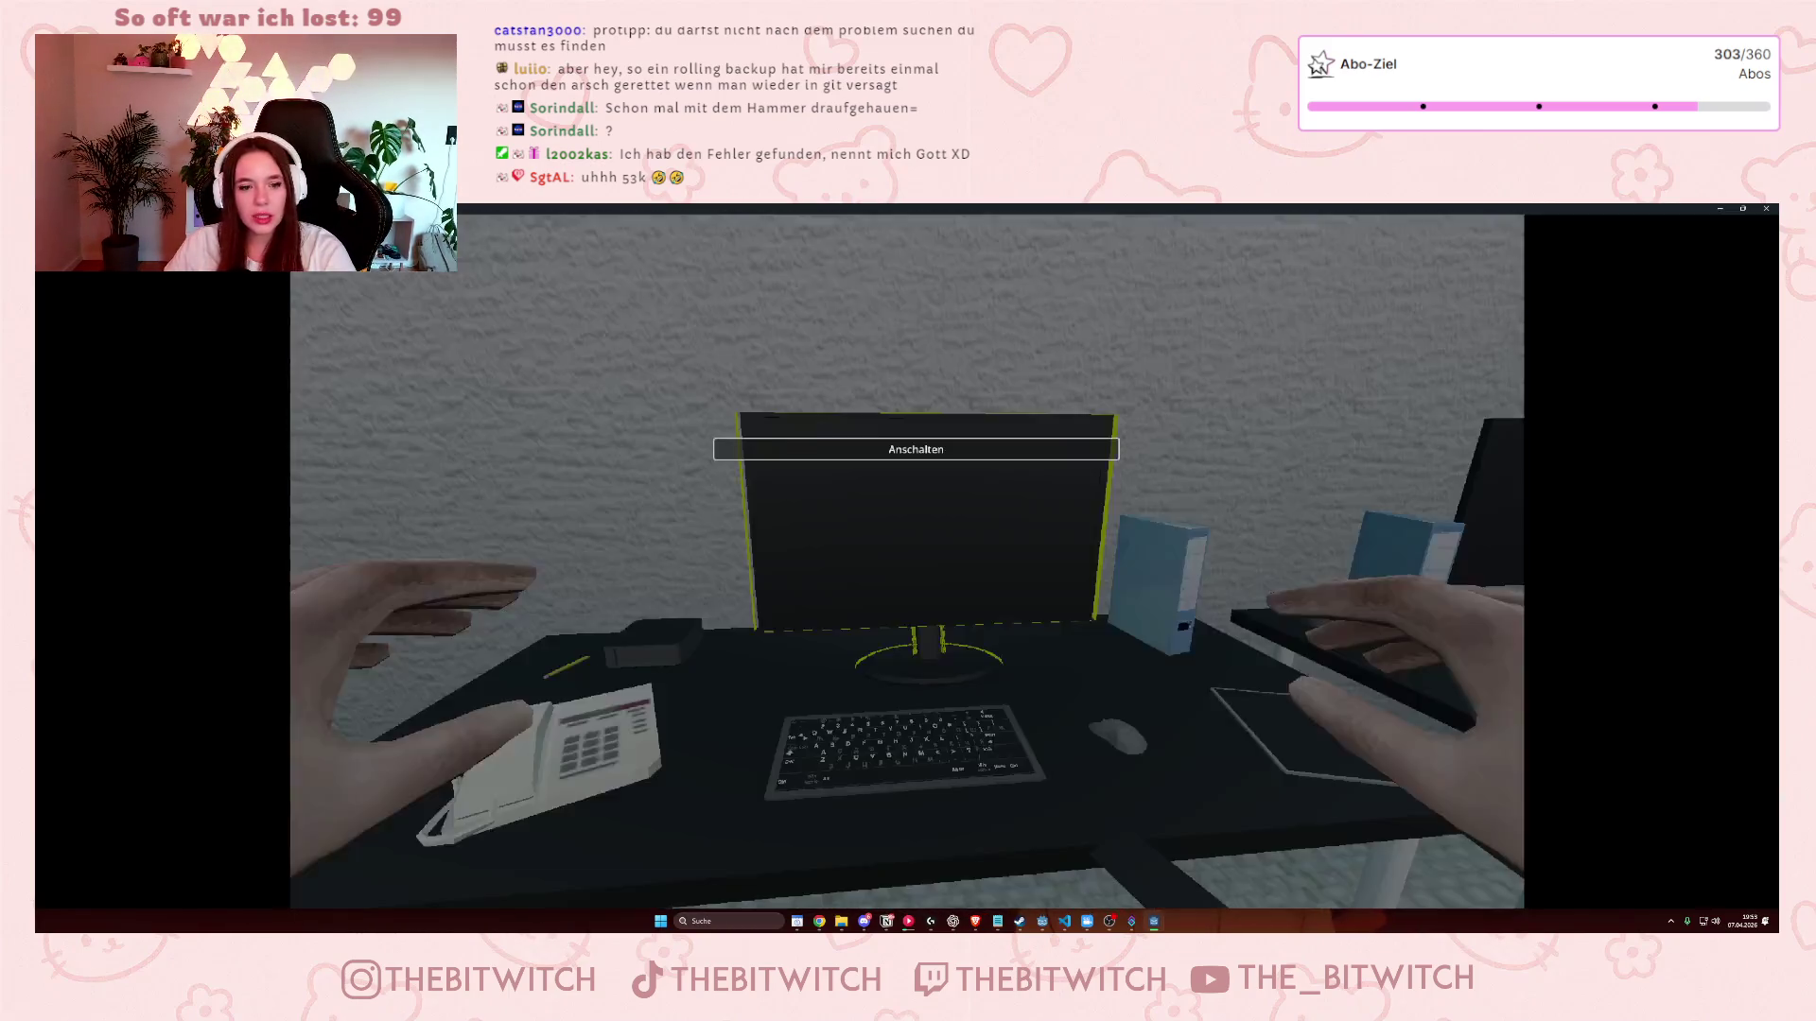
{"action": "left_click", "coordinate": [671, 566]}
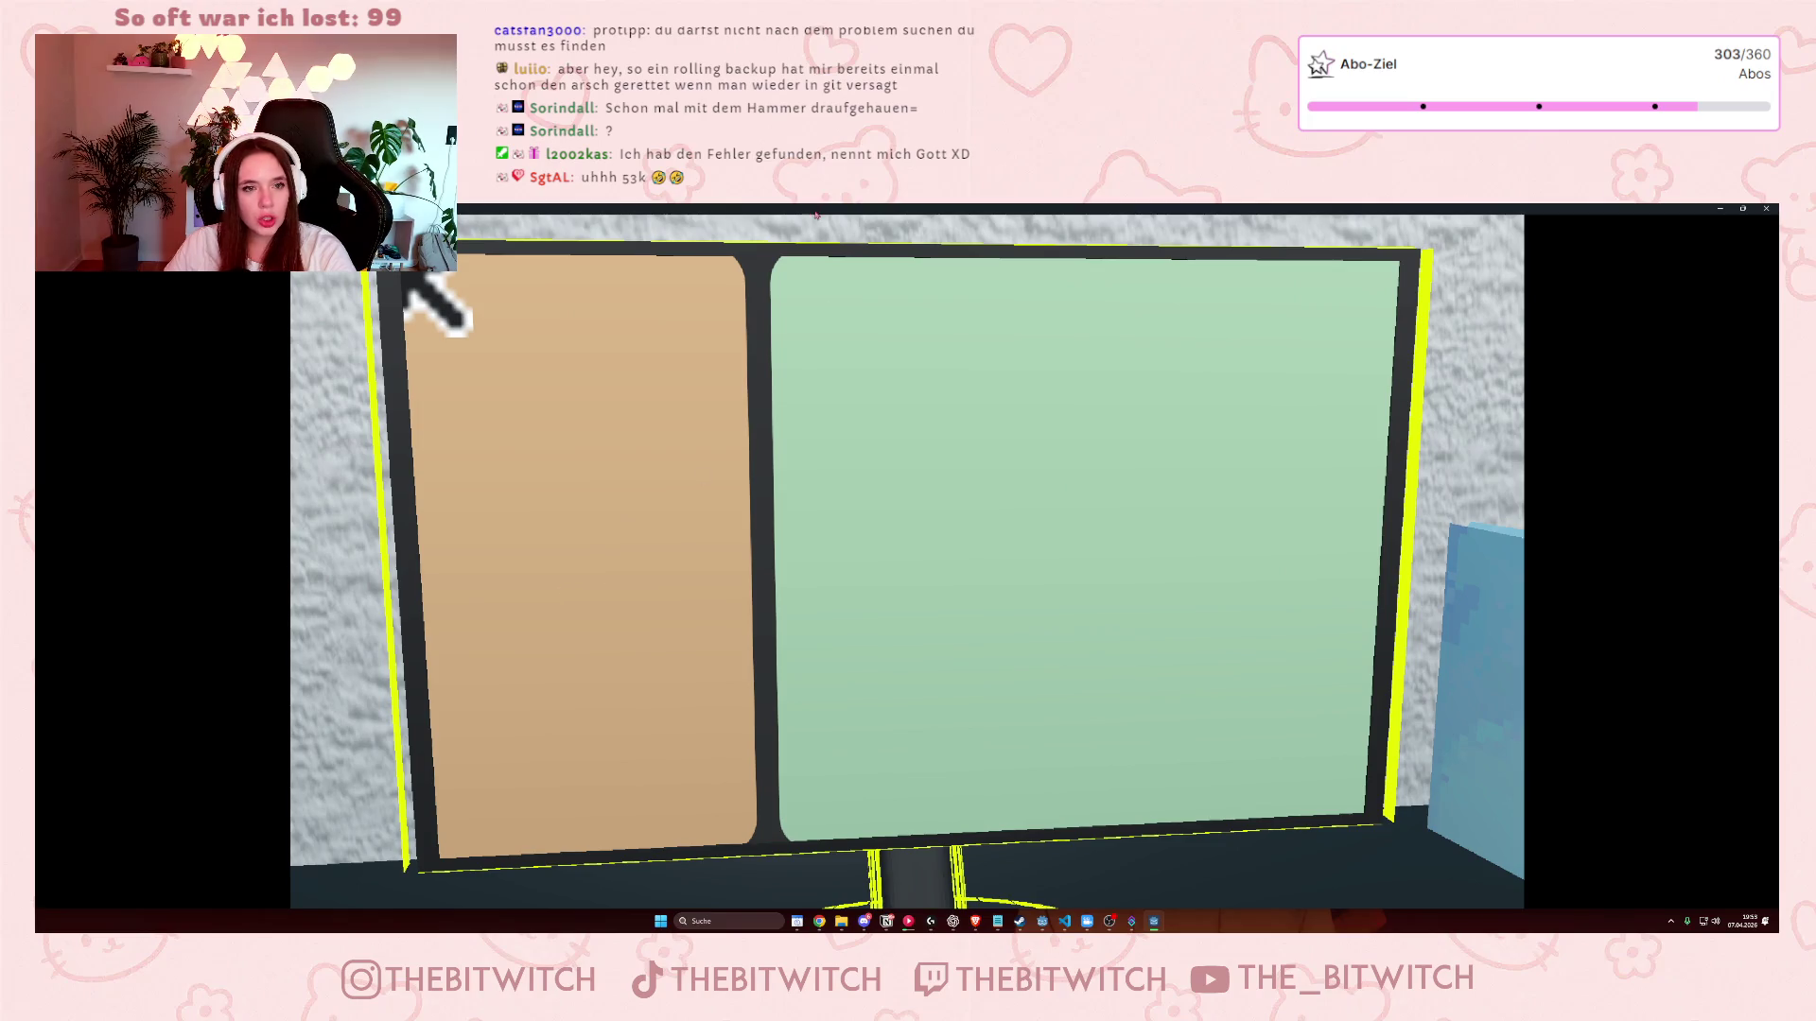
{"action": "double_click", "coordinate": [816, 214]}
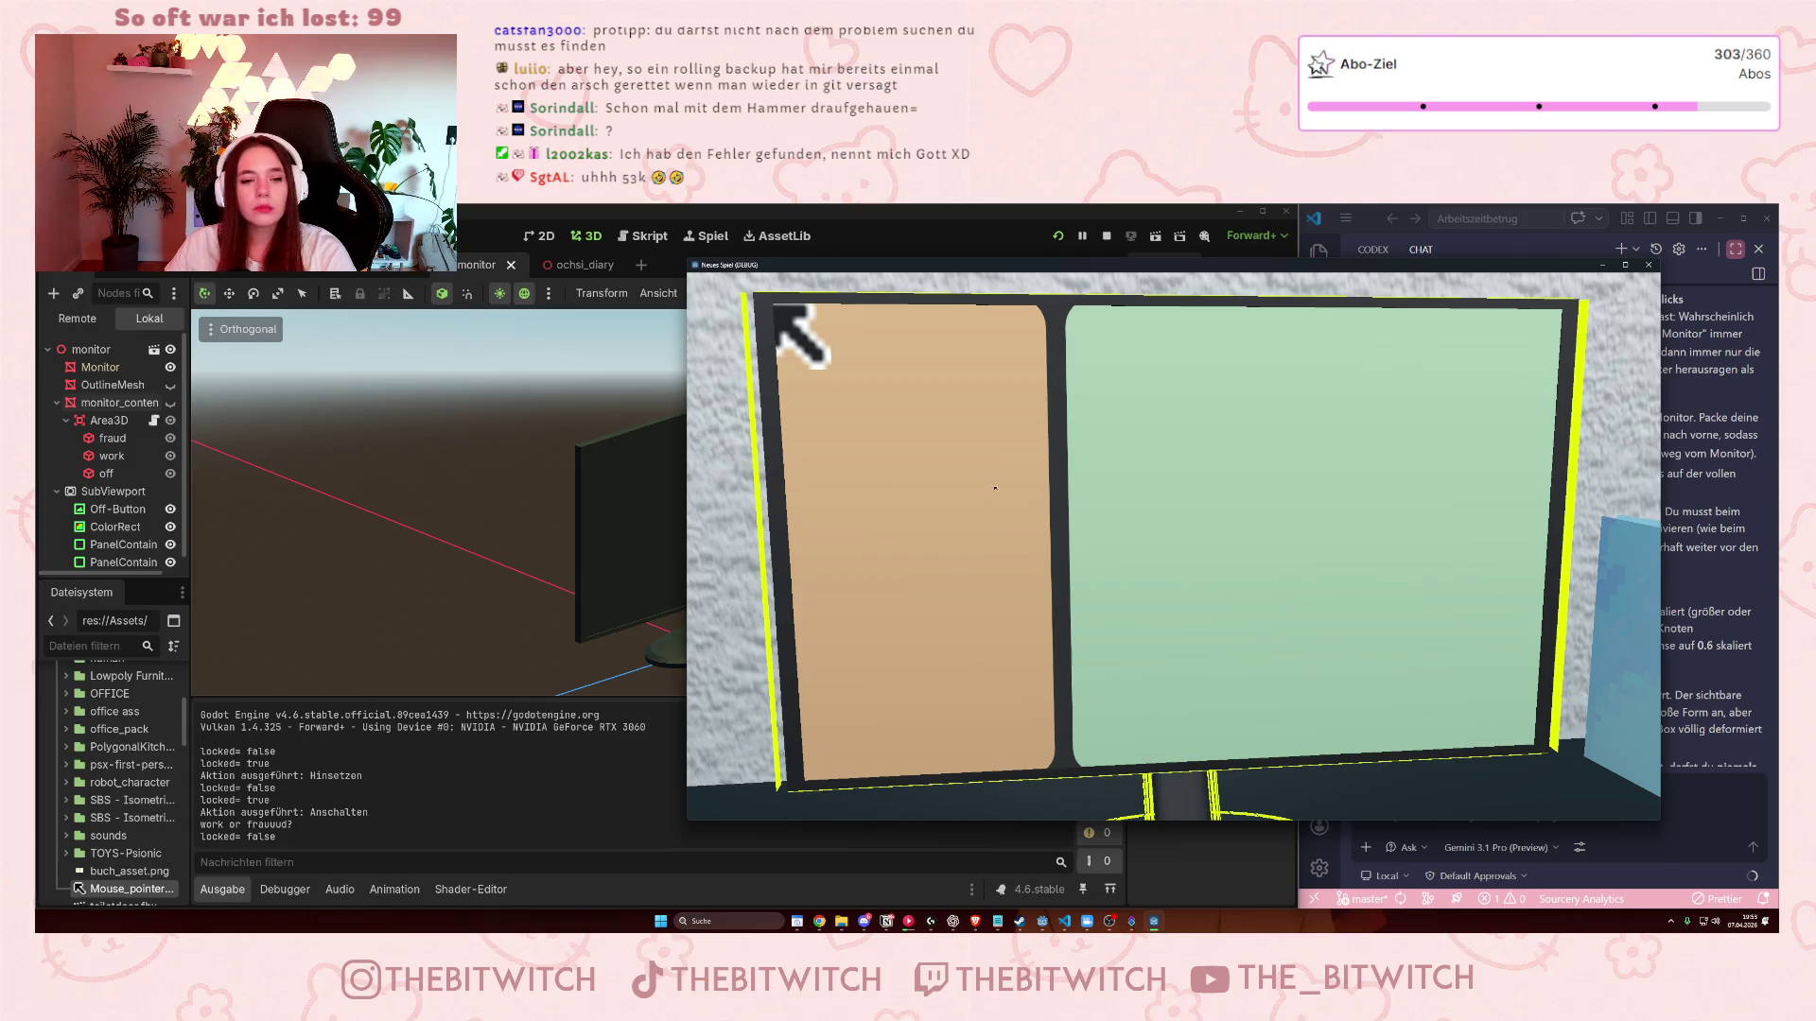
- Click six spots on the green work panel and two on the tan fraud panel, then close the game
{"action": "left_click", "coordinate": [1305, 504]}
{"action": "left_click", "coordinate": [1281, 506]}
{"action": "left_click", "coordinate": [1182, 511]}
{"action": "left_click", "coordinate": [1154, 513]}
{"action": "left_click", "coordinate": [1116, 514]}
{"action": "left_click", "coordinate": [1102, 515]}
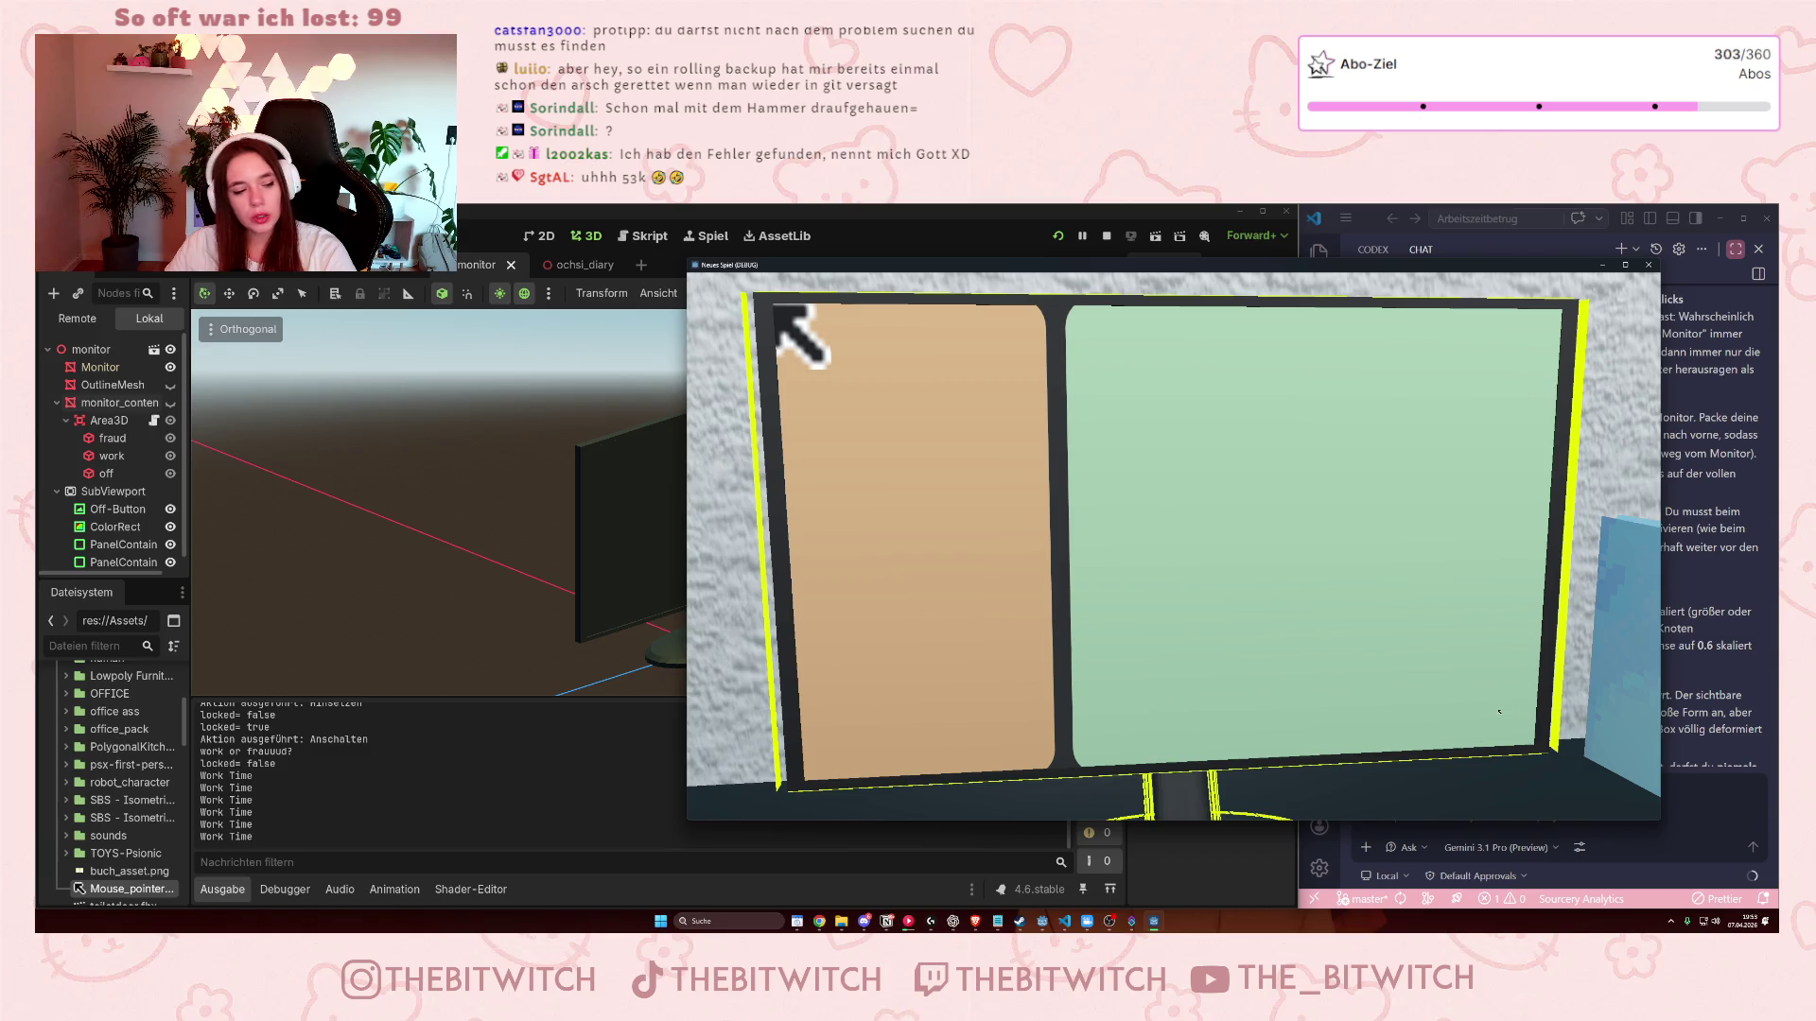
{"action": "left_click", "coordinate": [1038, 476]}
{"action": "left_click", "coordinate": [1025, 415]}
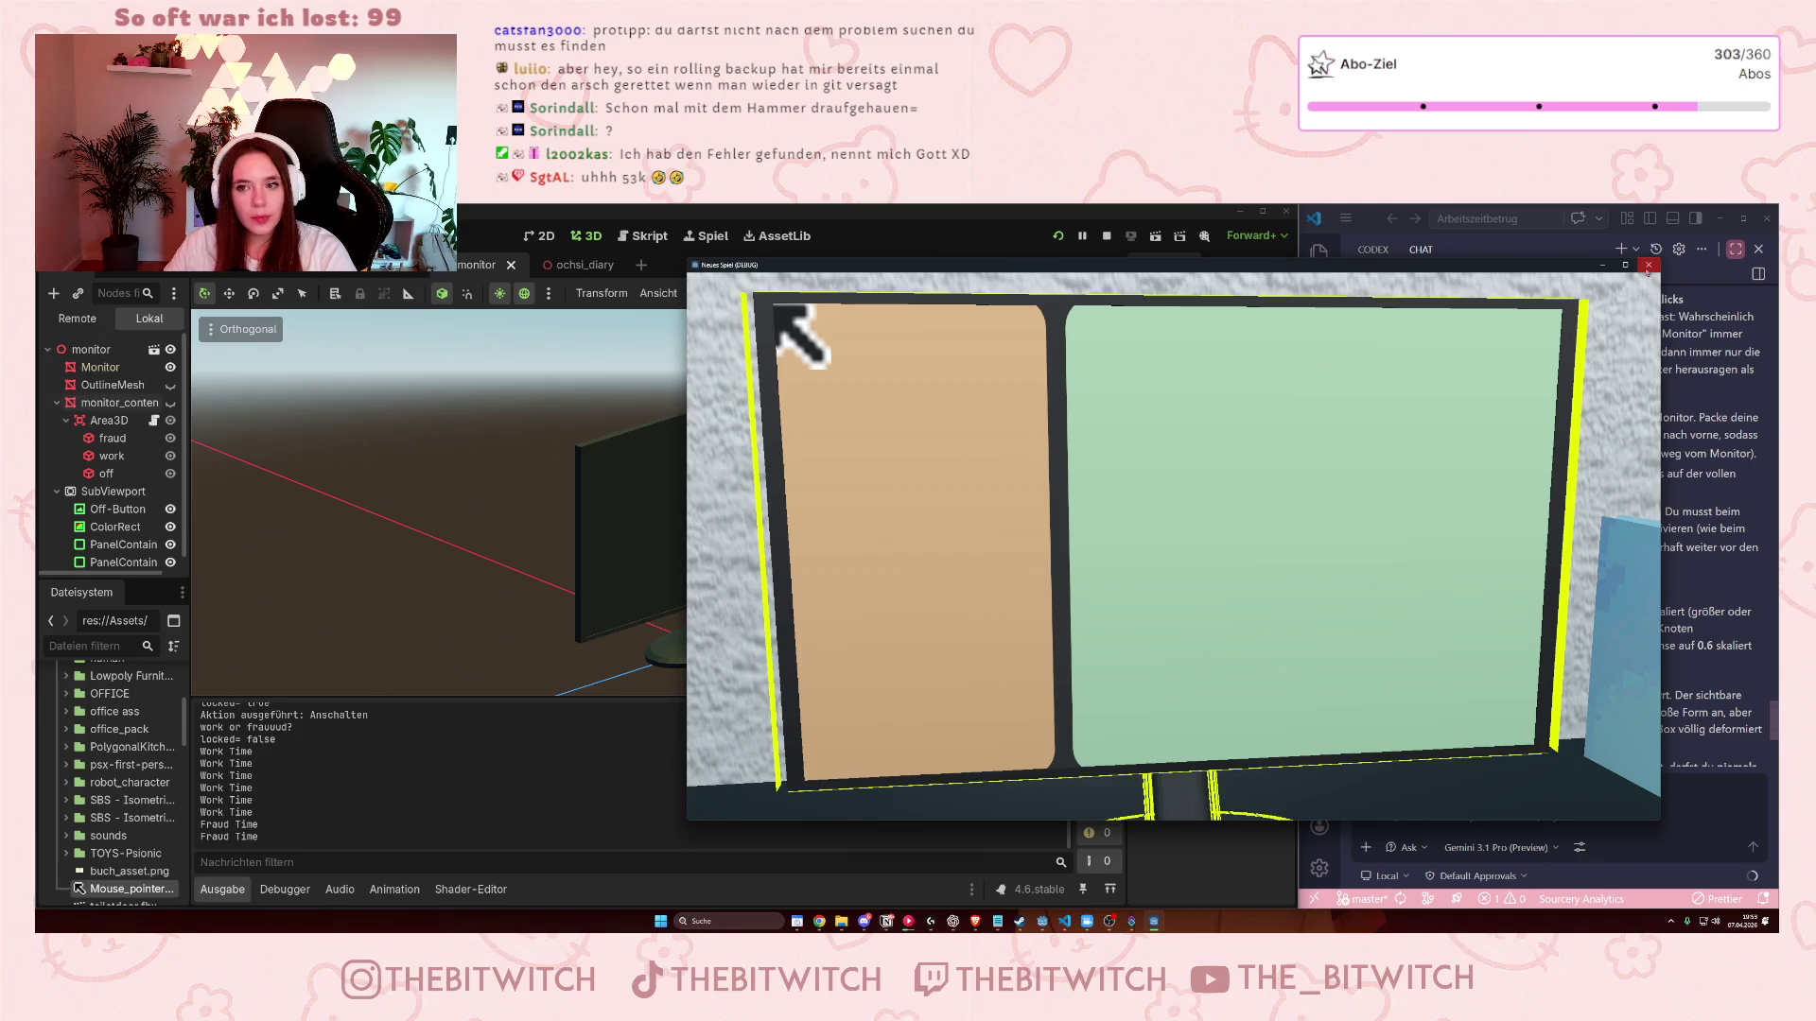
{"action": "left_click", "coordinate": [1648, 265]}
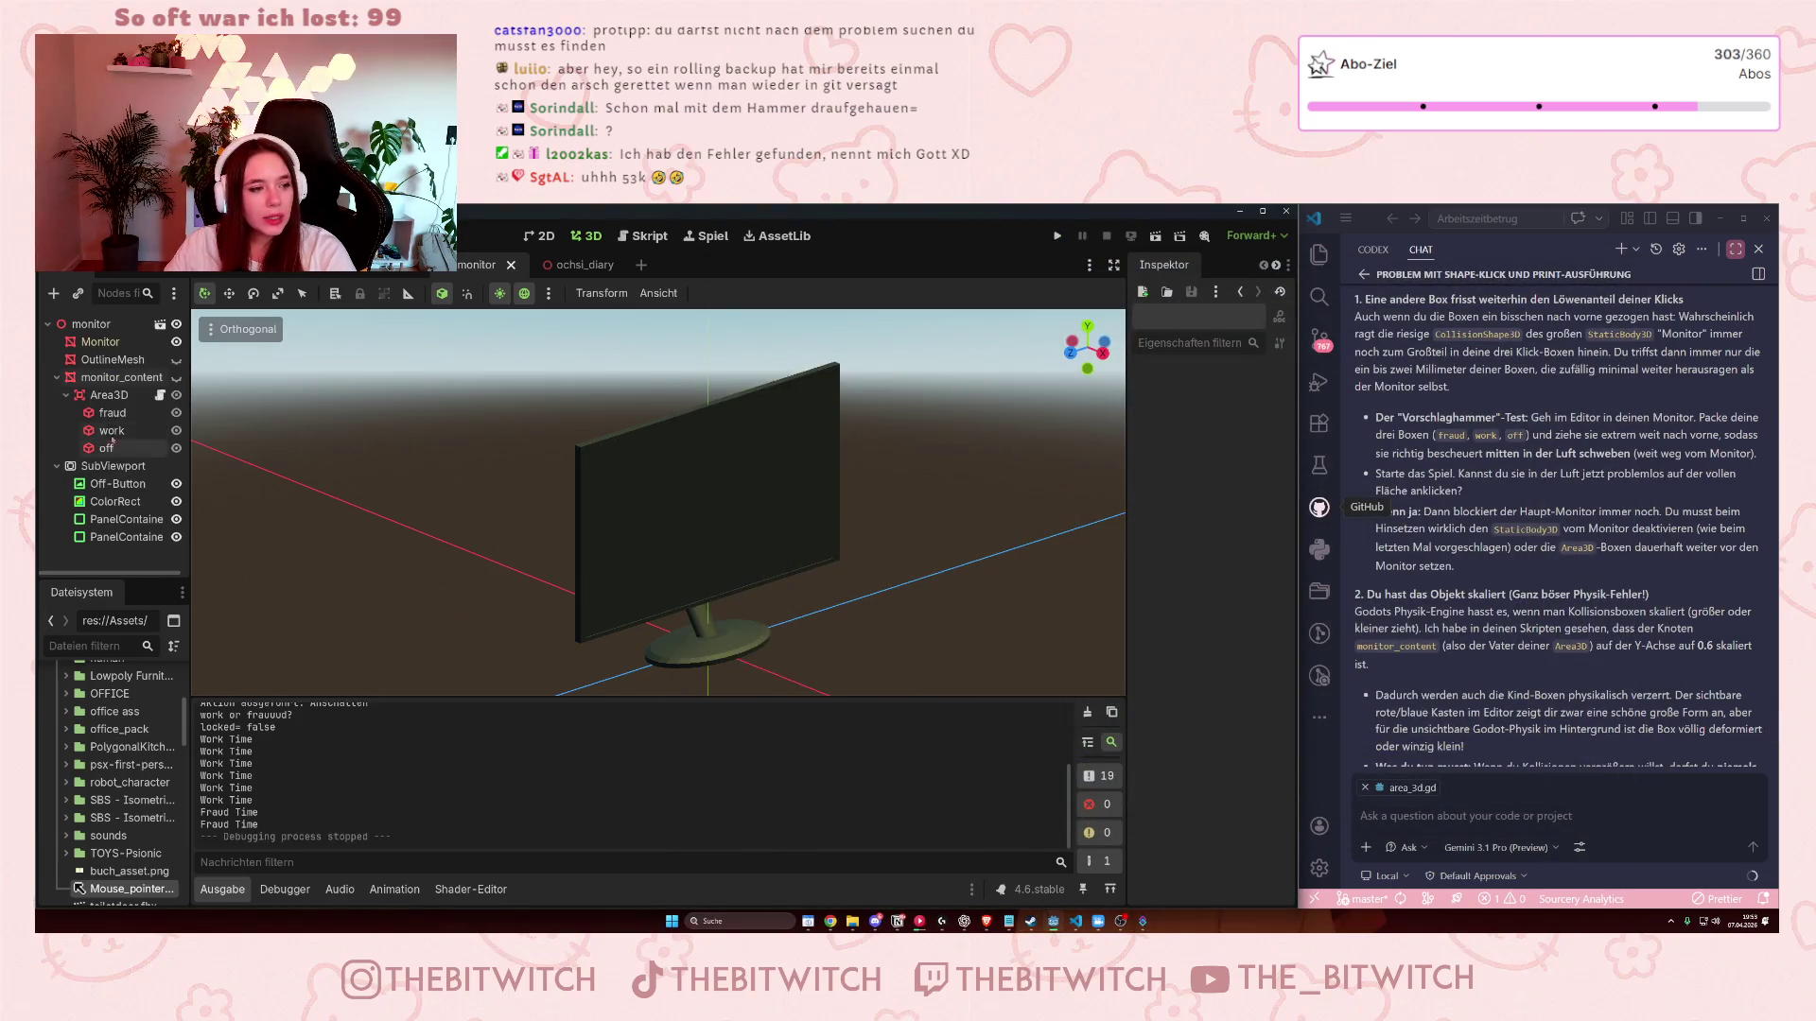
- Select the Area3D holding the click boxes and show its position, rotation and scale
{"action": "left_click", "coordinate": [121, 377]}
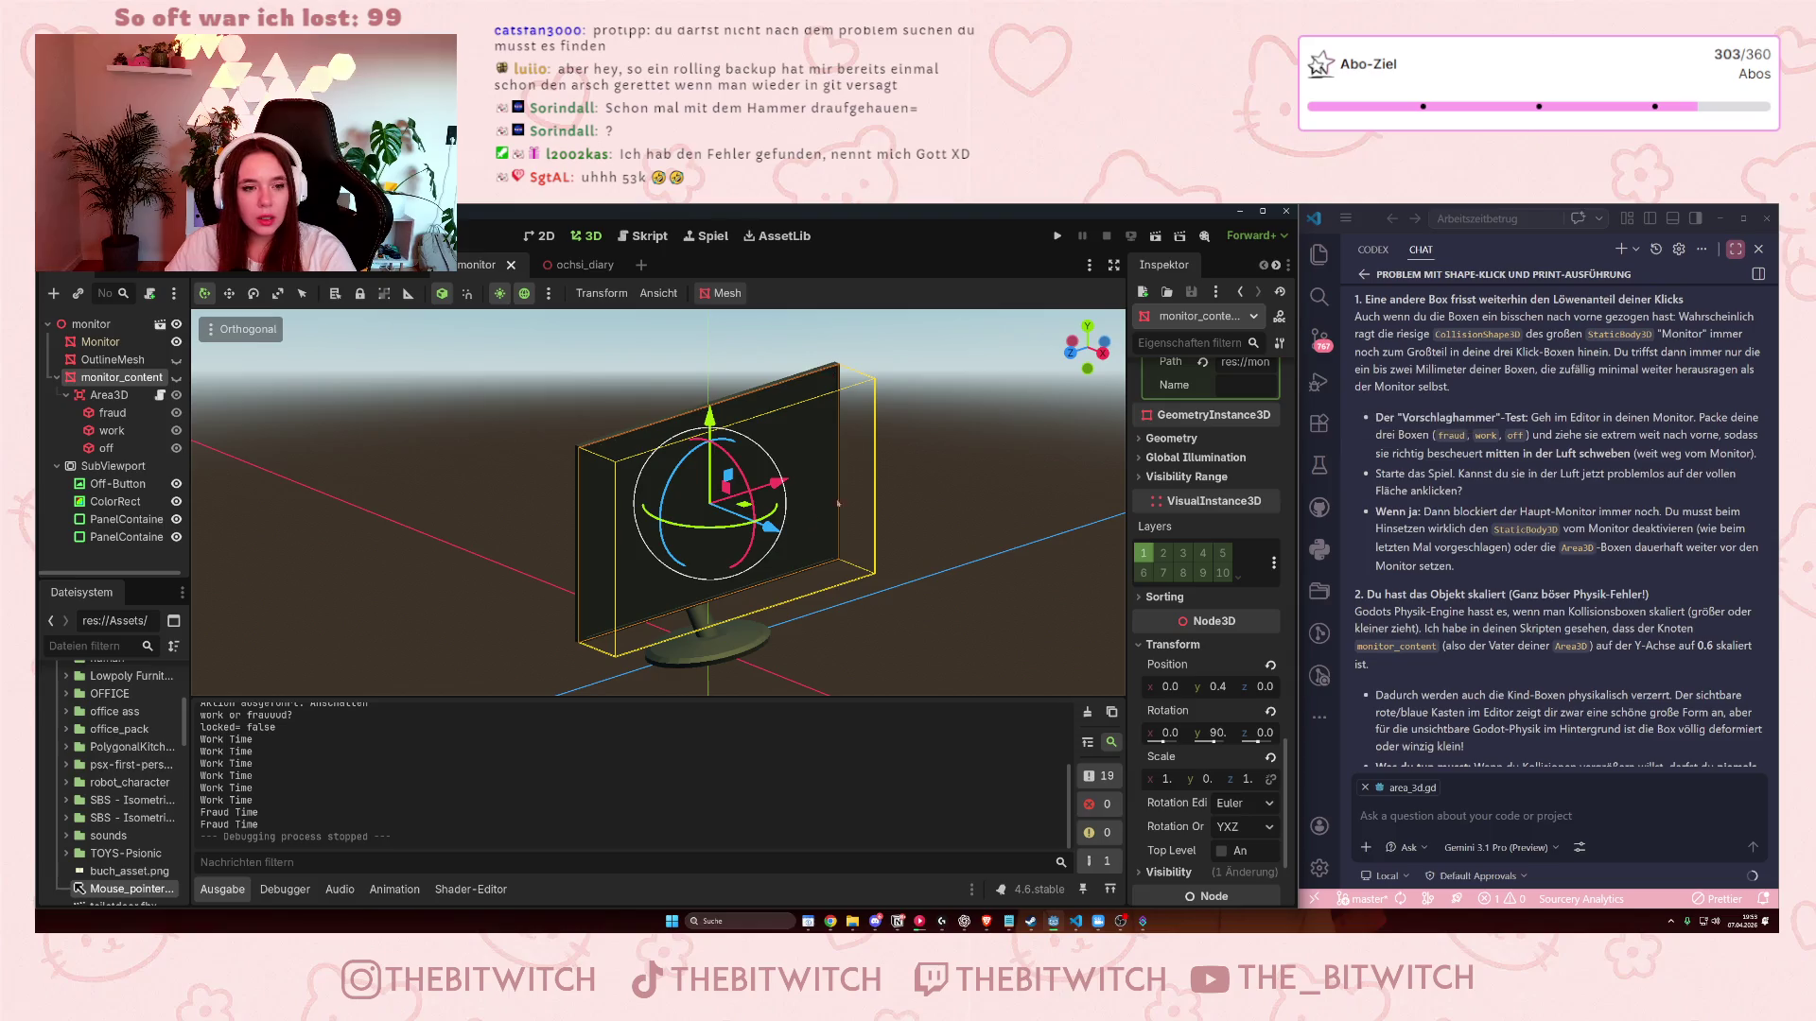
{"action": "scroll", "scroll_direction": "up", "scroll_amount": 3}
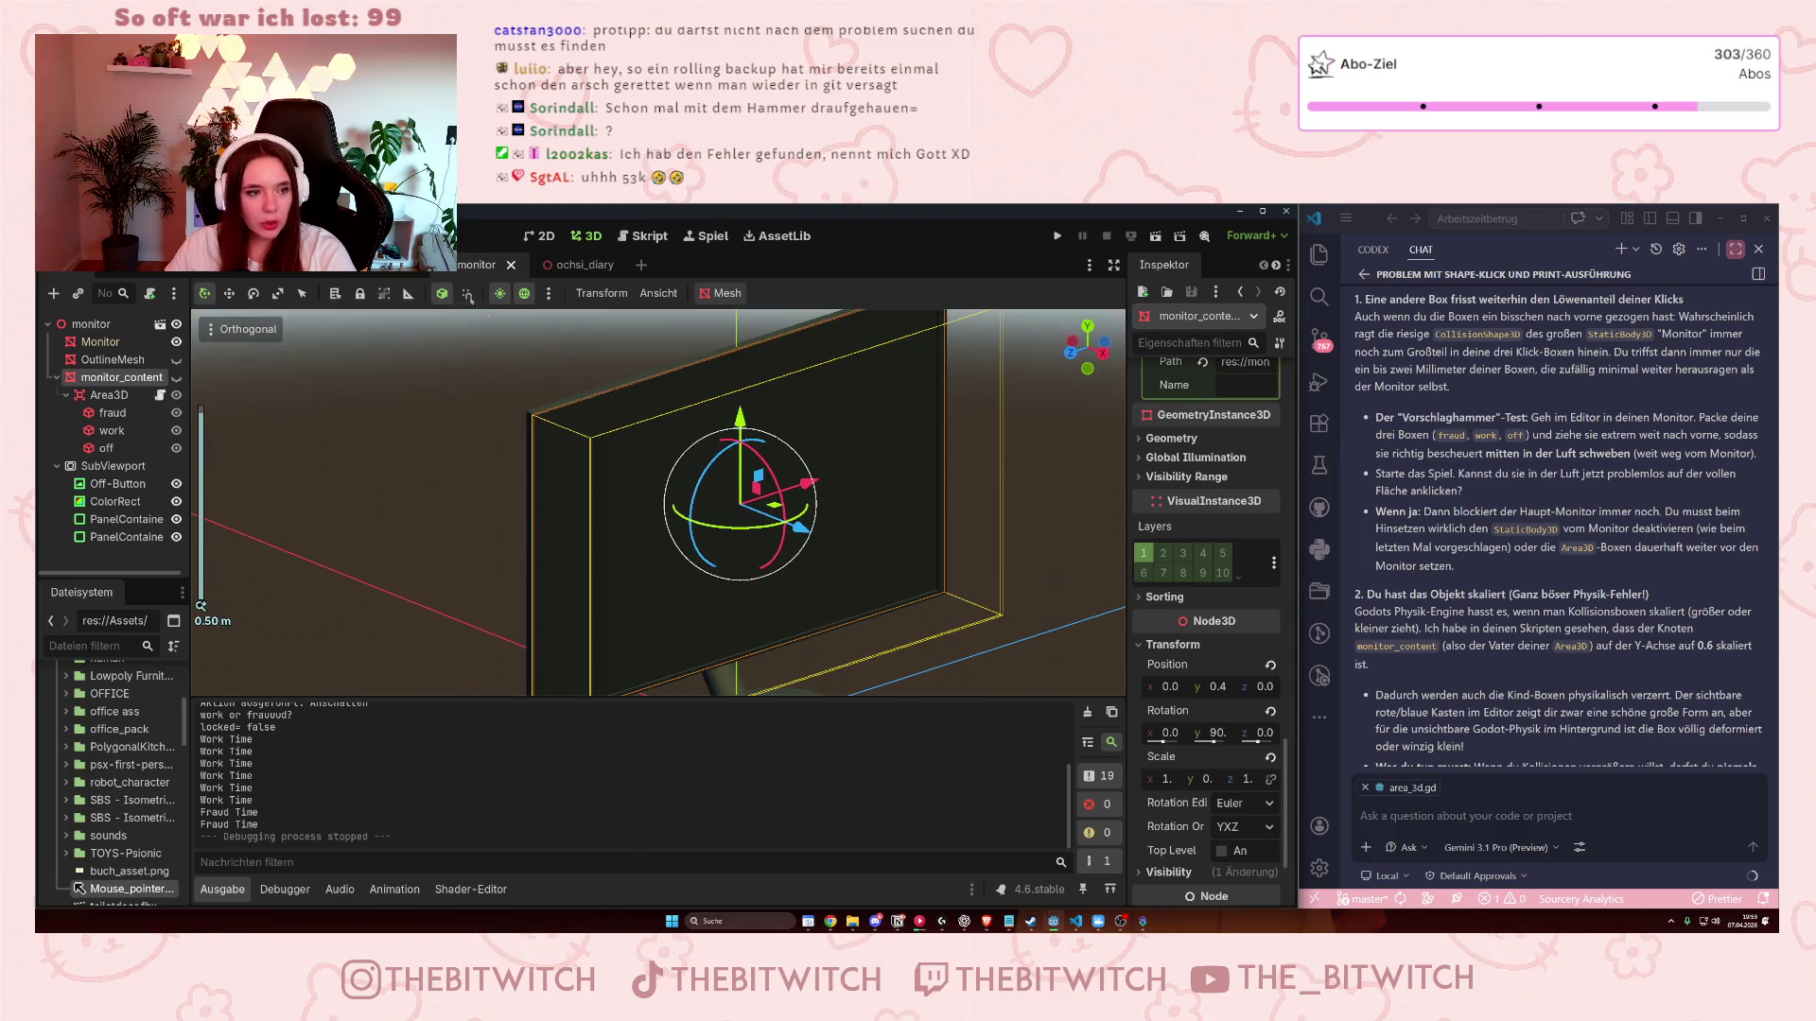
{"action": "scroll", "scroll_direction": "down", "scroll_amount": 3}
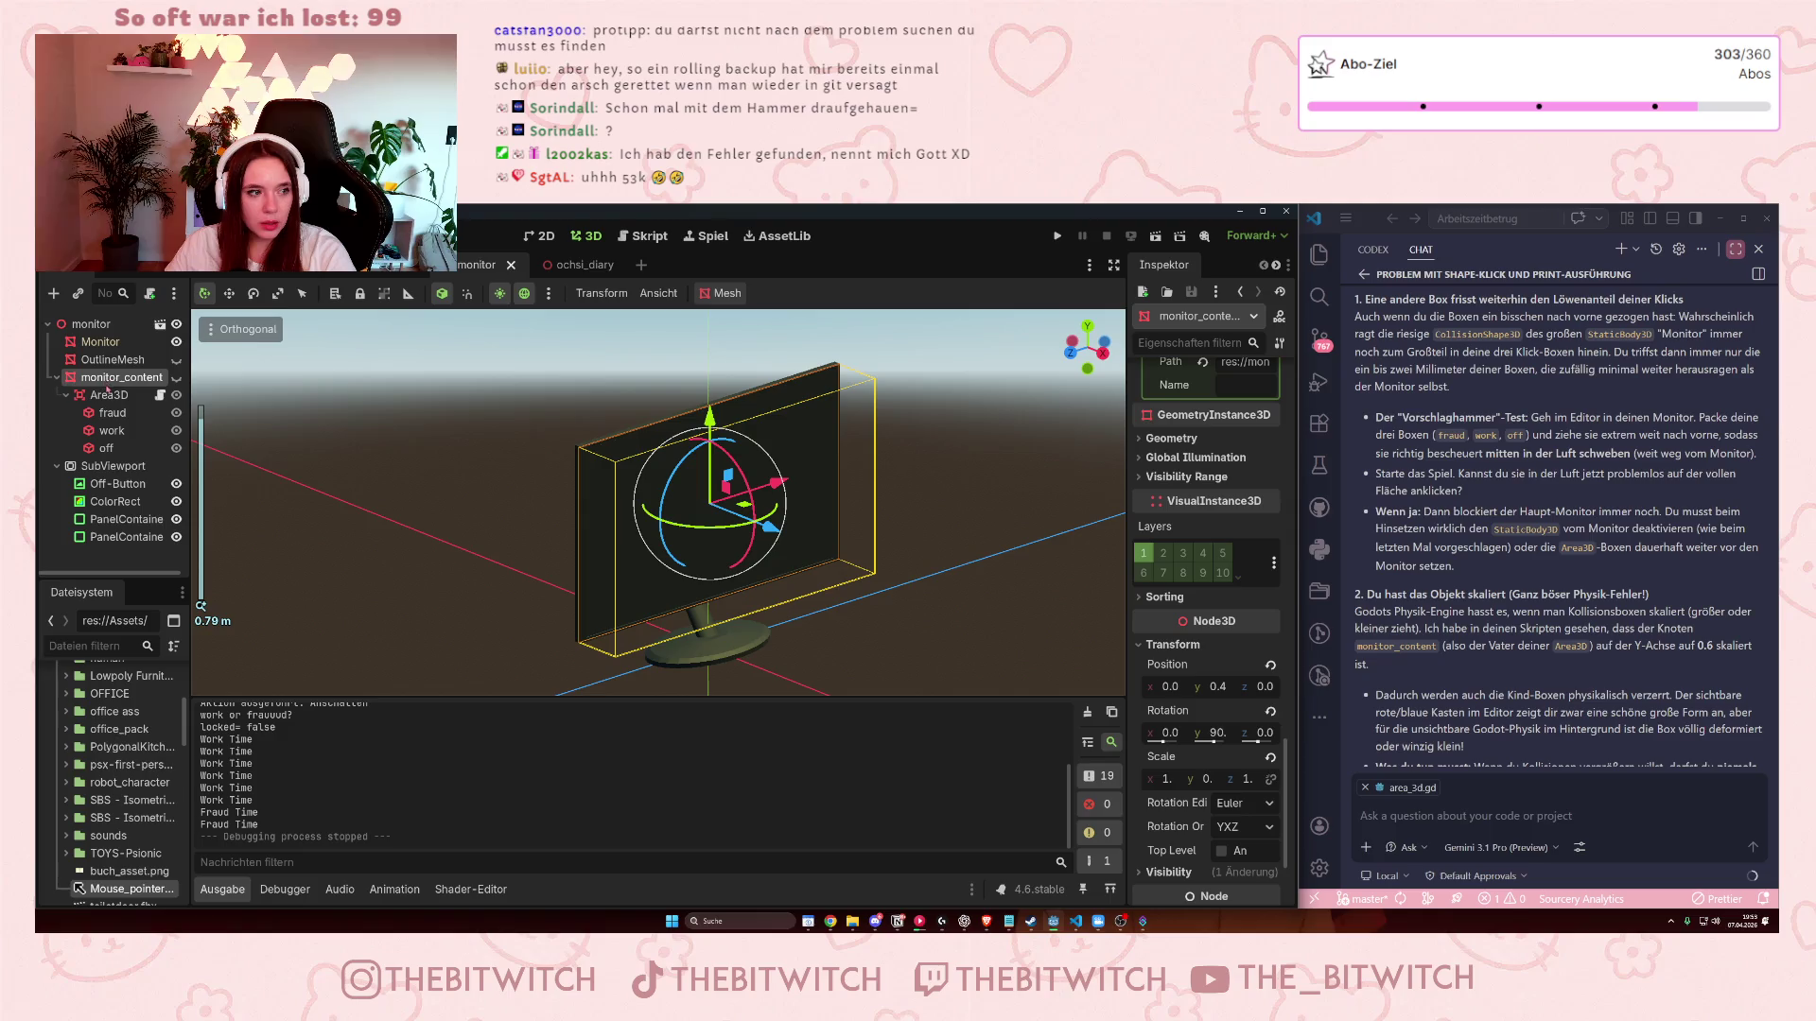
{"action": "left_click", "coordinate": [121, 396]}
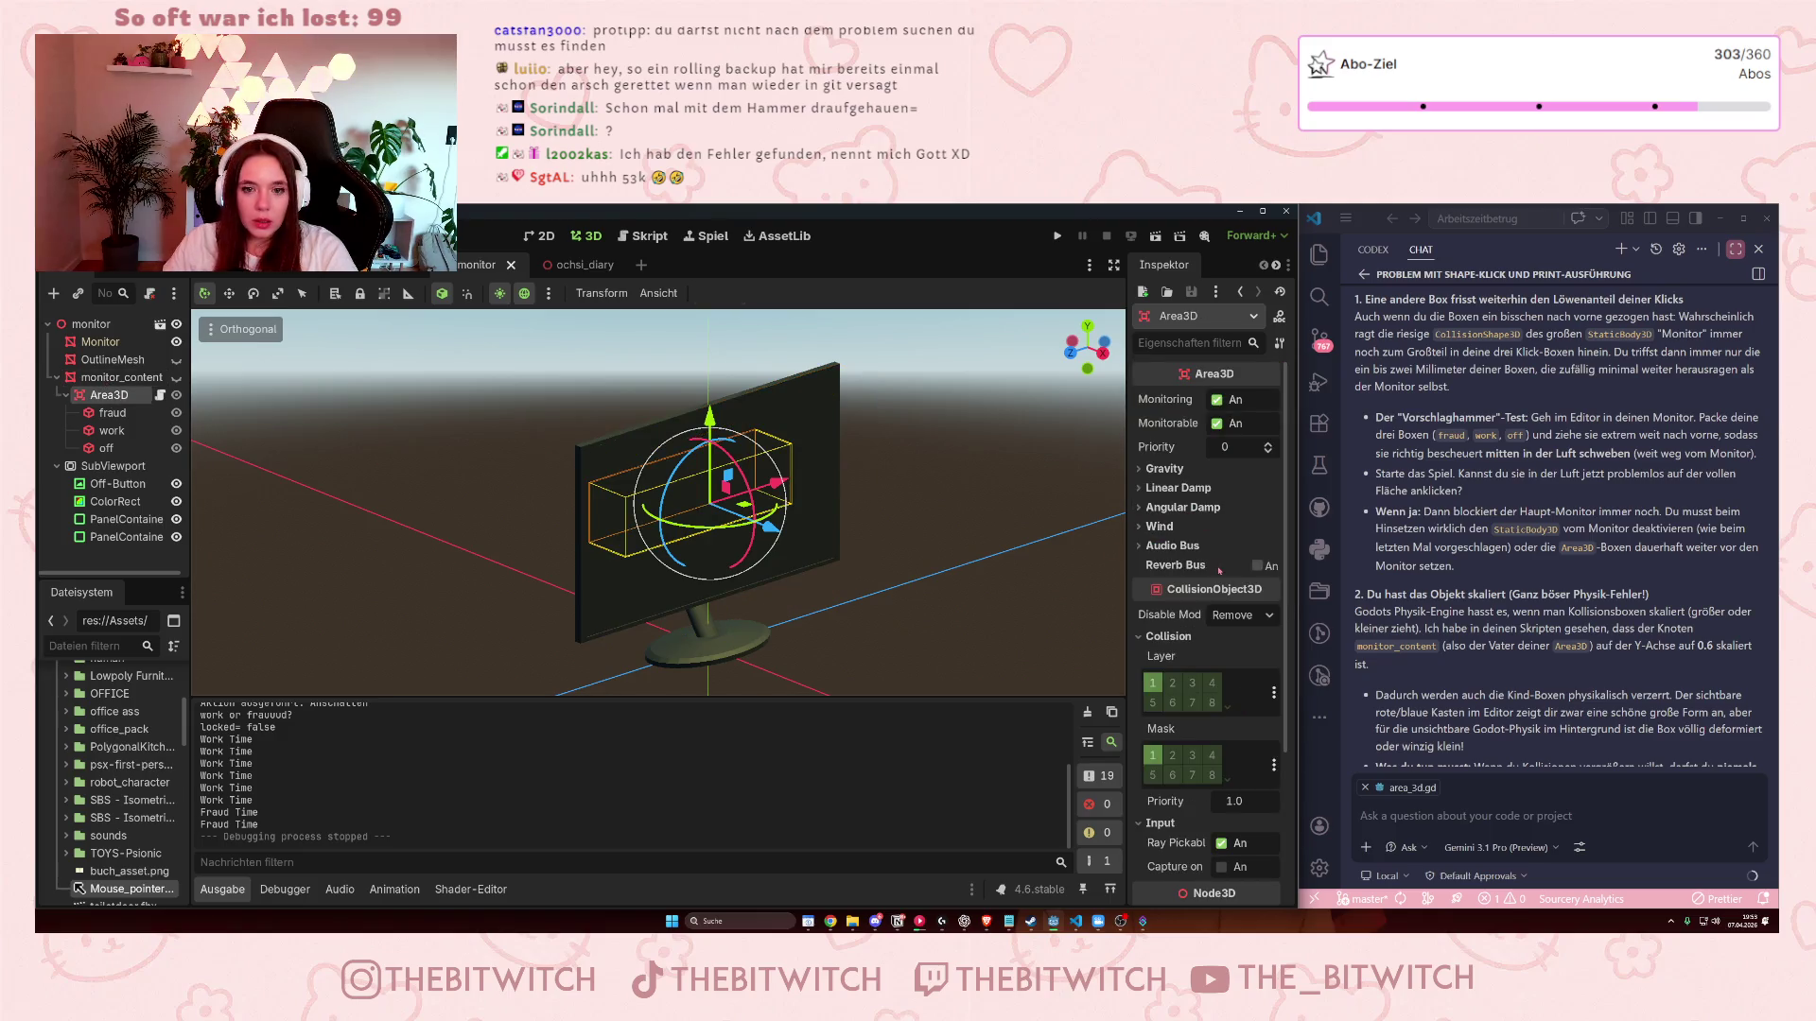
{"action": "scroll", "scroll_direction": "down", "scroll_amount": 3}
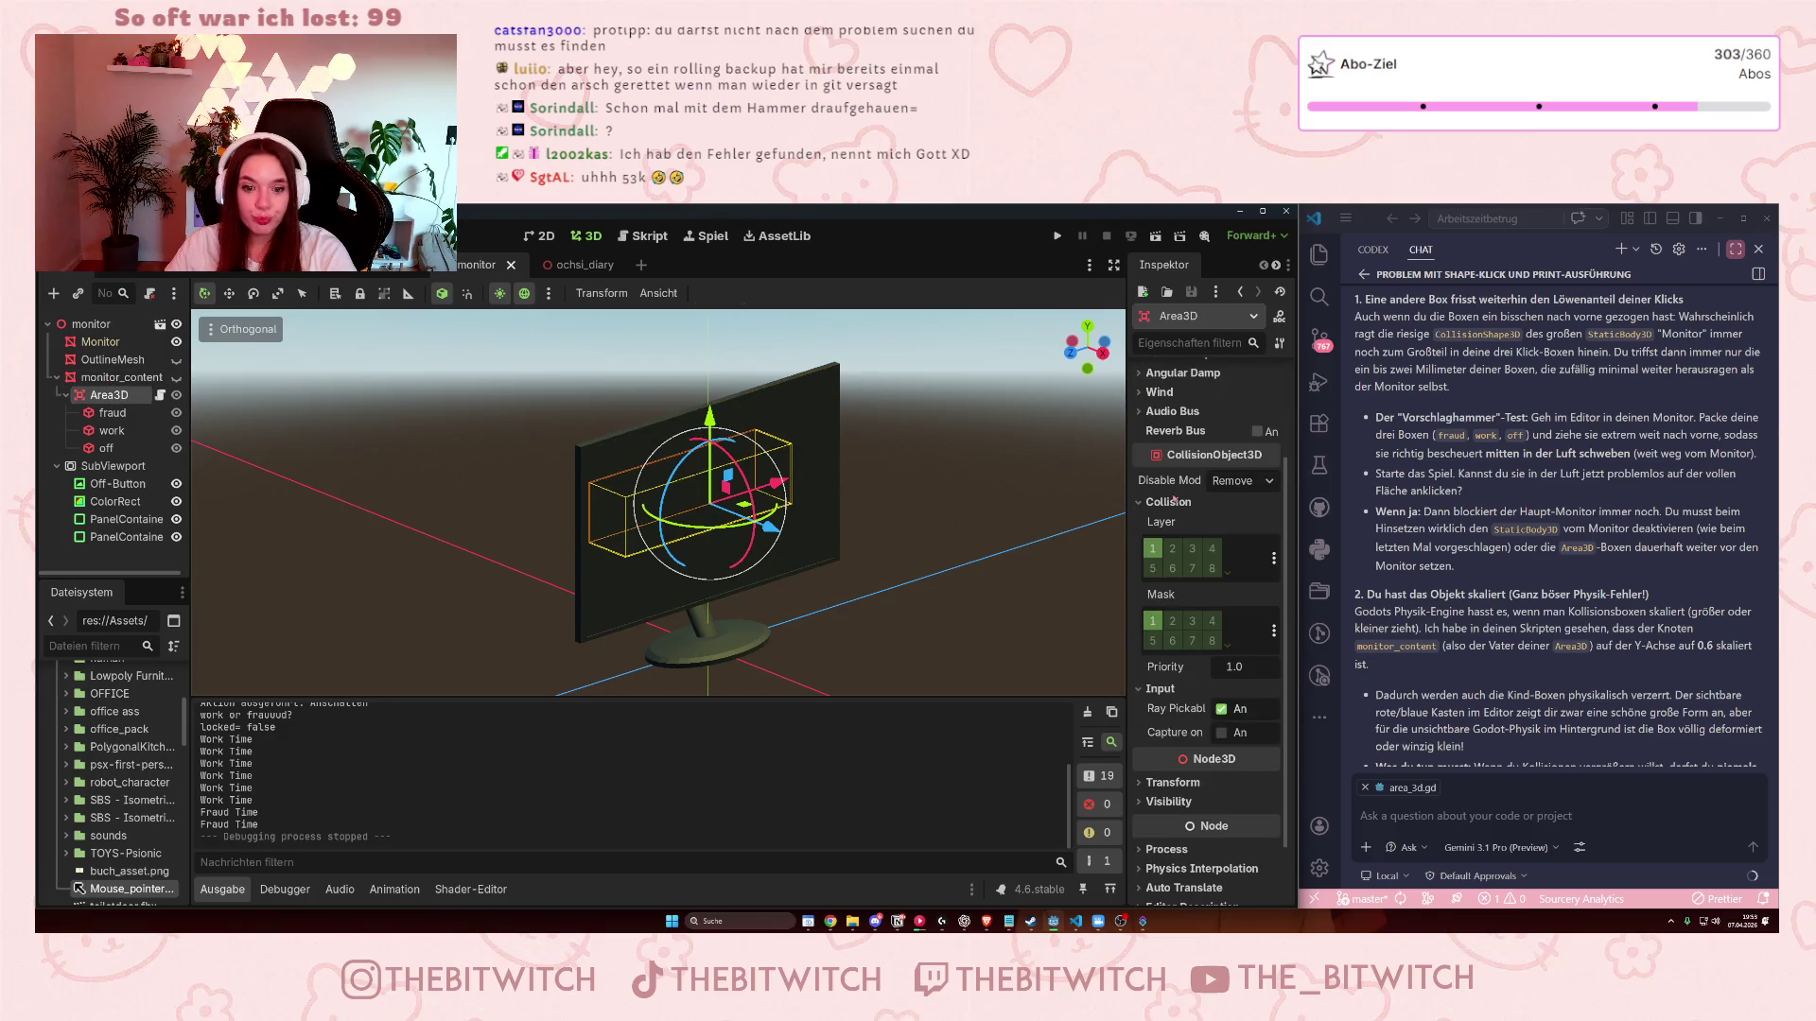
{"action": "scroll", "scroll_direction": "up", "scroll_amount": 3}
{"action": "scroll", "scroll_direction": "down", "scroll_amount": 3}
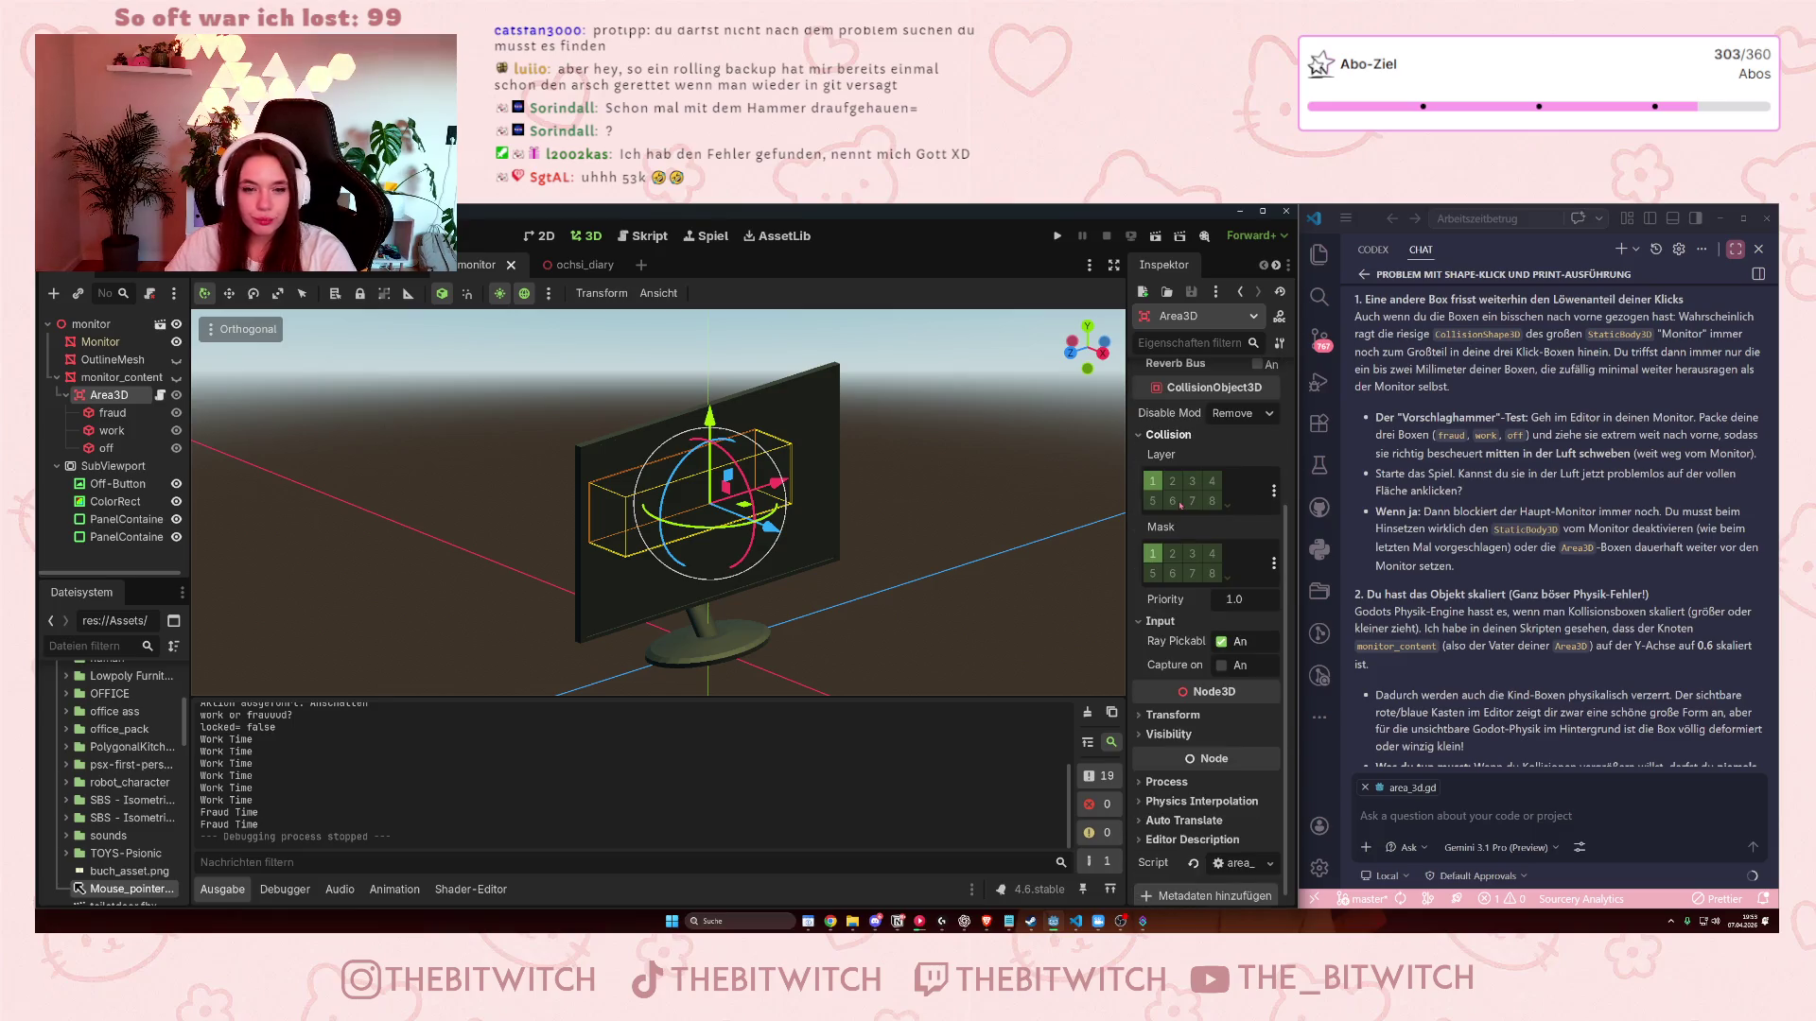
{"action": "scroll", "scroll_direction": "down", "scroll_amount": 3}
{"action": "left_click", "coordinate": [1146, 706]}
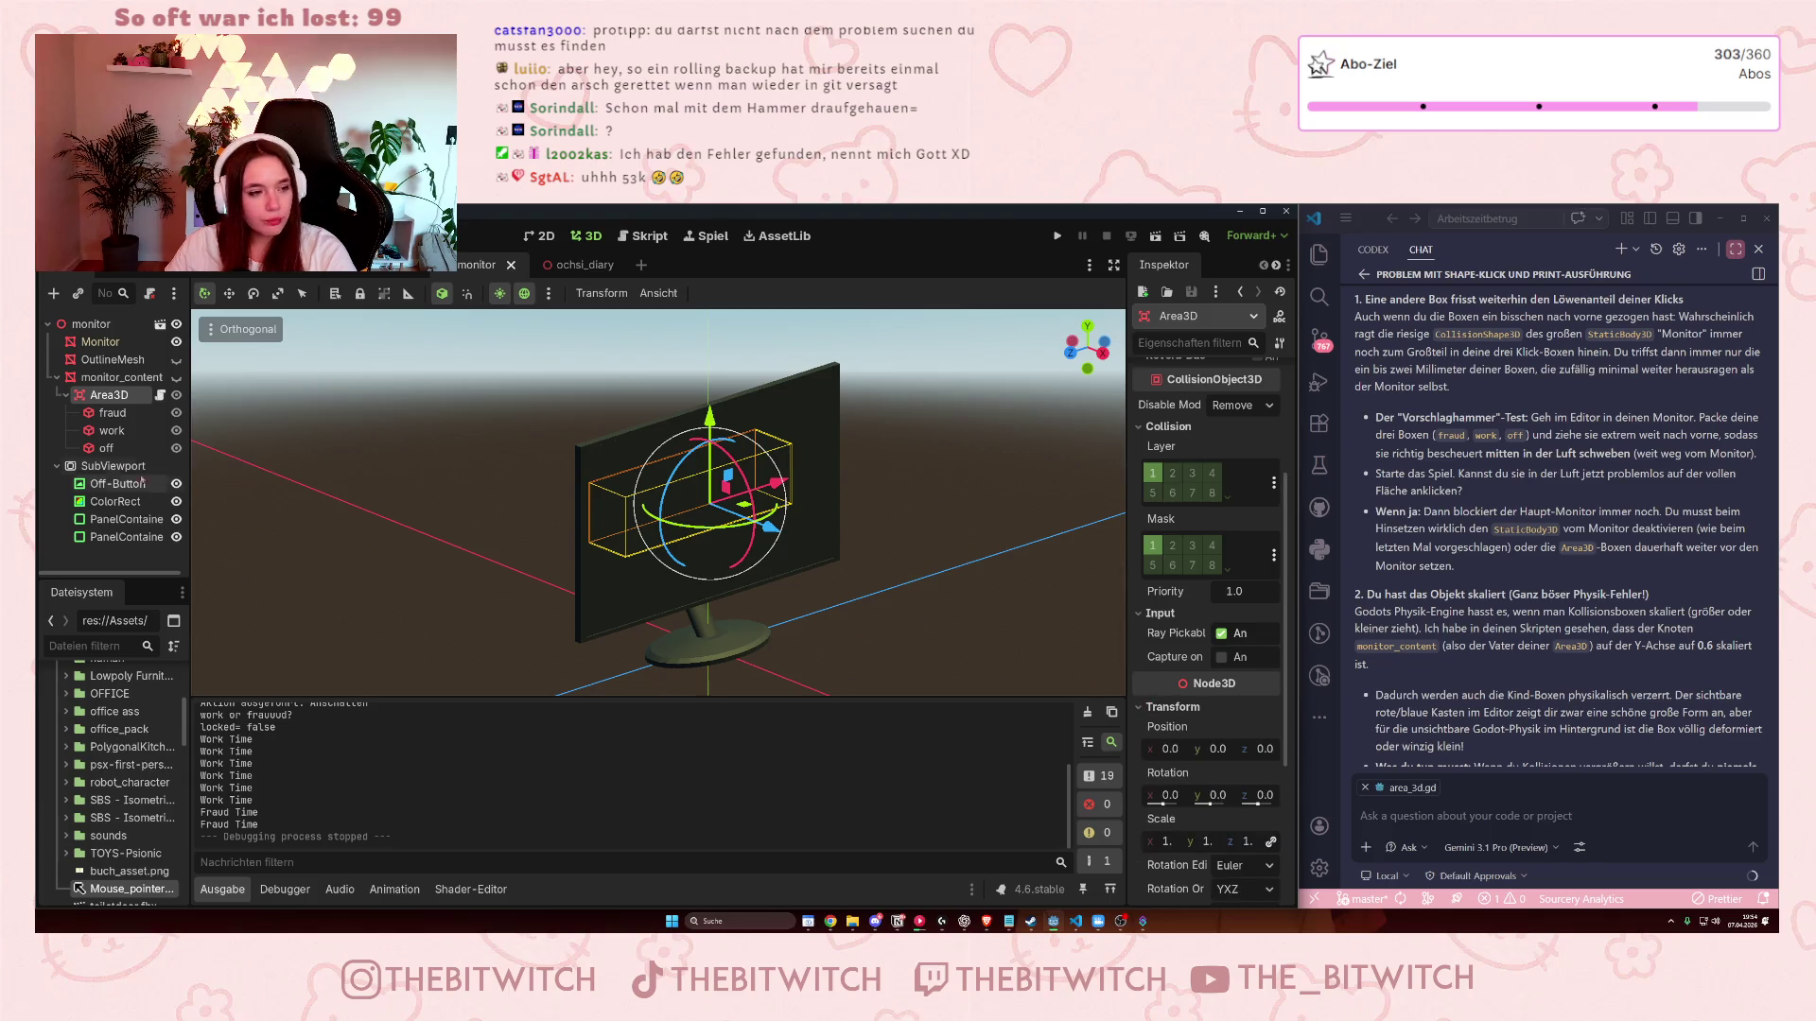
- Show the monitor panels and stretch the fraud box in front view over the tan panel
{"action": "left_click", "coordinate": [111, 413]}
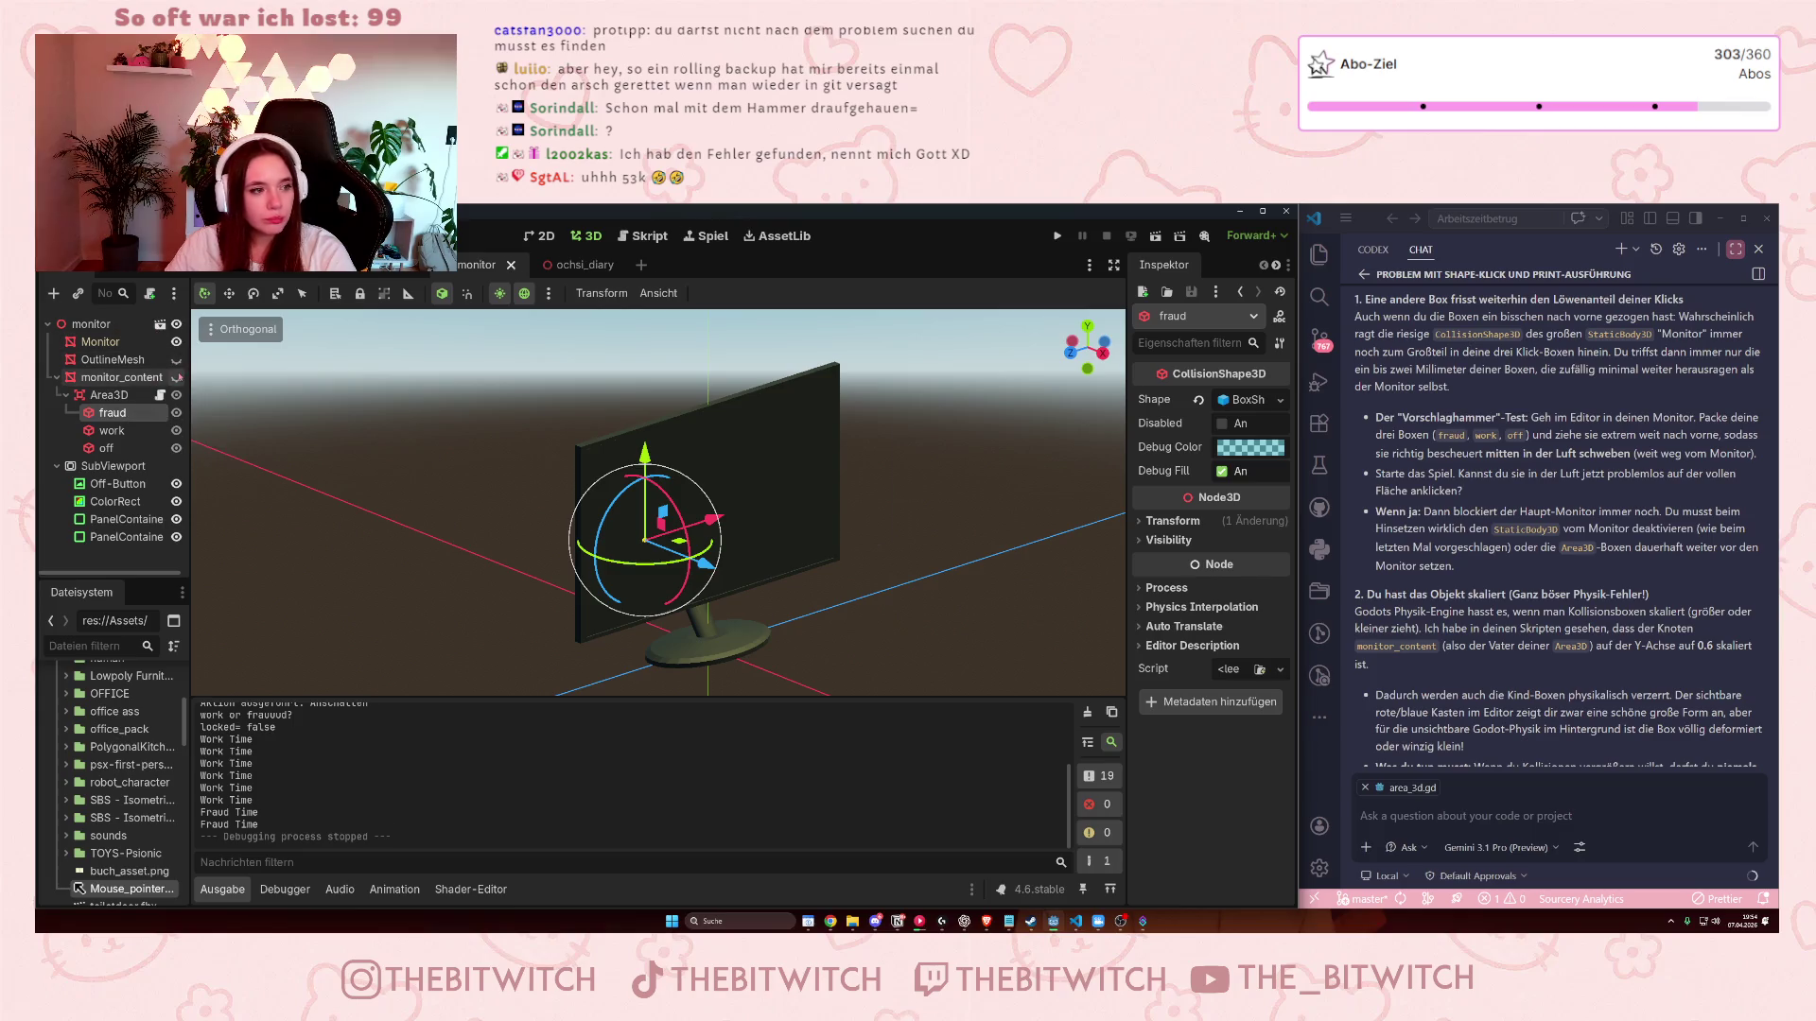
{"action": "left_click", "coordinate": [176, 377]}
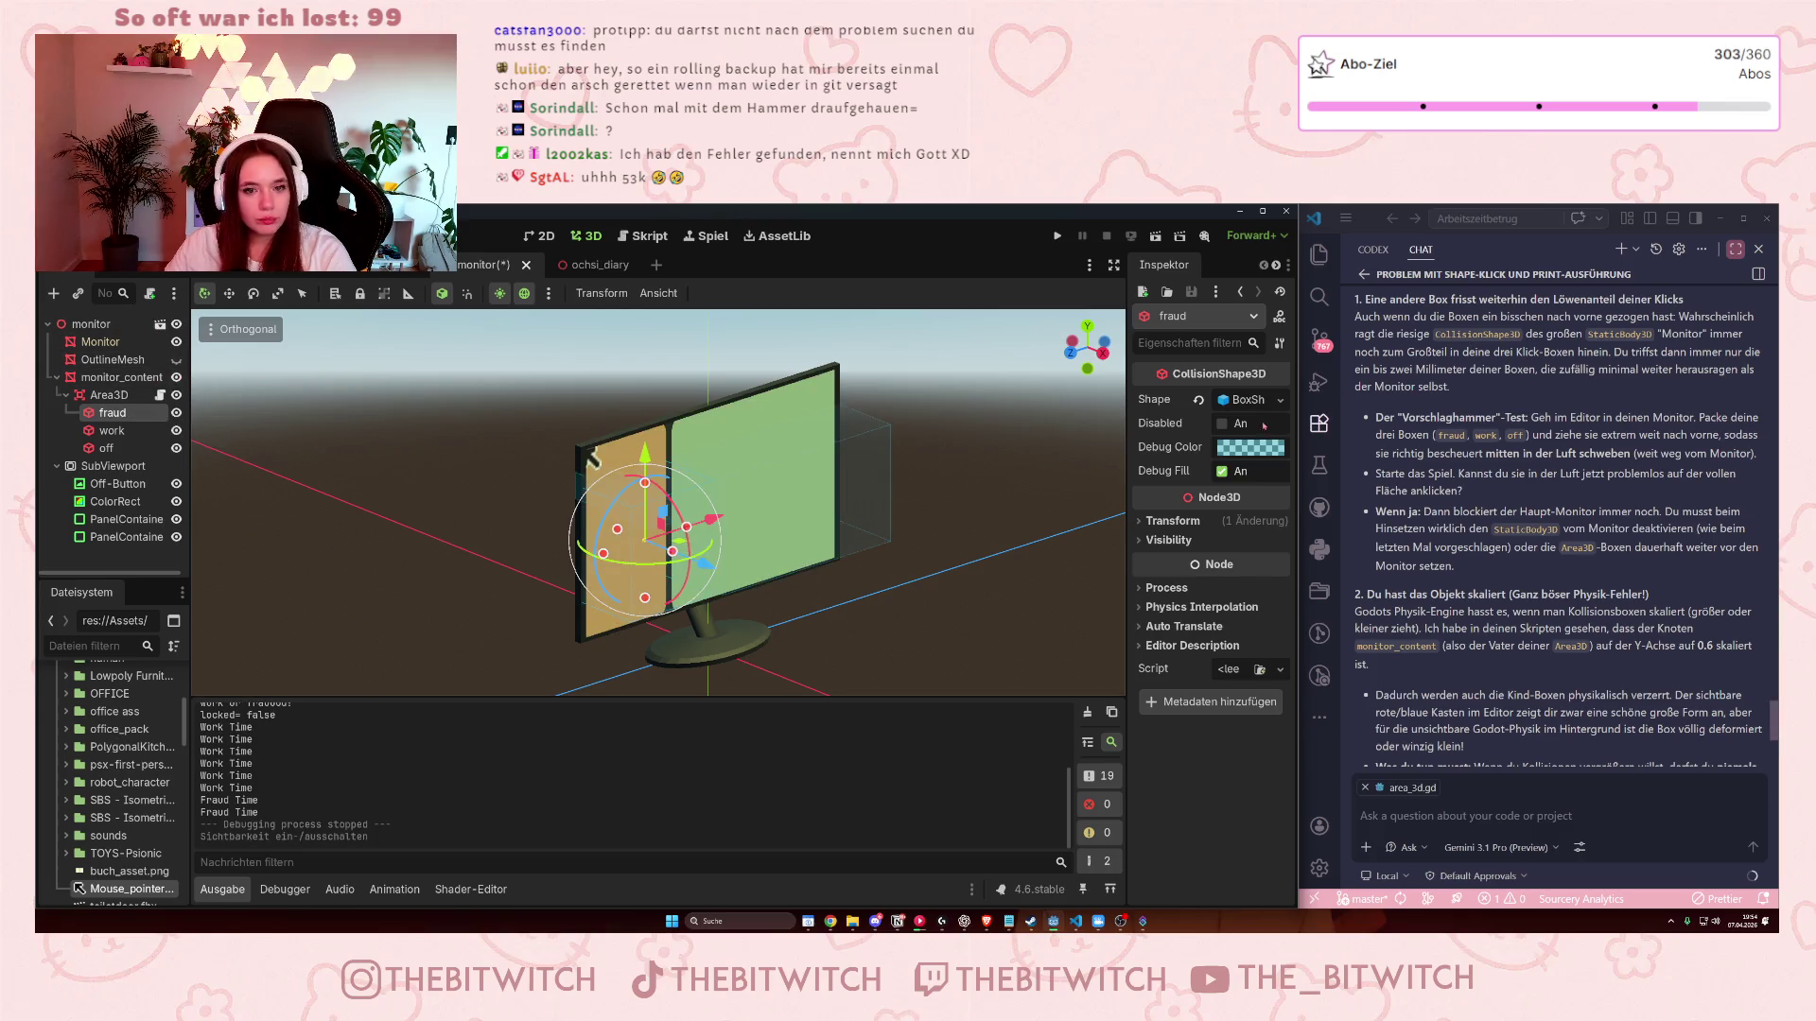
{"action": "left_click", "coordinate": [1173, 521]}
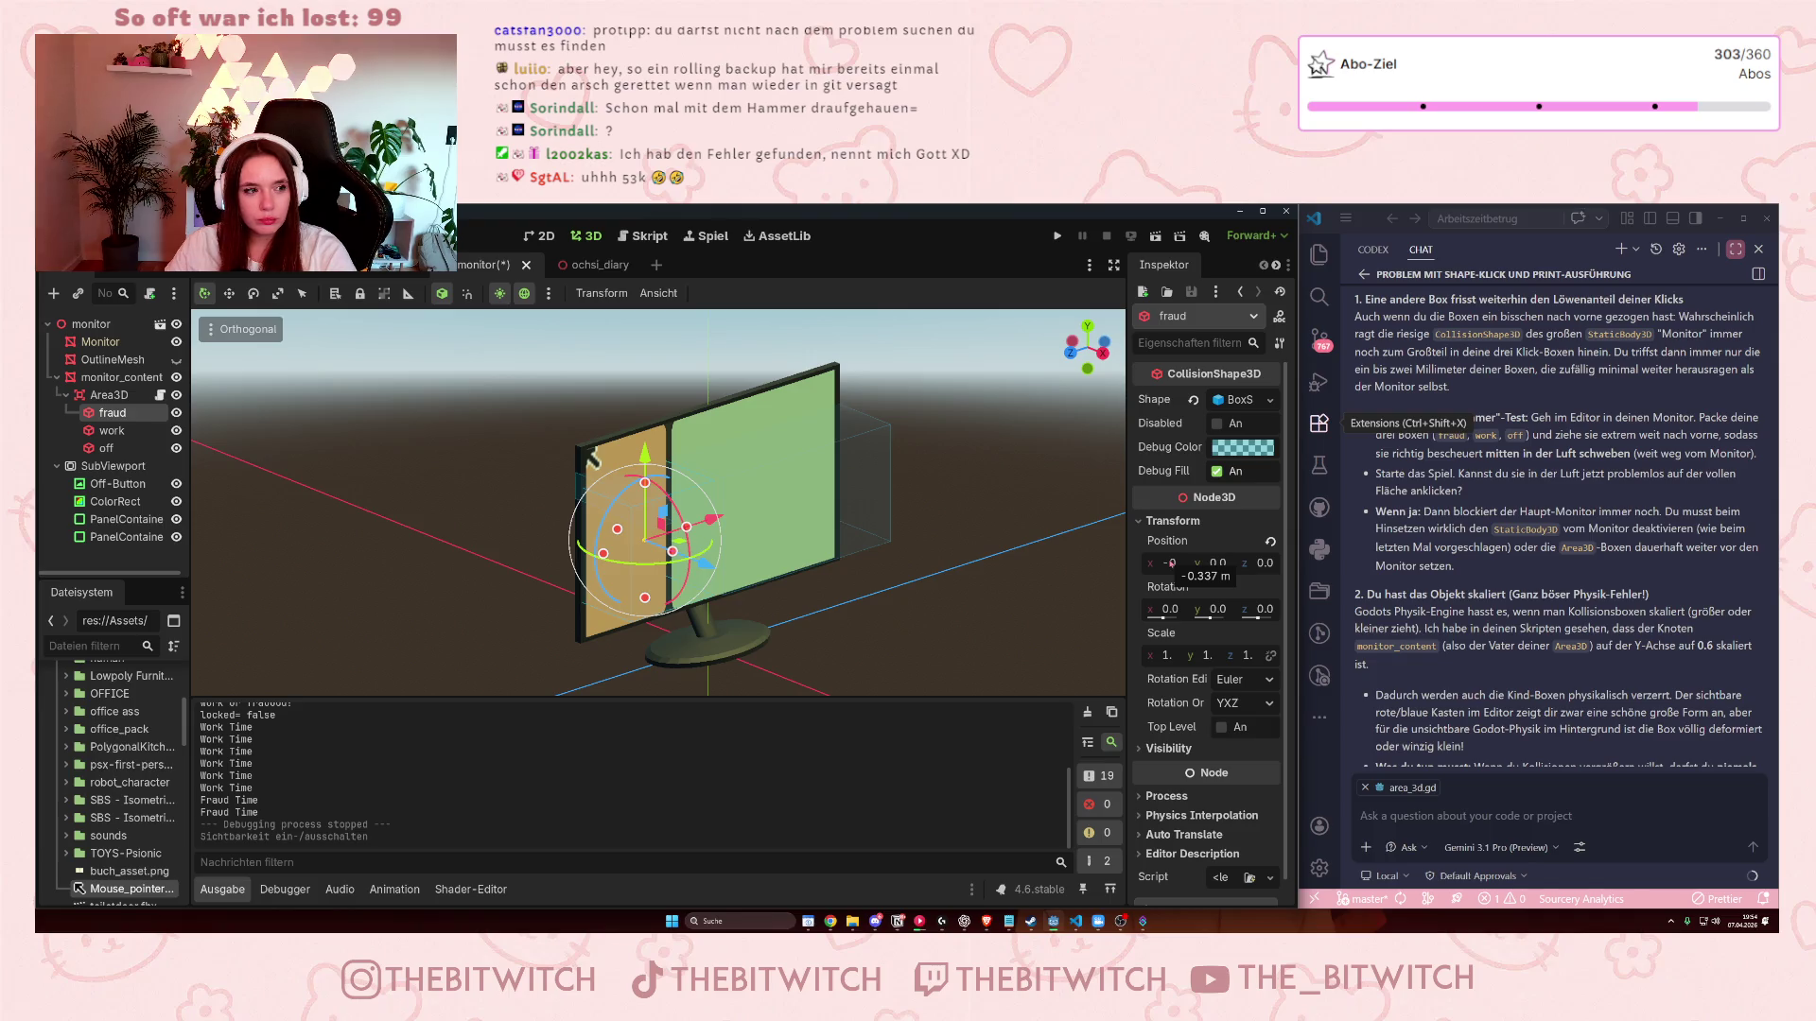
{"action": "scroll", "scroll_direction": "up", "scroll_amount": 3}
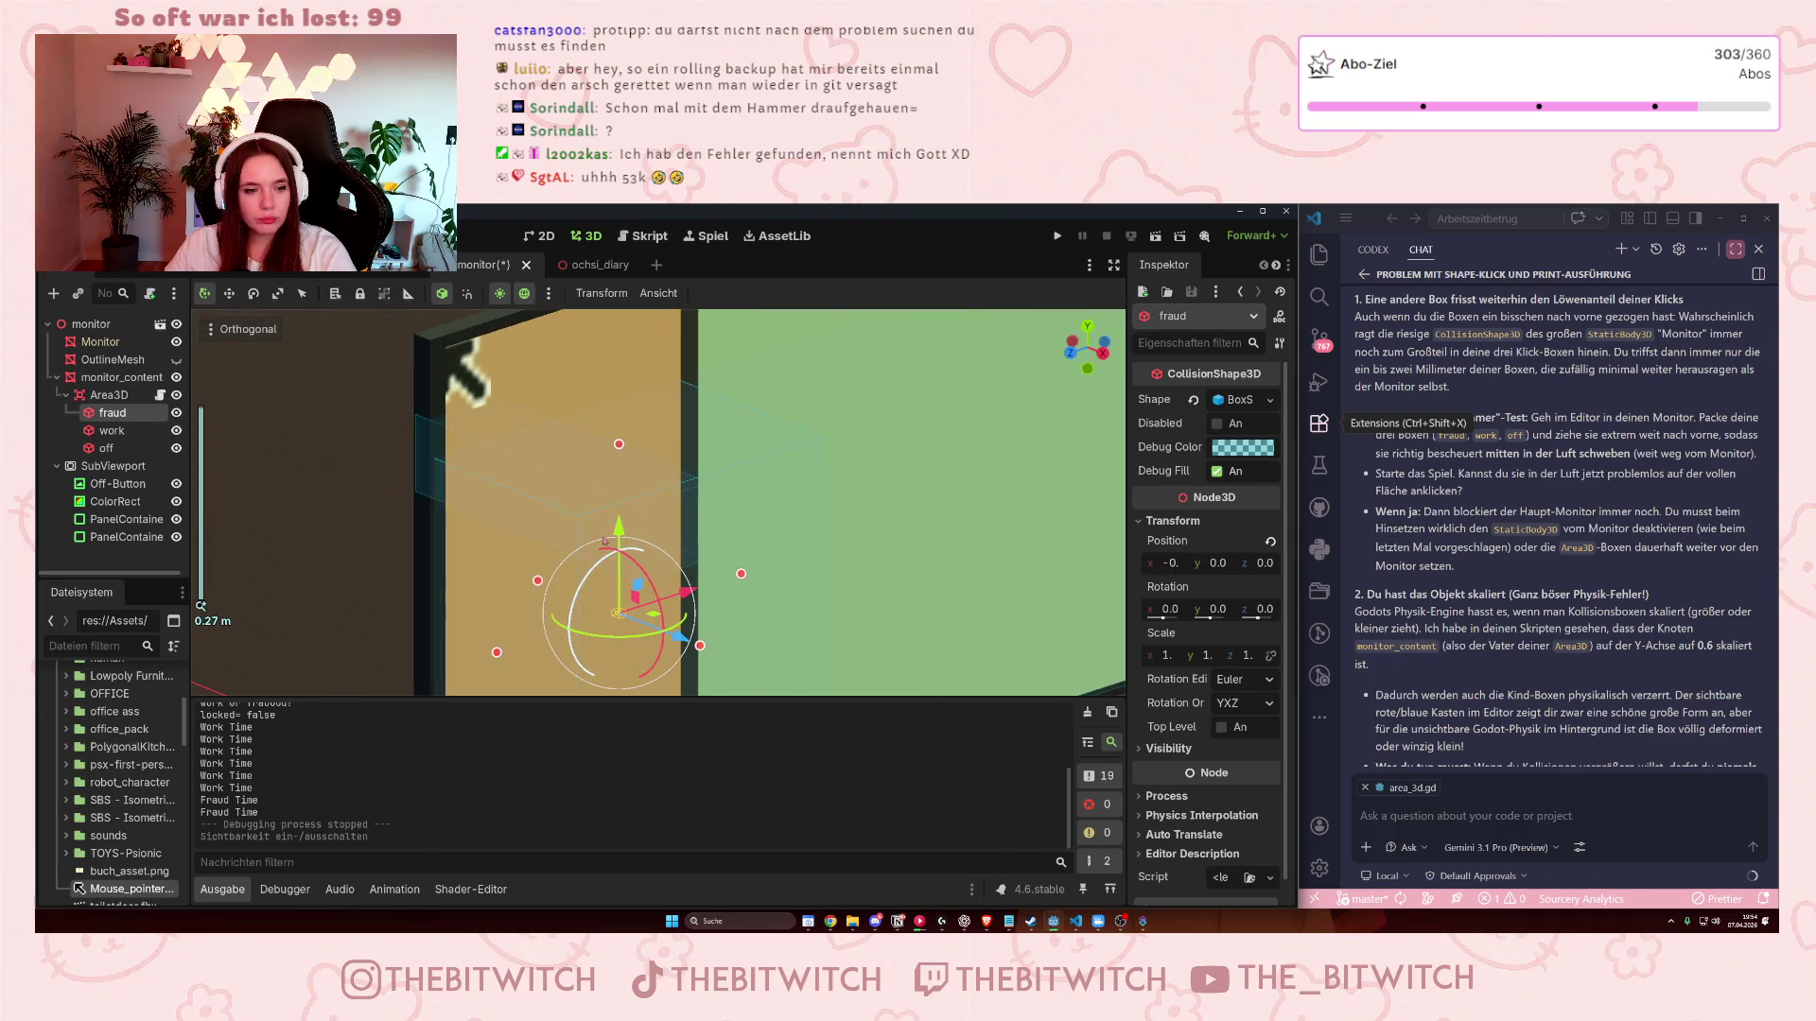
{"action": "scroll", "scroll_direction": "down", "scroll_amount": 3}
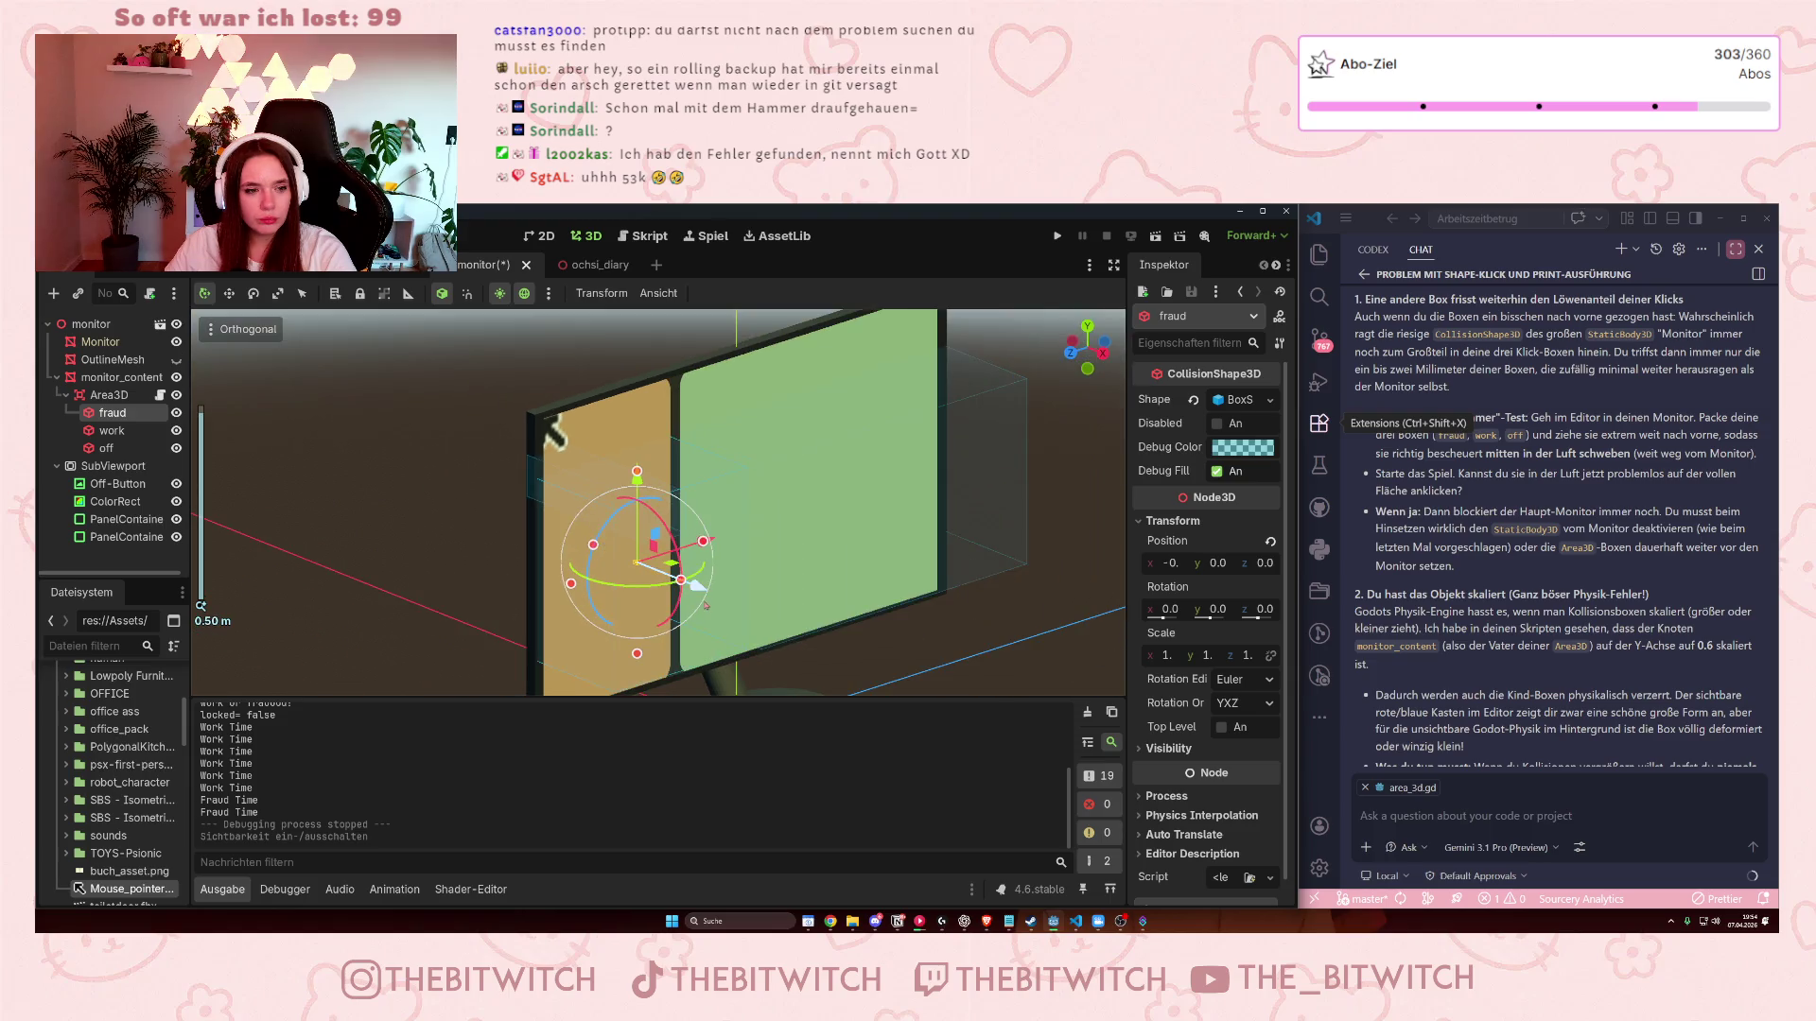
{"action": "key", "text": "KP_1"}
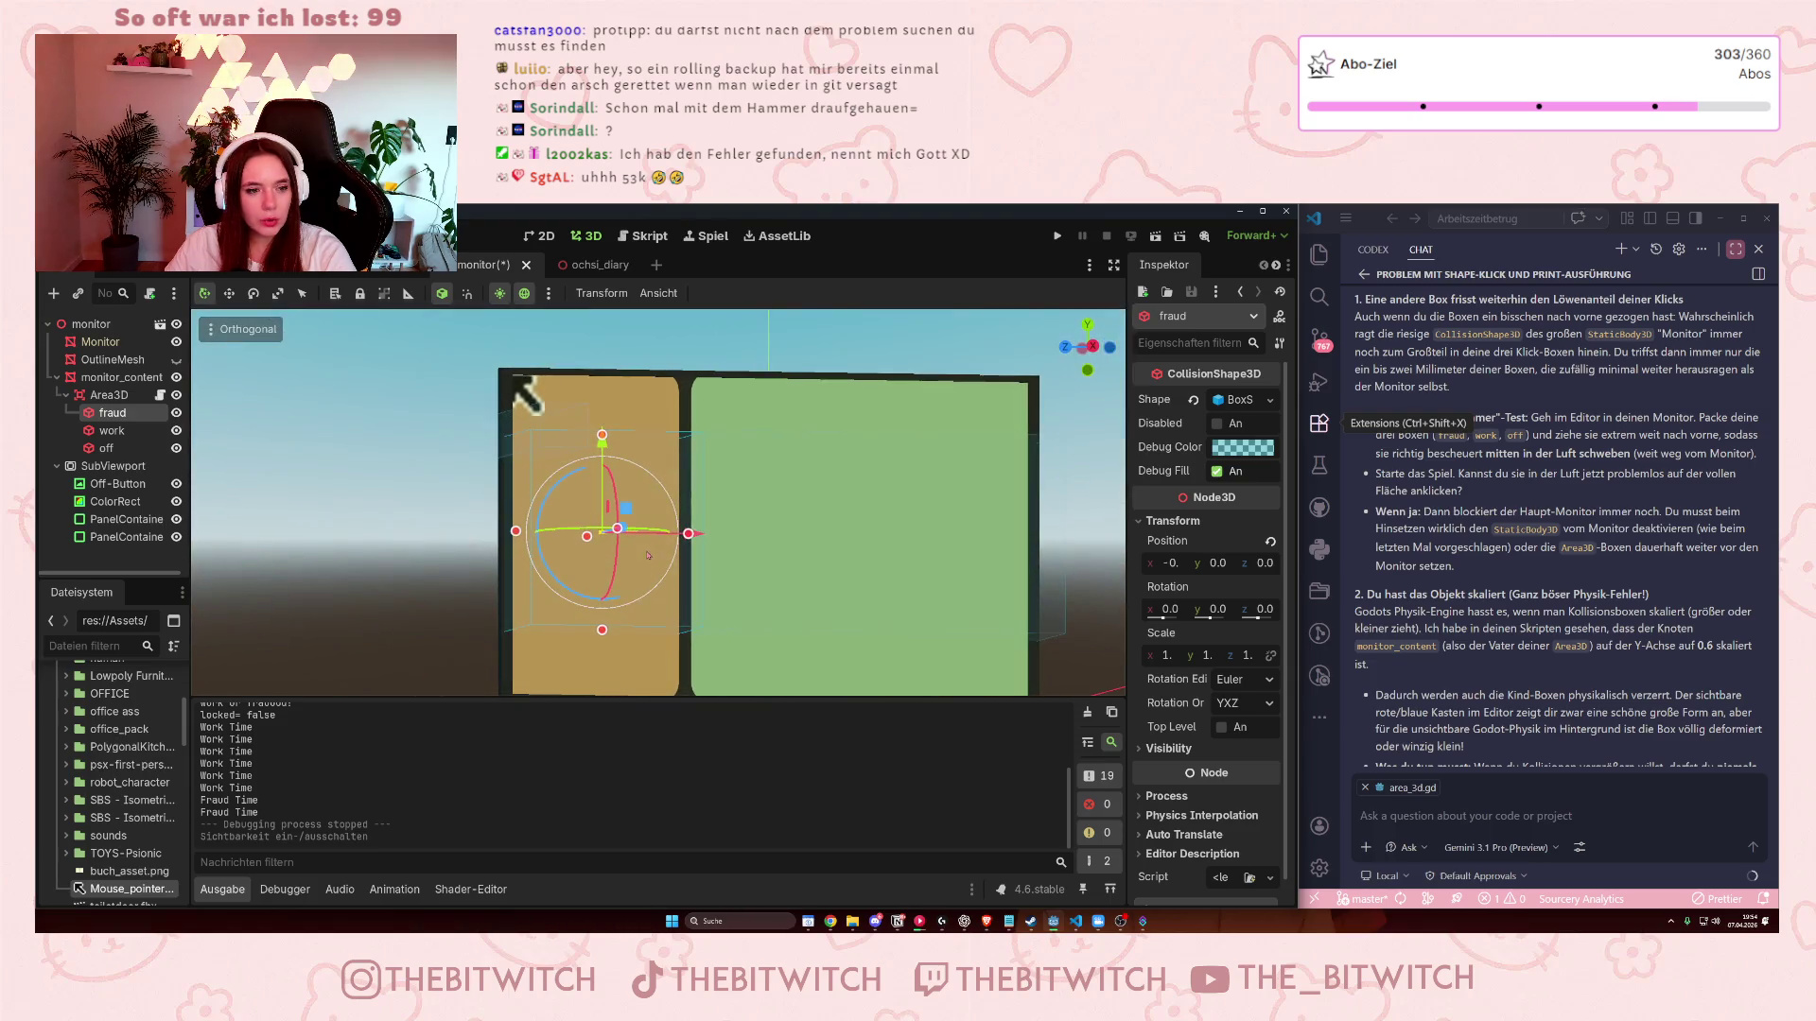
{"action": "scroll", "scroll_direction": "down", "scroll_amount": 3}
{"action": "left_click_drag", "start_coordinate": [623, 583], "coordinate": [632, 629]}
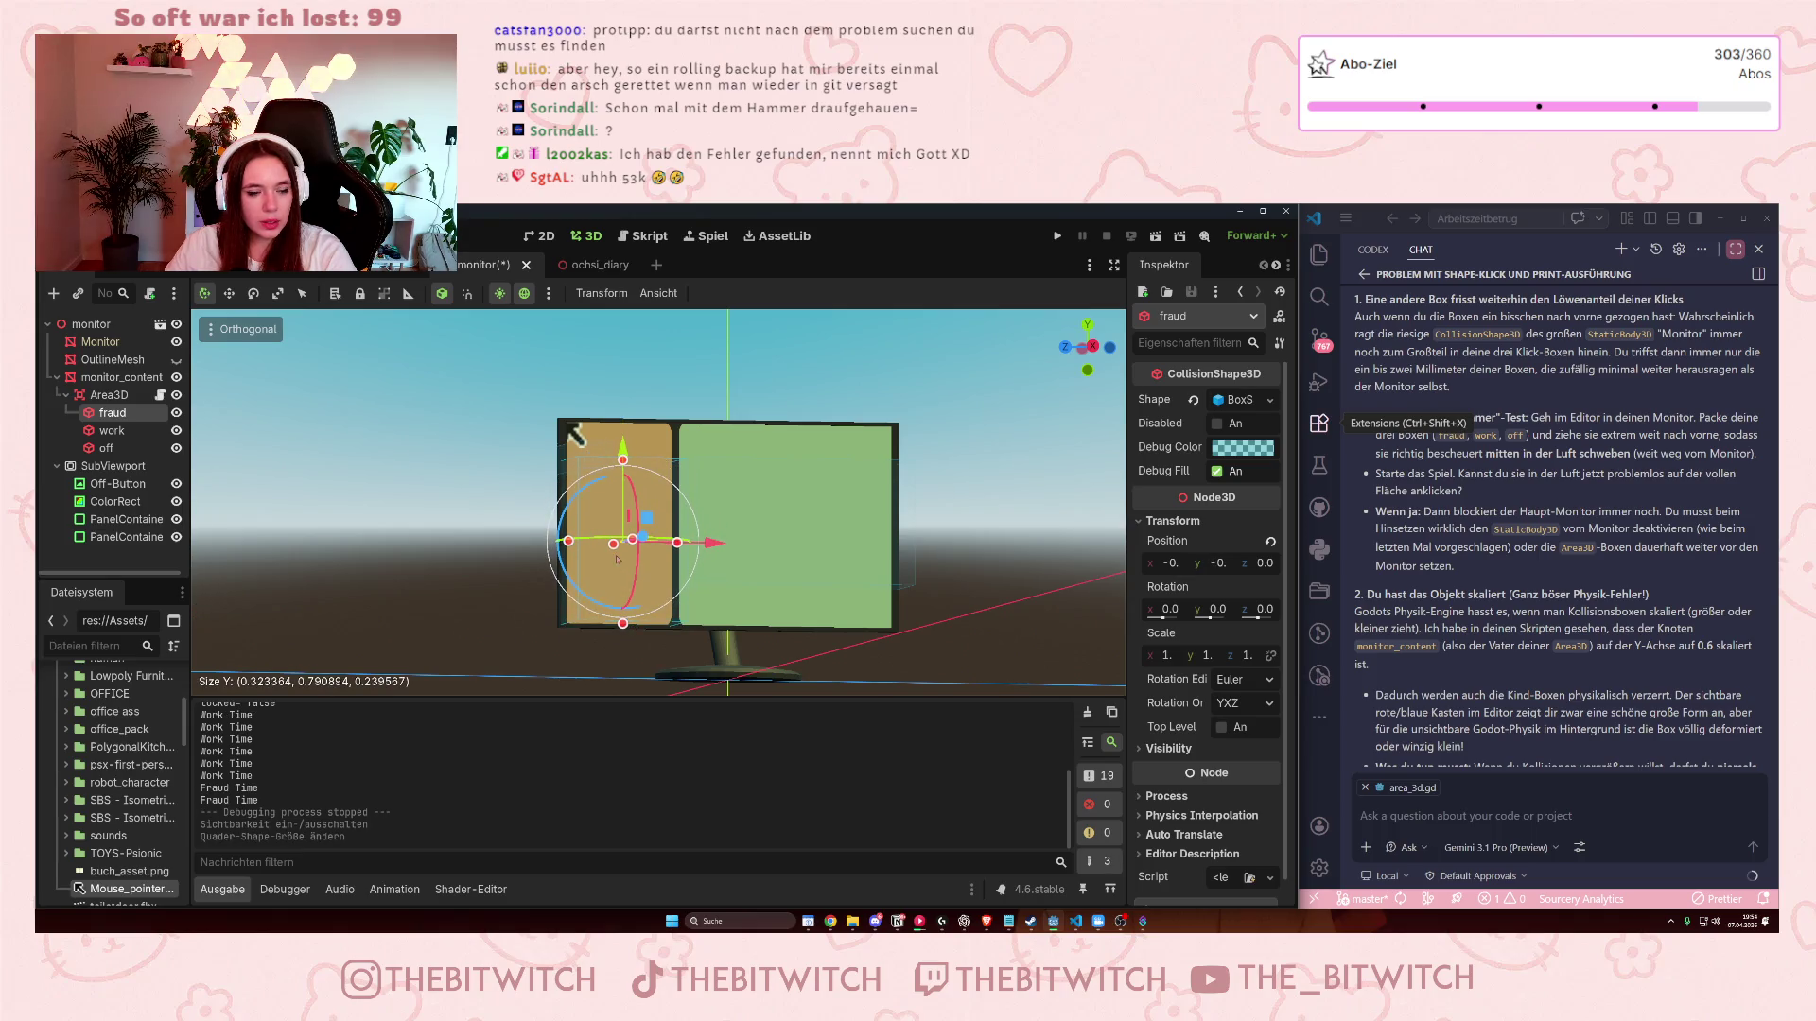
{"action": "left_click_drag", "start_coordinate": [626, 480], "coordinate": [624, 442]}
{"action": "scroll", "scroll_direction": "up", "scroll_amount": 3}
- Shrink the off box, stretch the work box over the green panel, and save the scene
{"action": "left_click", "coordinate": [556, 423]}
{"action": "left_click_drag", "start_coordinate": [556, 422], "coordinate": [556, 451]}
{"action": "left_click", "coordinate": [873, 578]}
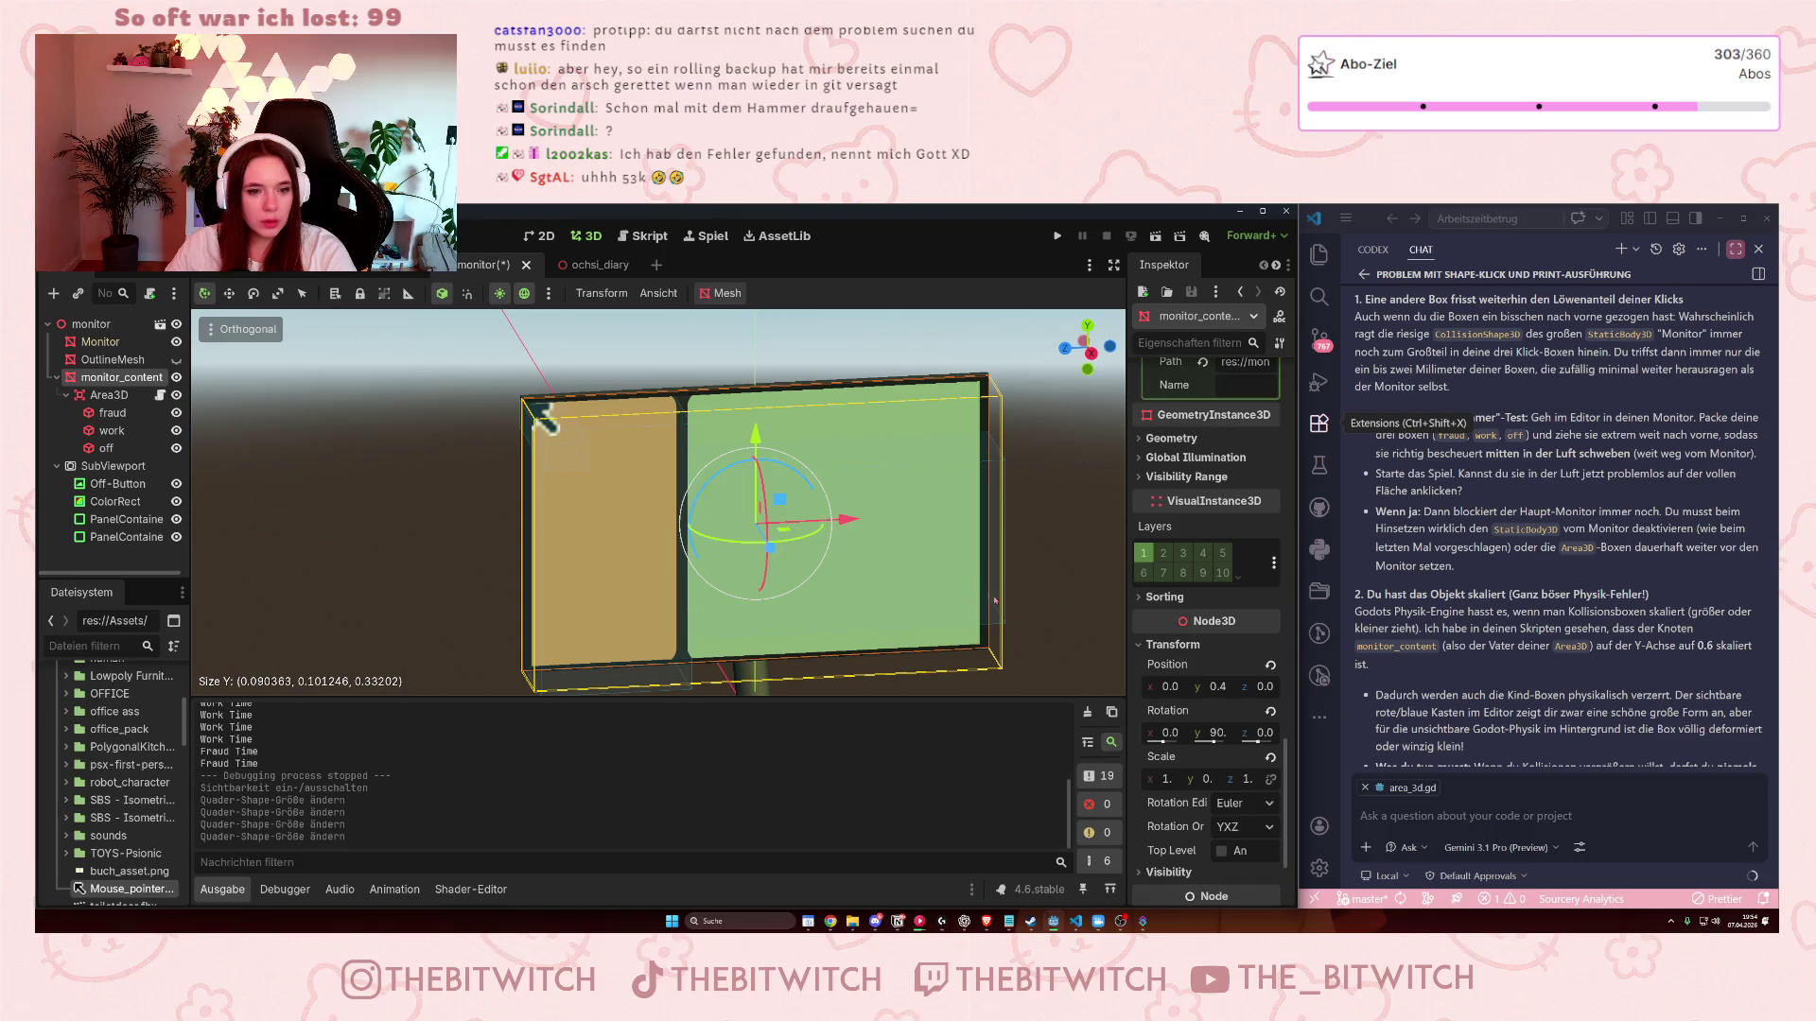
{"action": "left_click", "coordinate": [998, 613]}
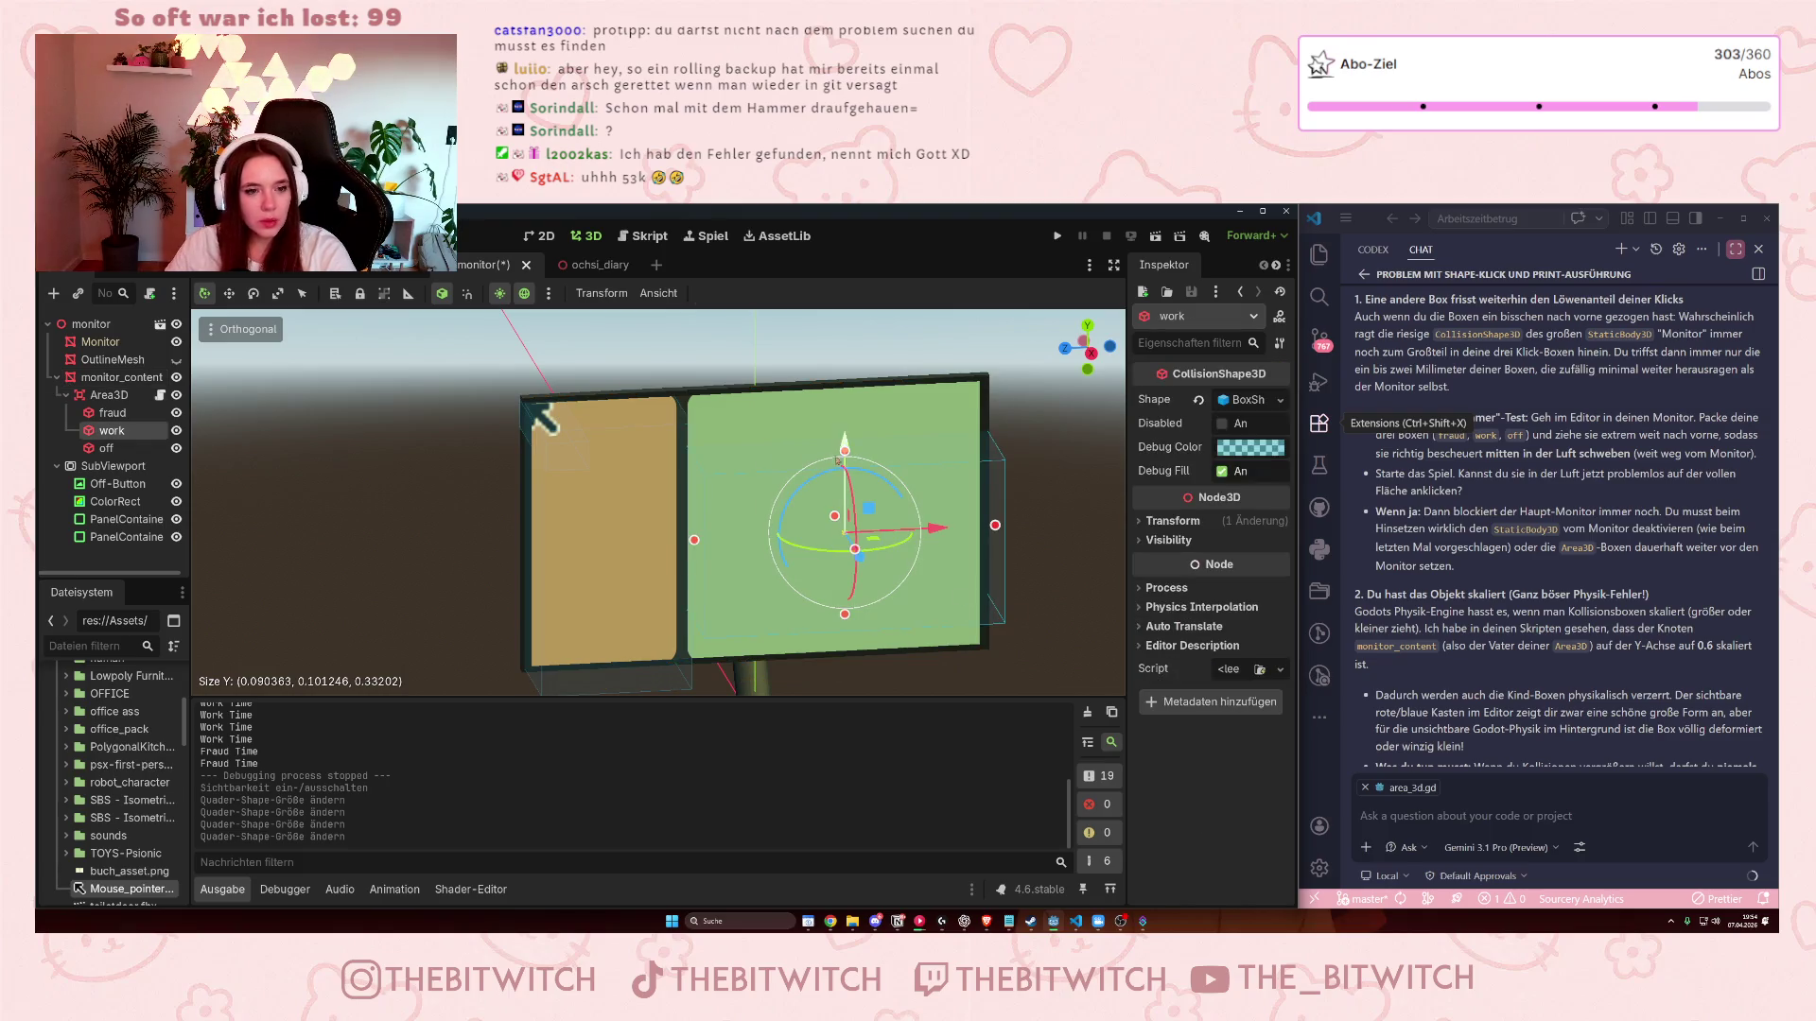
{"action": "left_click_drag", "start_coordinate": [848, 454], "coordinate": [839, 406]}
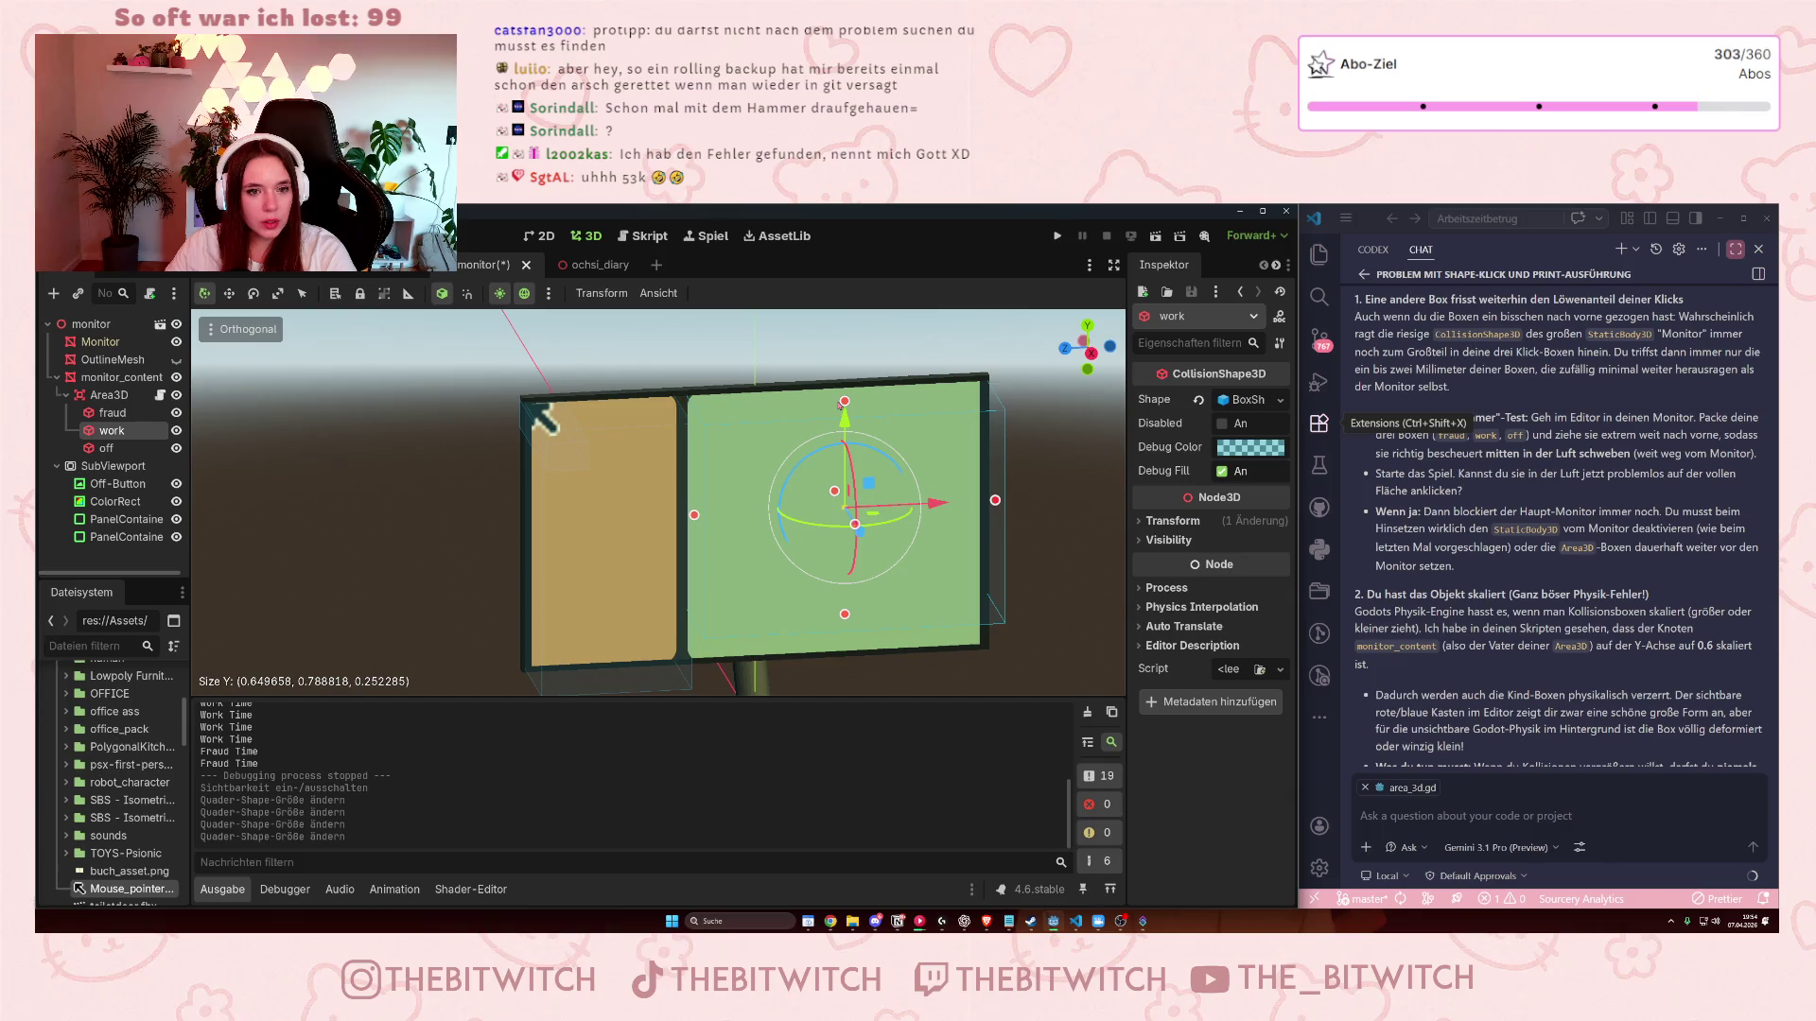
{"action": "left_click_drag", "start_coordinate": [843, 616], "coordinate": [836, 668]}
{"action": "key", "text": "ctrl+s"}
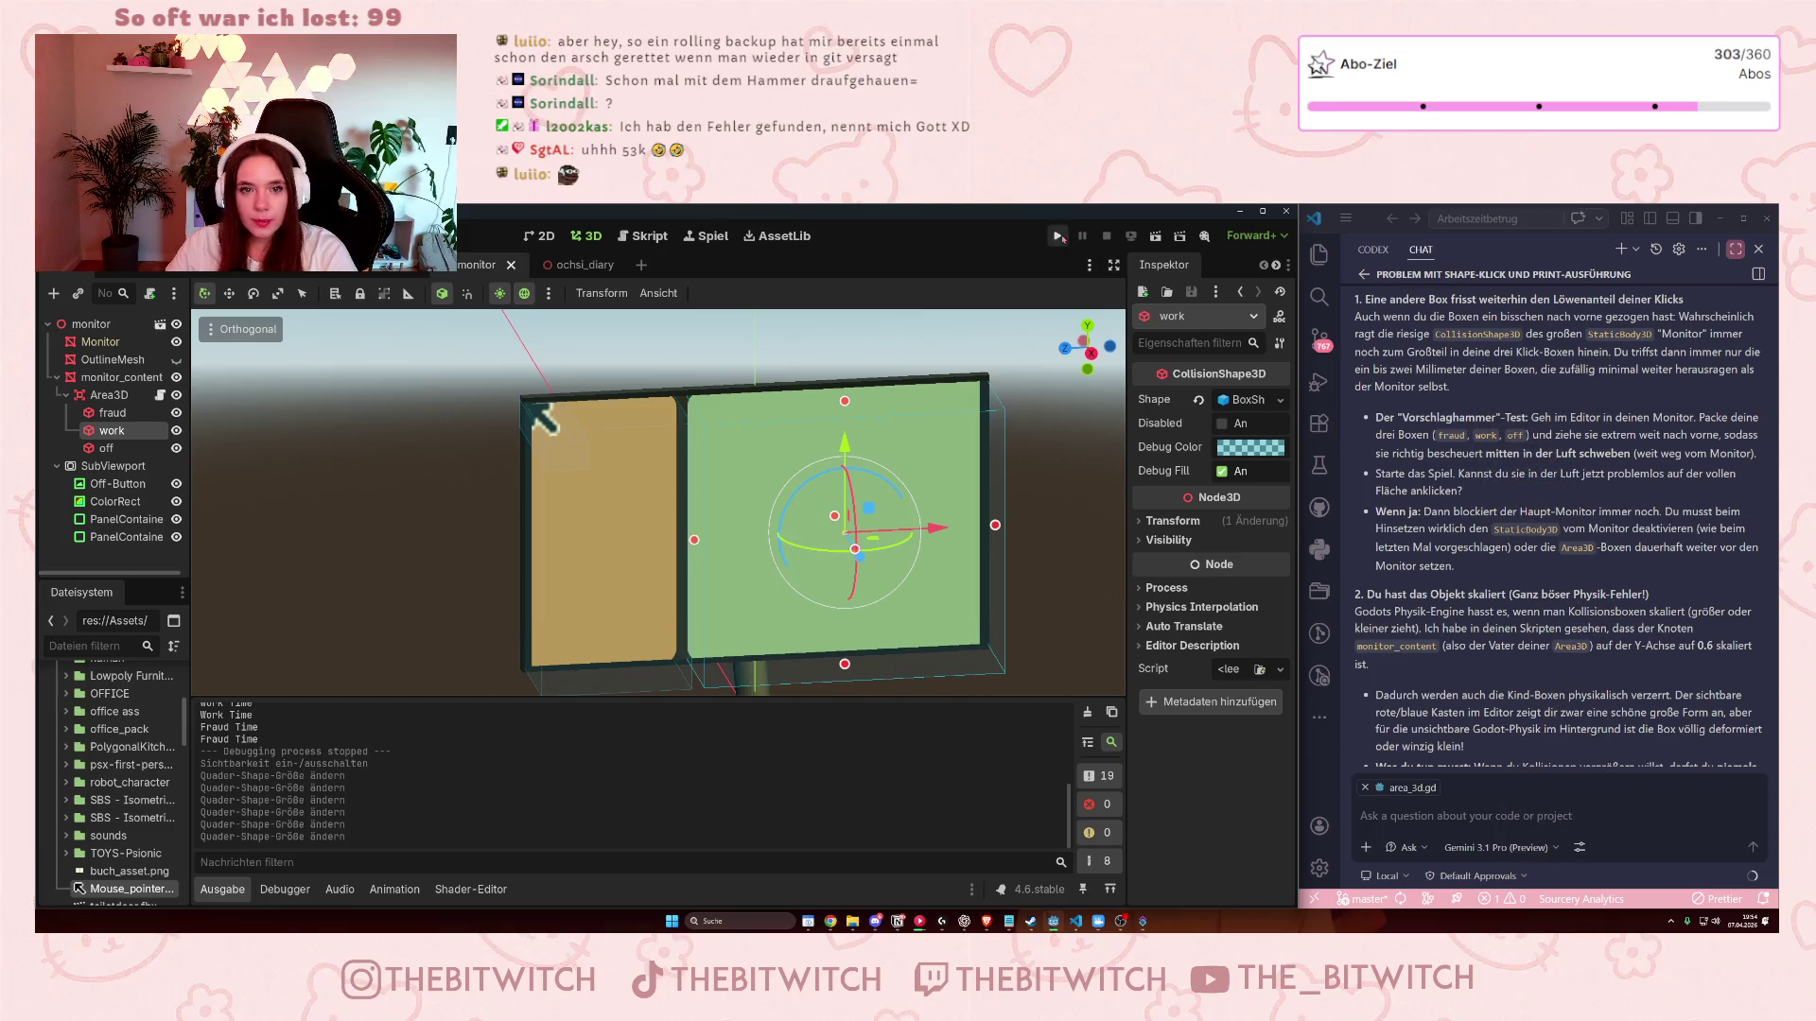
- Briefly run the game, then hide the monitor_content panels and save the scene
{"action": "left_click", "coordinate": [1059, 235]}
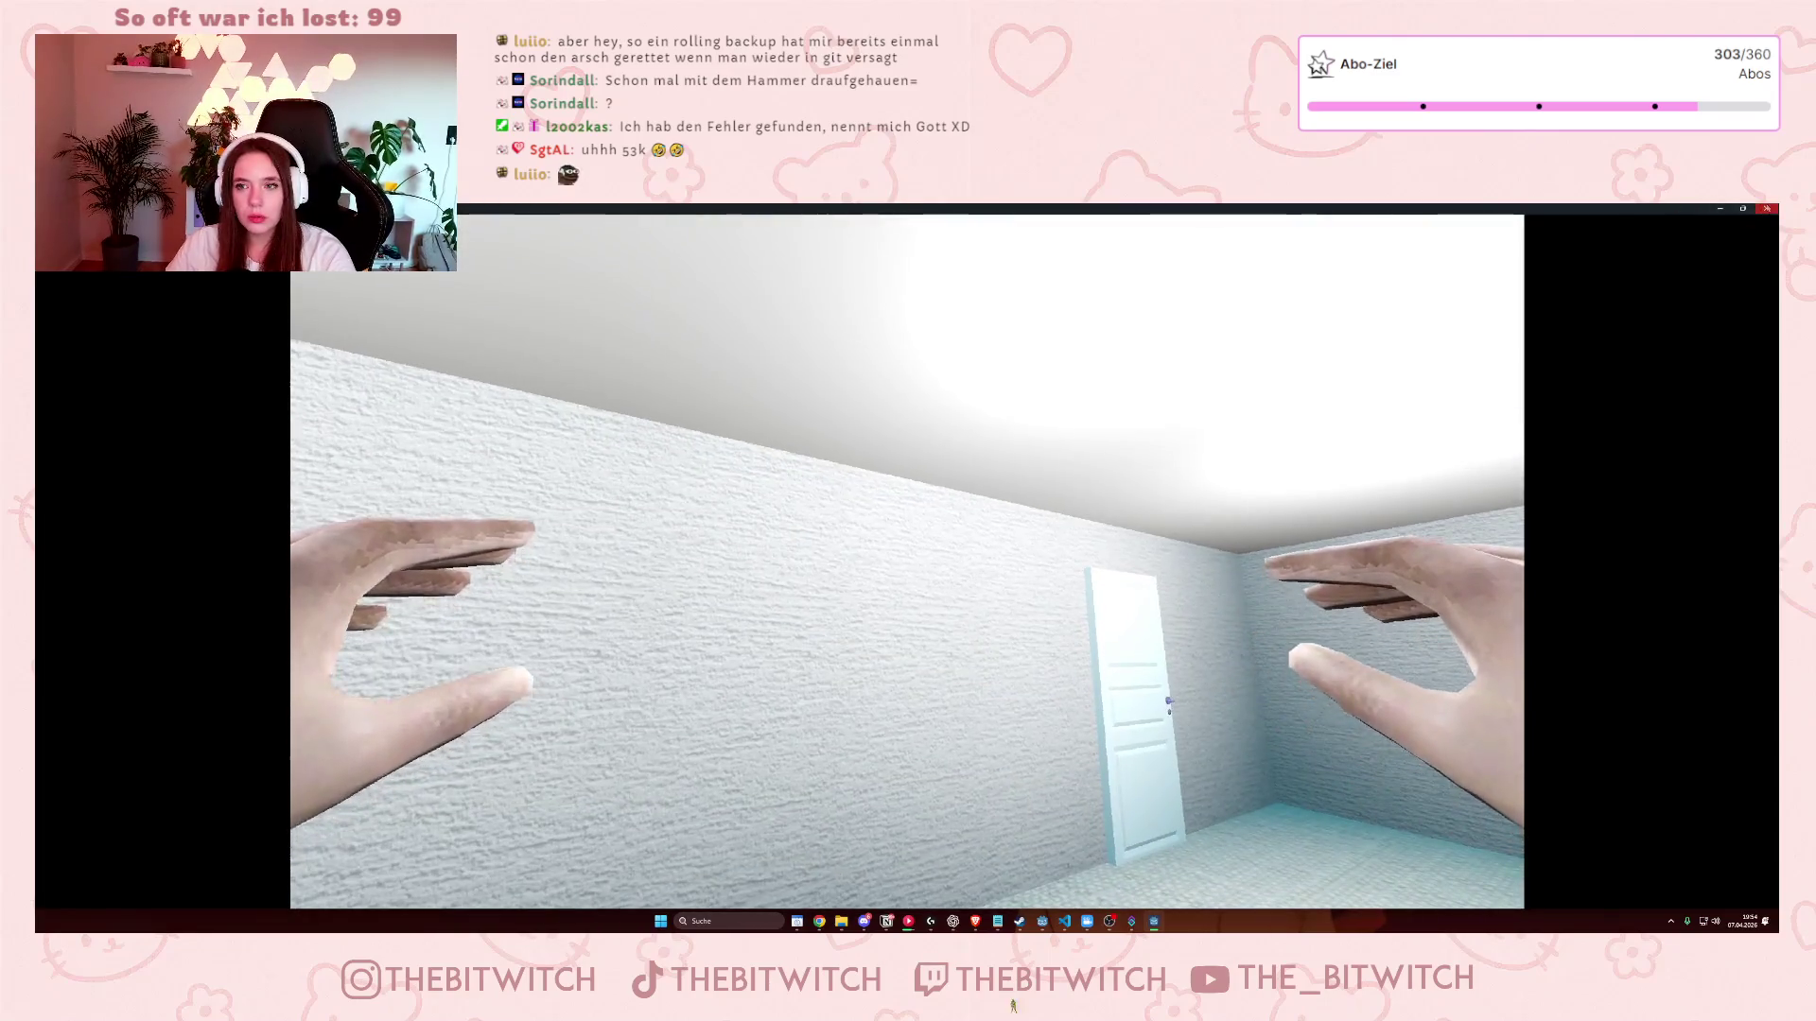
{"action": "key", "text": "Escape"}
{"action": "left_click", "coordinate": [176, 378]}
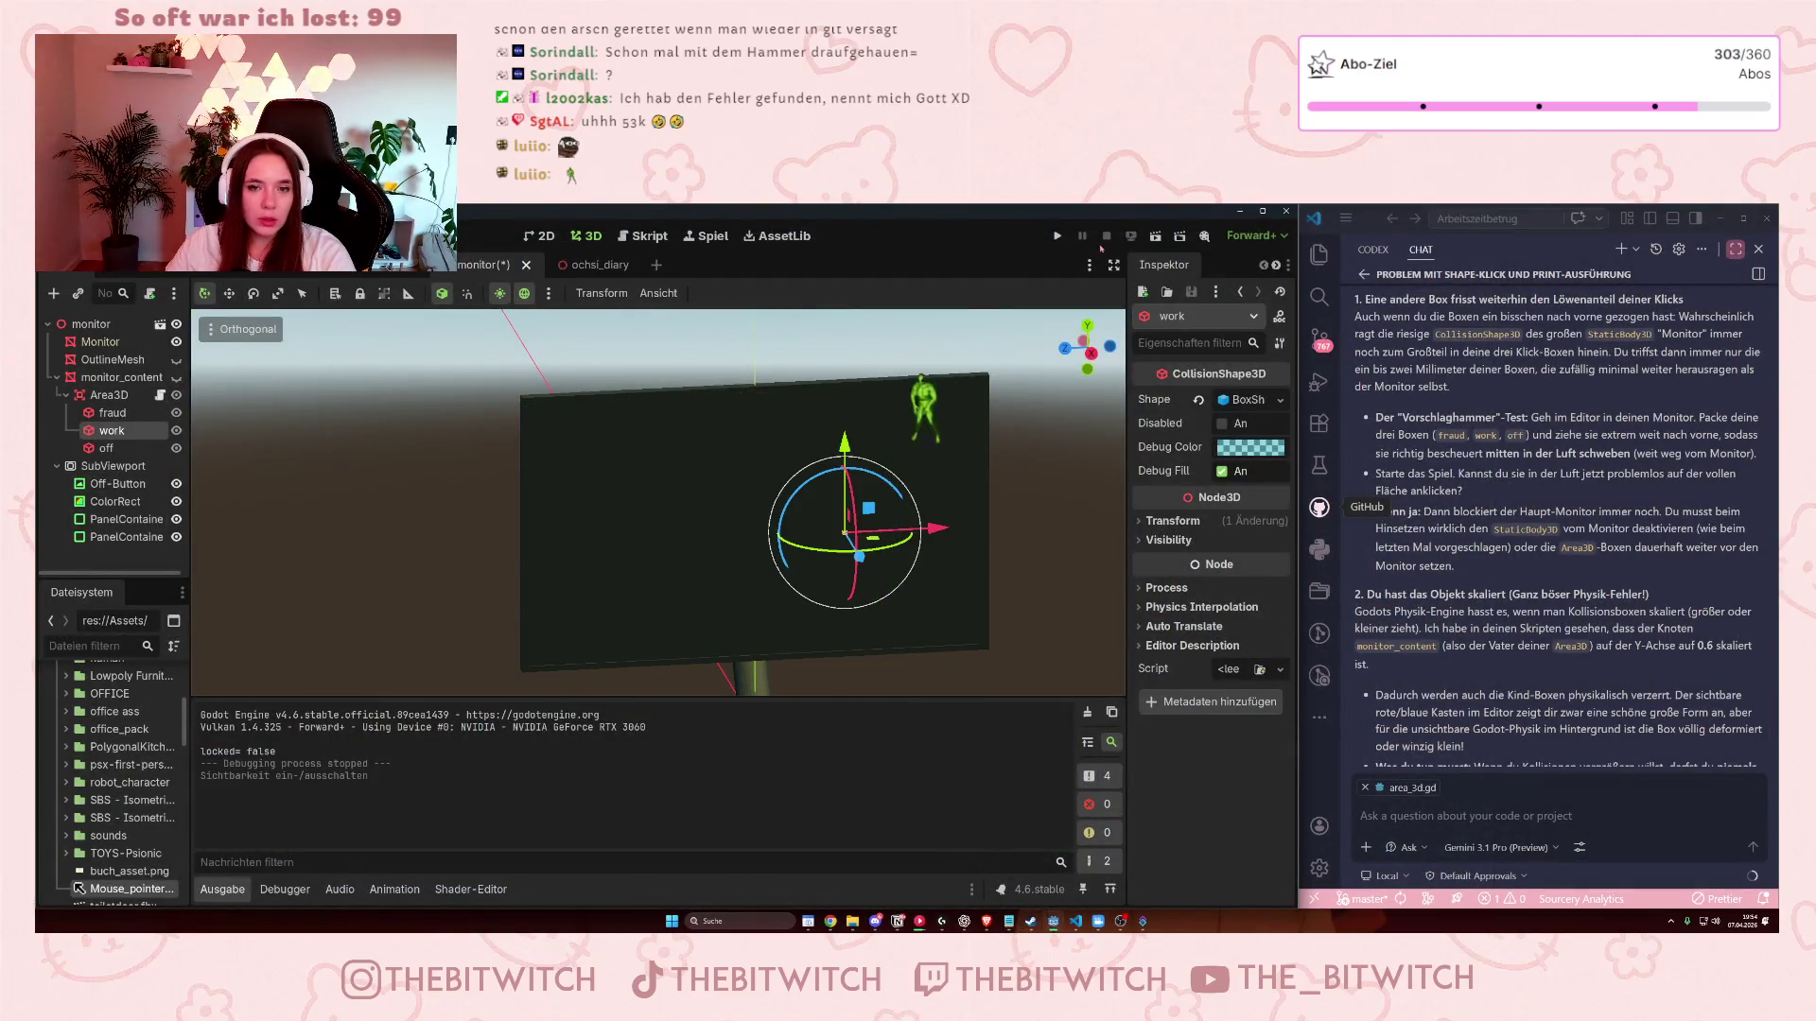
{"action": "key", "text": "ctrl+s"}
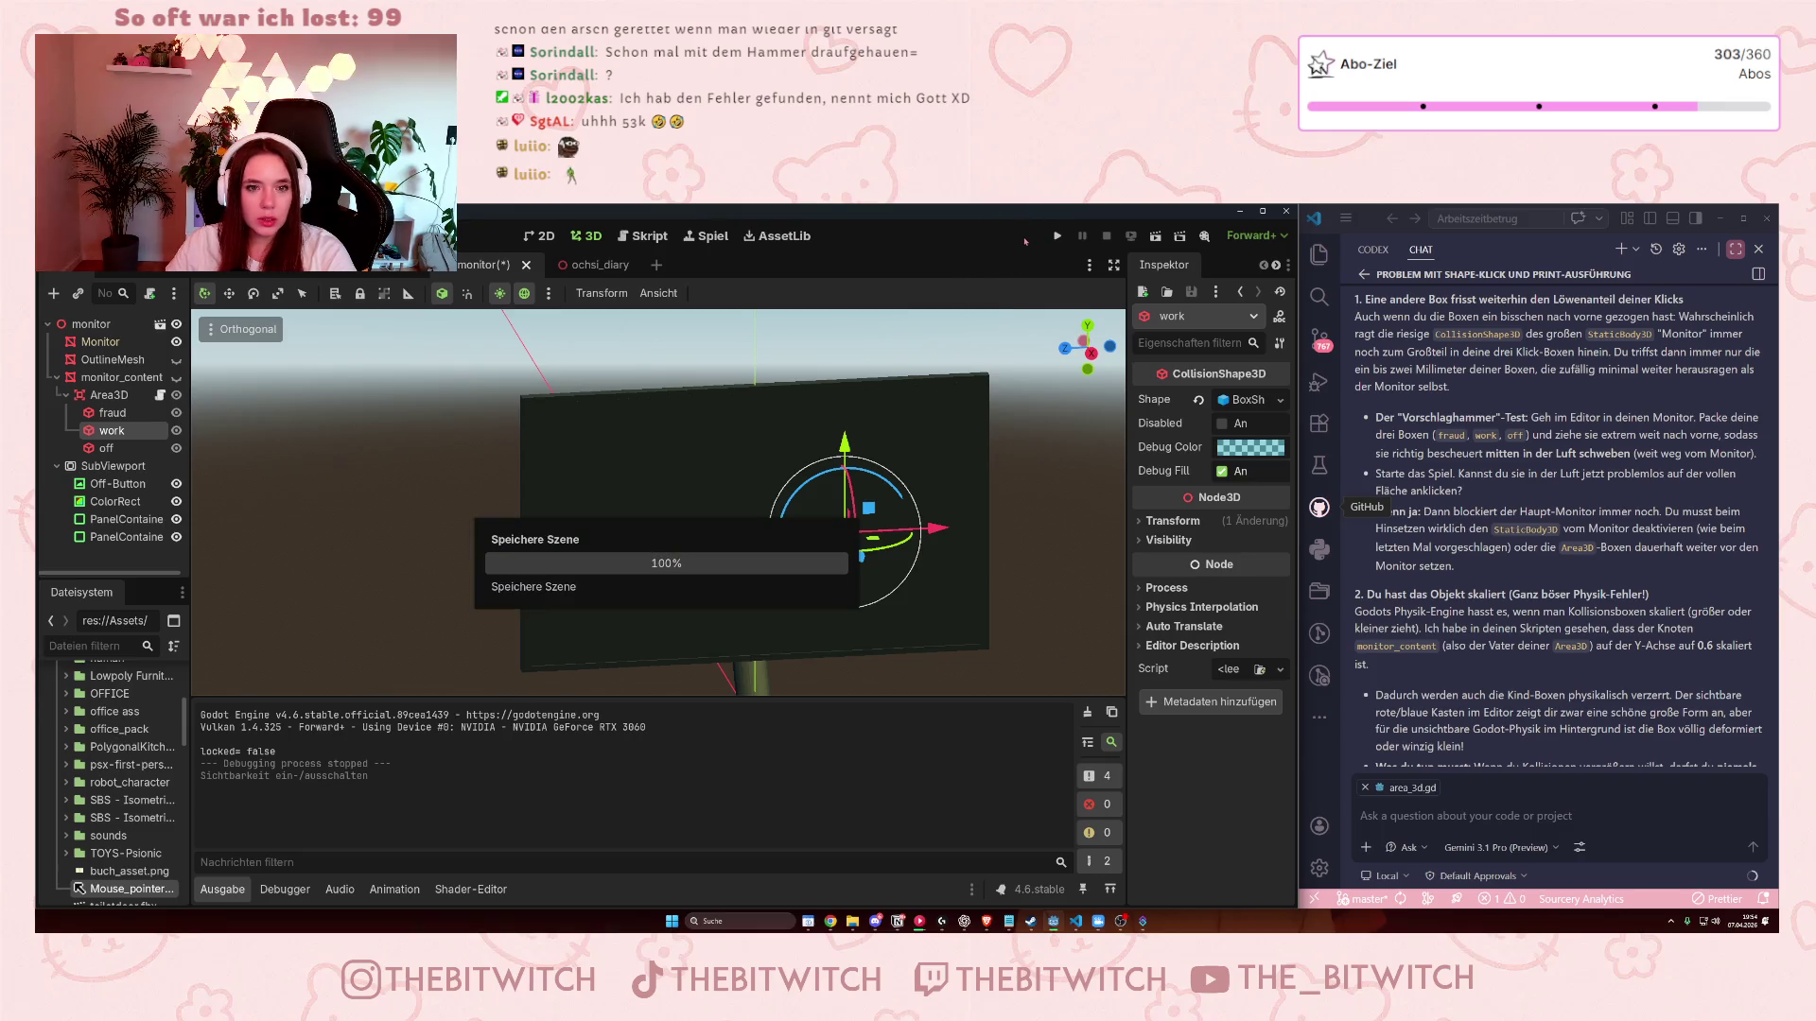
- Relaunch the game in a smaller window, walk to the desk, sit, and turn on the monitor
{"action": "key", "text": "F5"}
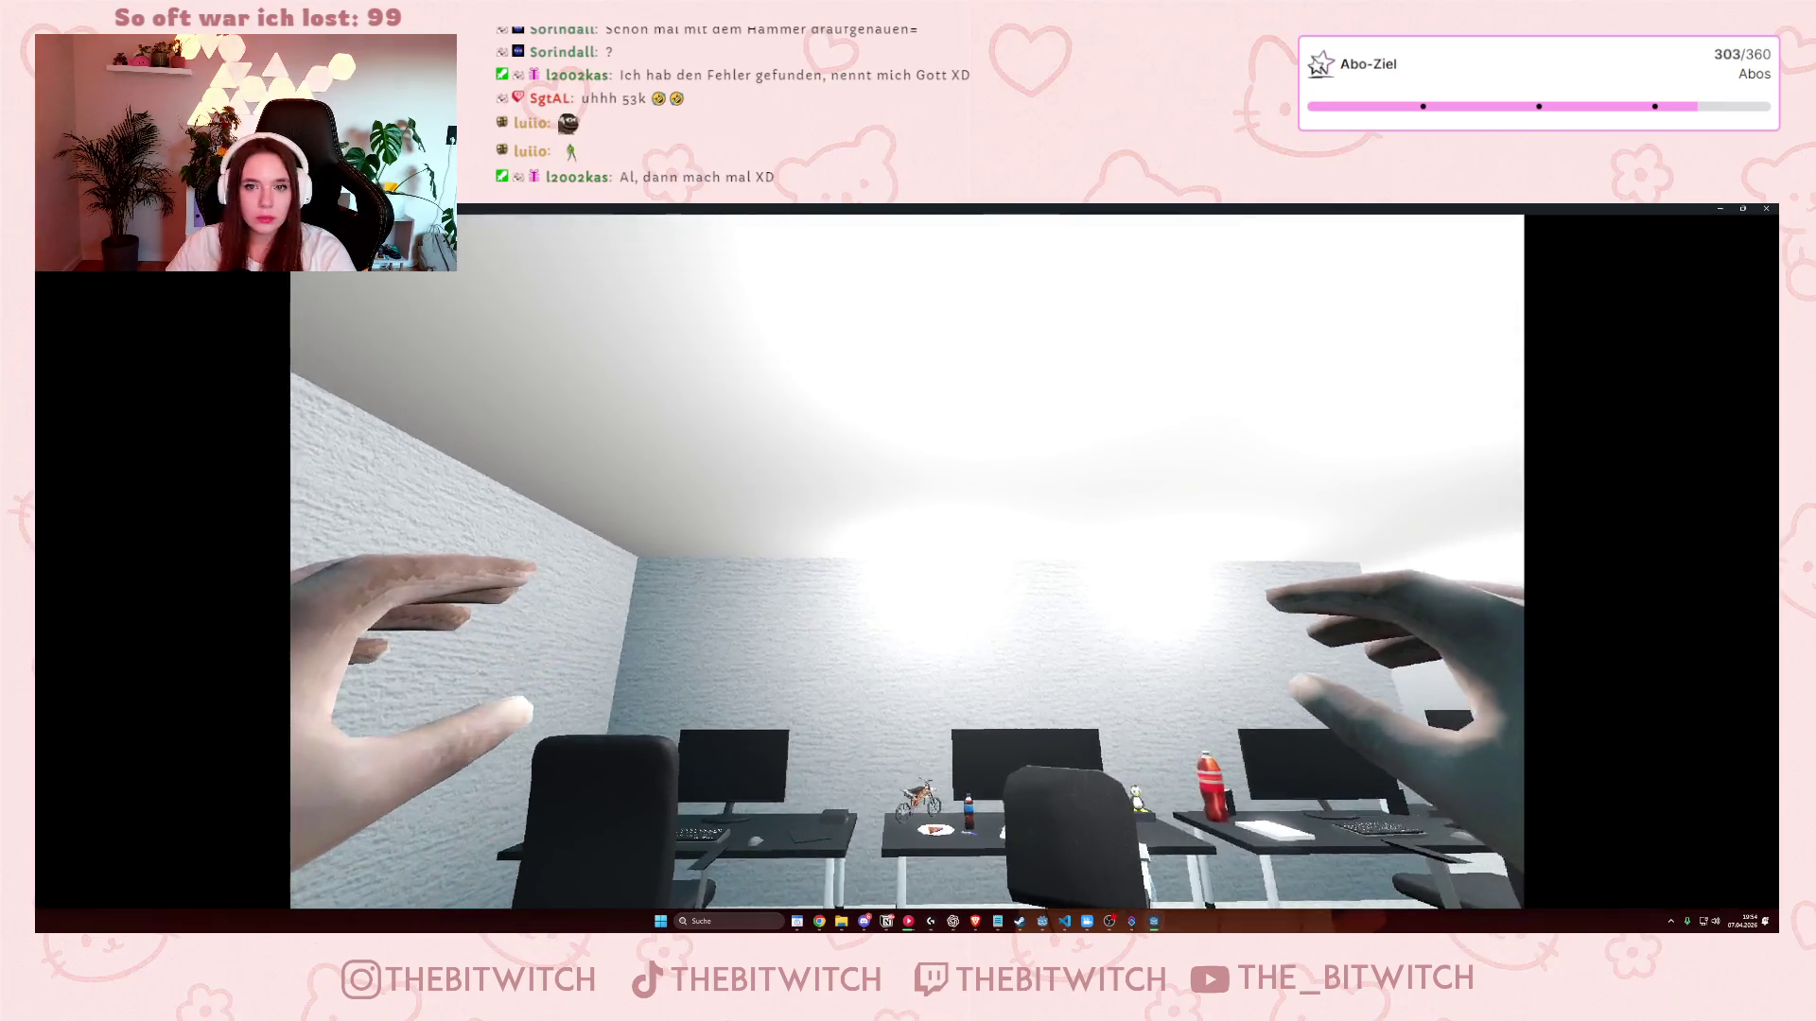
{"action": "double_click", "coordinate": [1128, 209]}
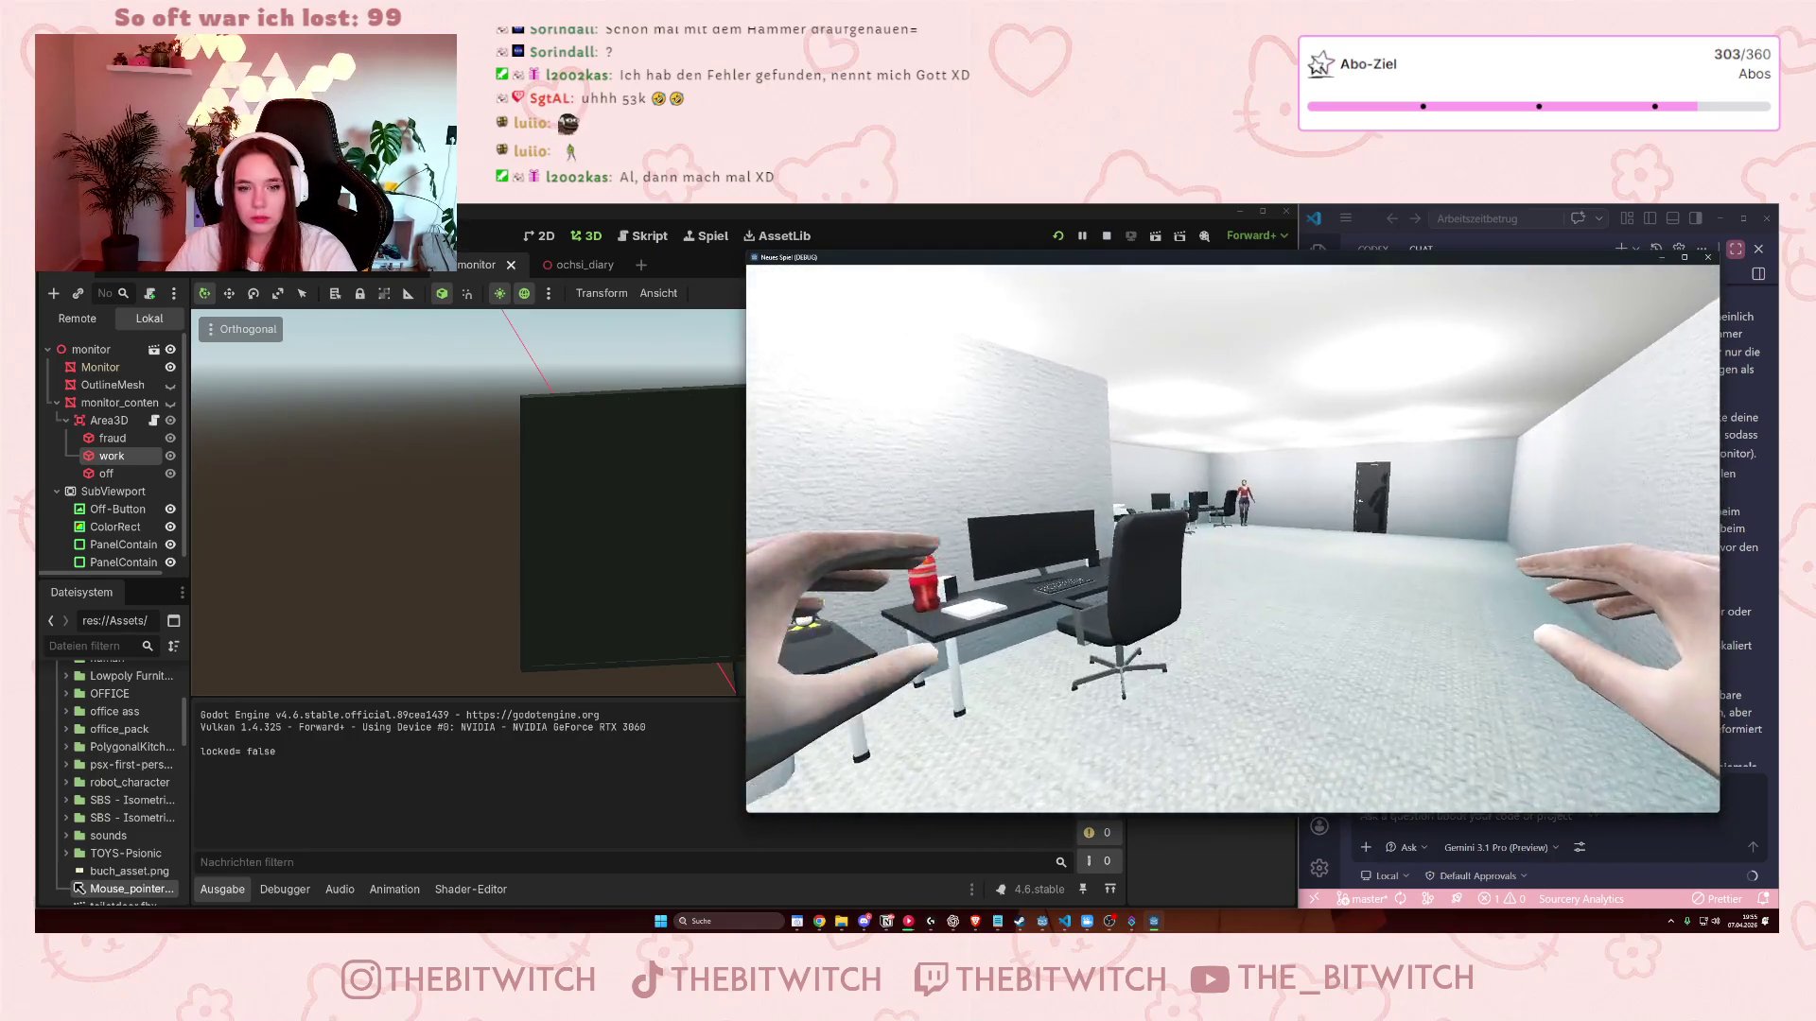
{"action": "key", "text": "w"}
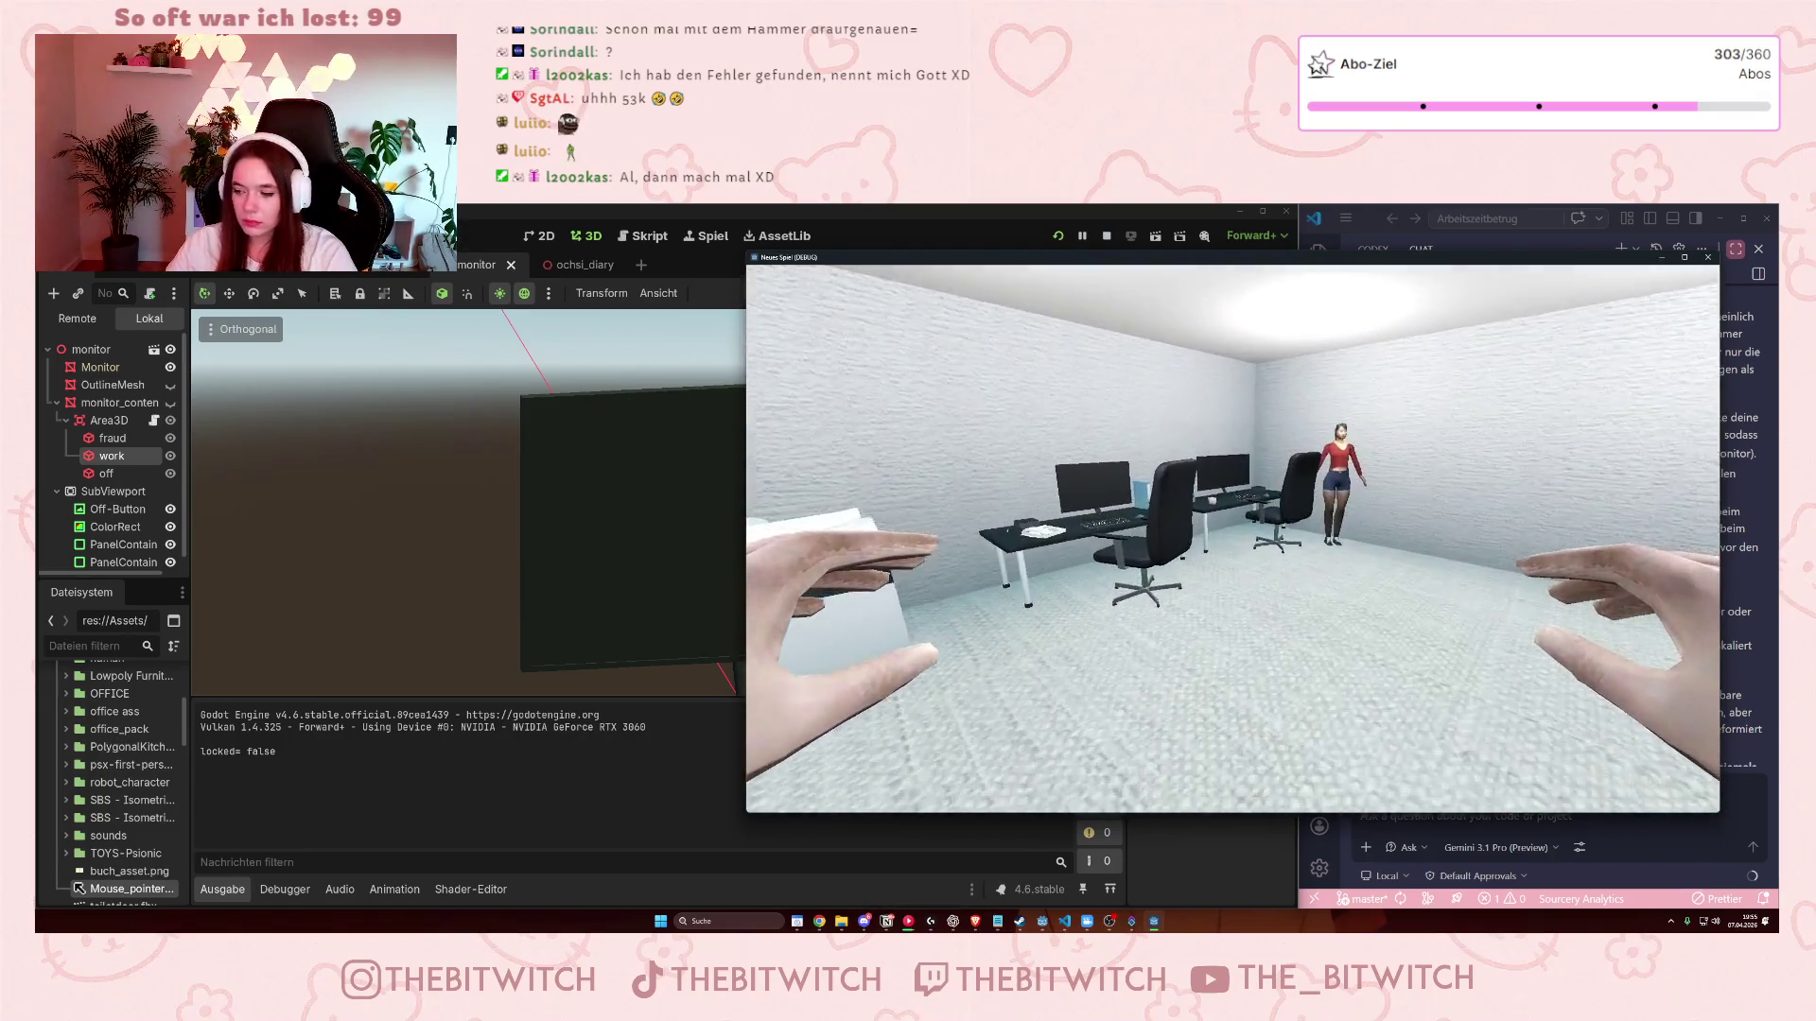
{"action": "key", "text": "w"}
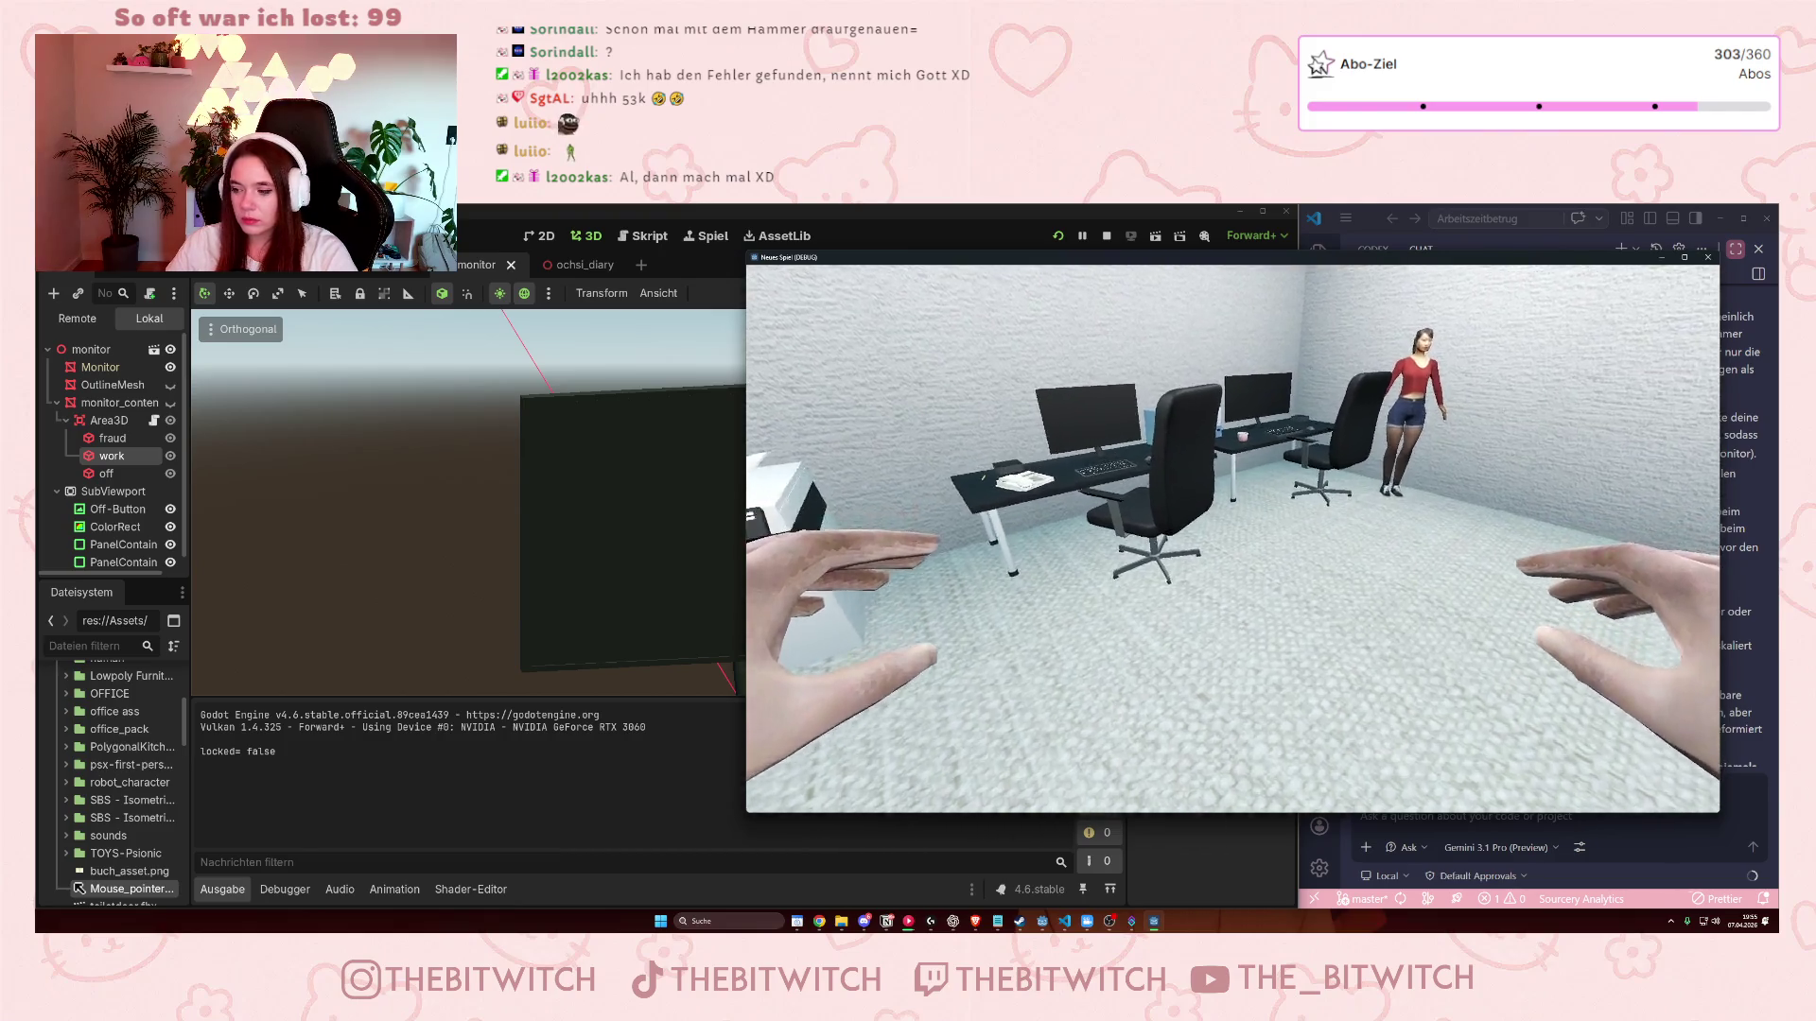
{"action": "key", "text": "e"}
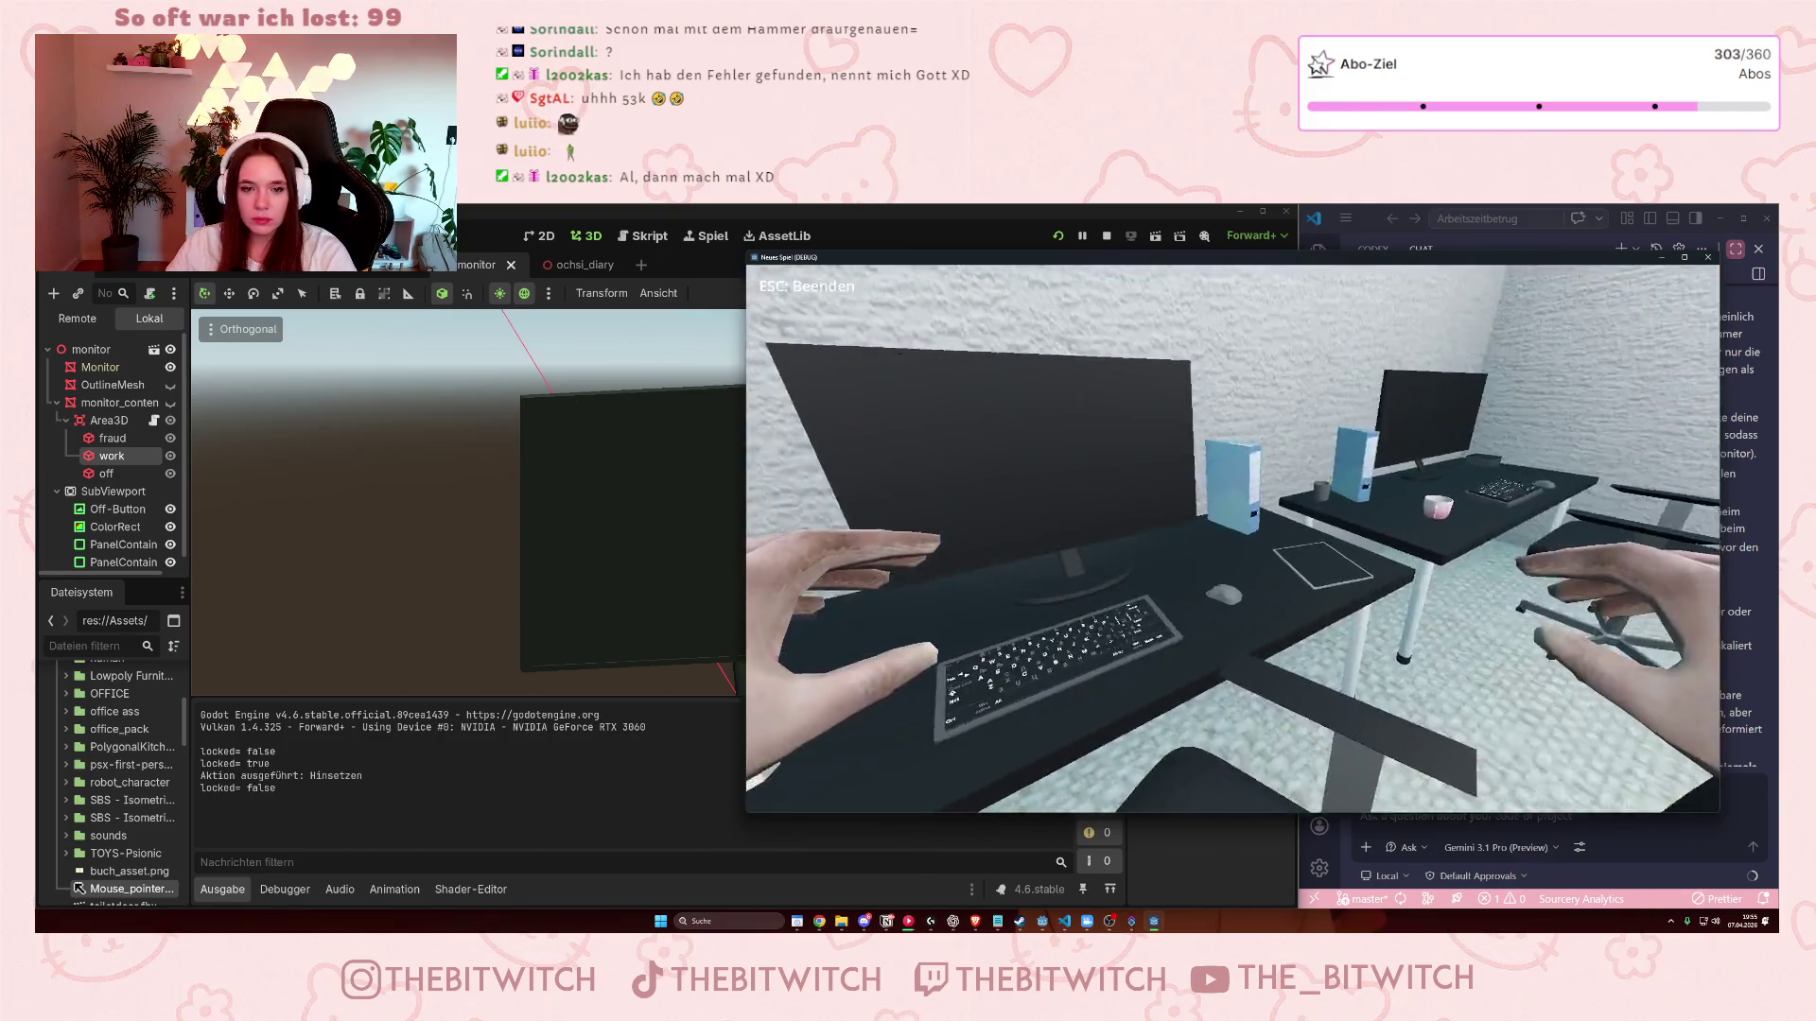
{"action": "key", "text": "e"}
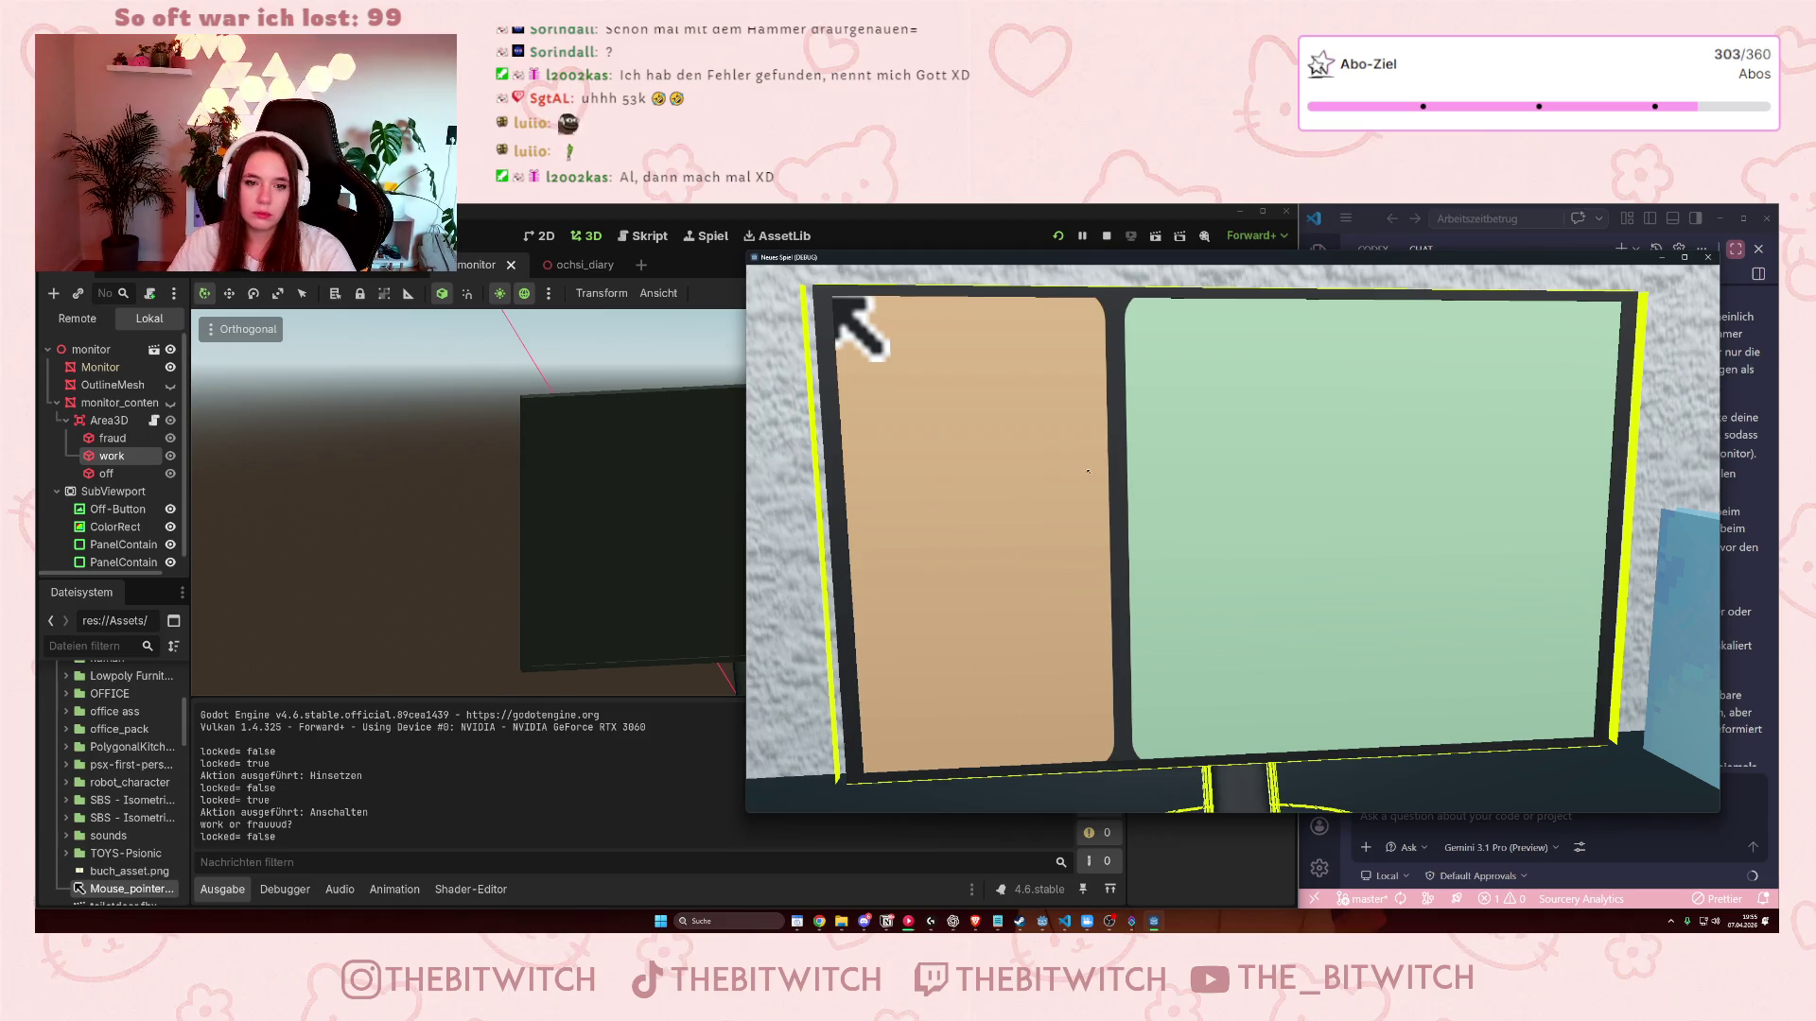
- Click the tan fraud panel once and the green work panel five times, then close the game
{"action": "left_click", "coordinate": [1109, 487]}
{"action": "left_click", "coordinate": [1182, 472]}
{"action": "left_click", "coordinate": [1229, 492]}
{"action": "left_click", "coordinate": [1343, 530]}
{"action": "left_click", "coordinate": [1437, 562]}
{"action": "left_click", "coordinate": [1268, 519]}
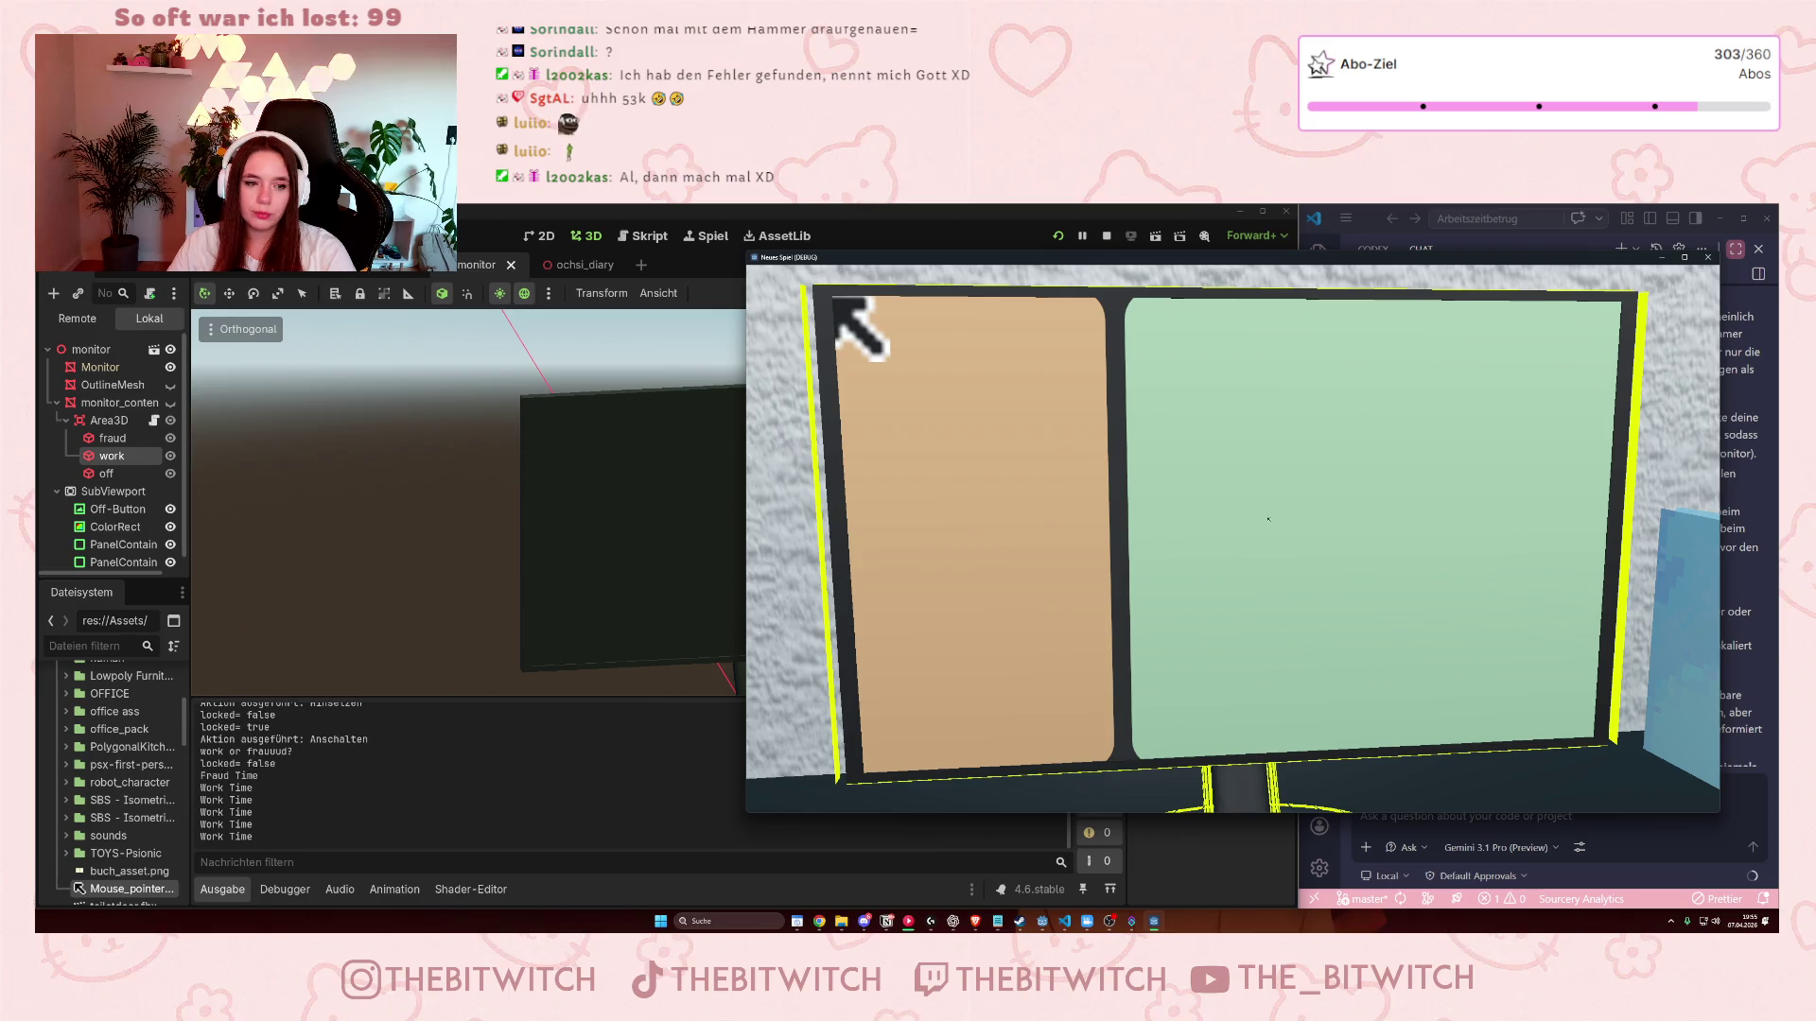
{"action": "left_click", "coordinate": [1707, 257]}
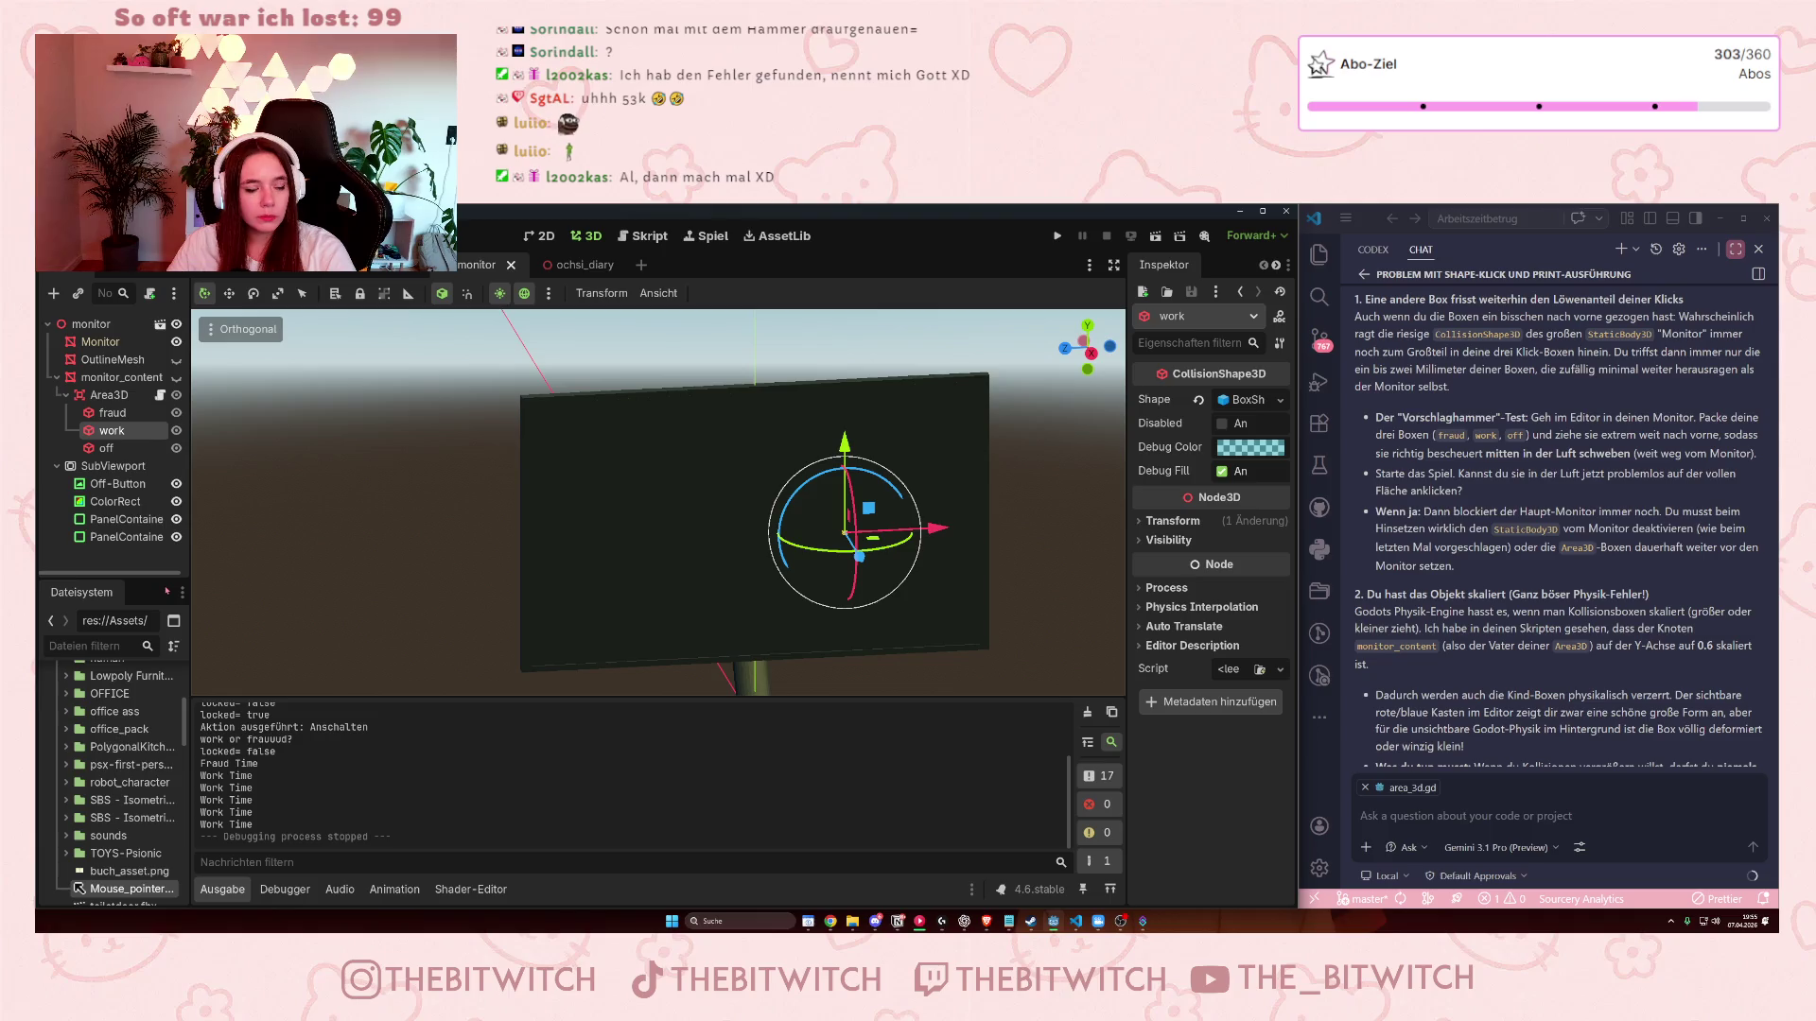
- Check the ColorRect, then select the fraud box and zoom in and out on it
{"action": "left_click", "coordinate": [139, 502]}
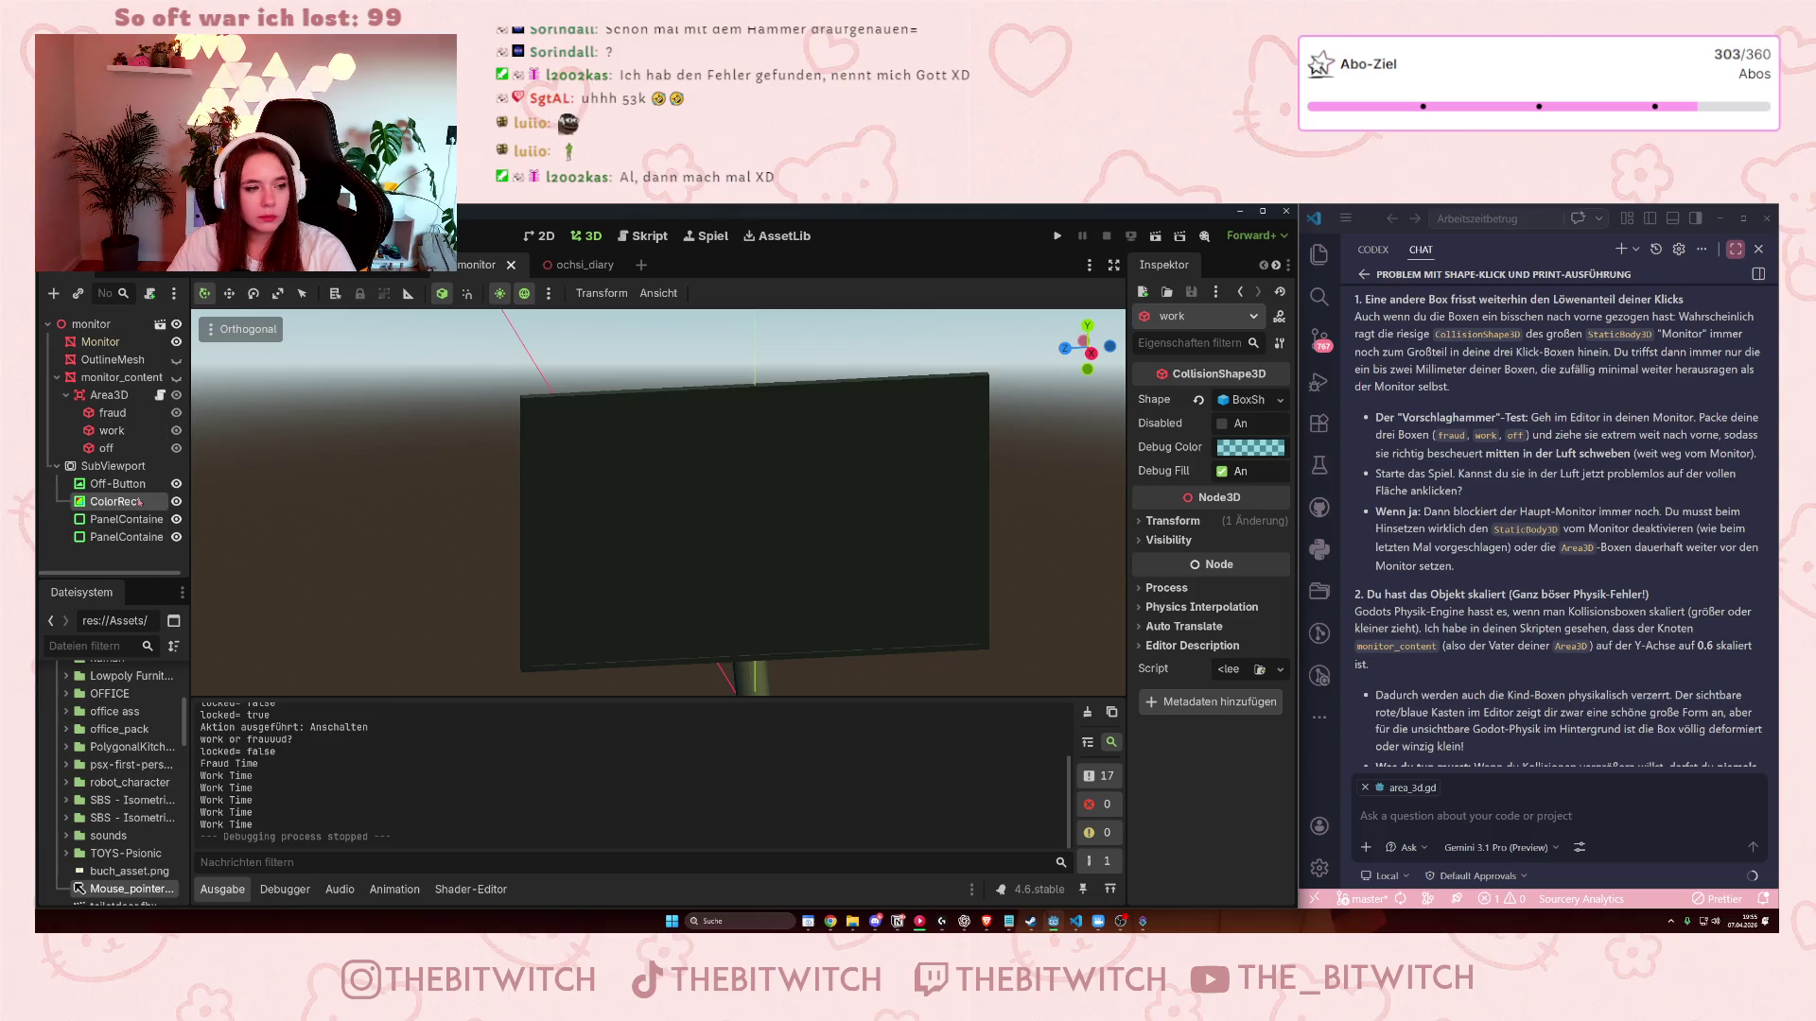
{"action": "left_click", "coordinate": [176, 378]}
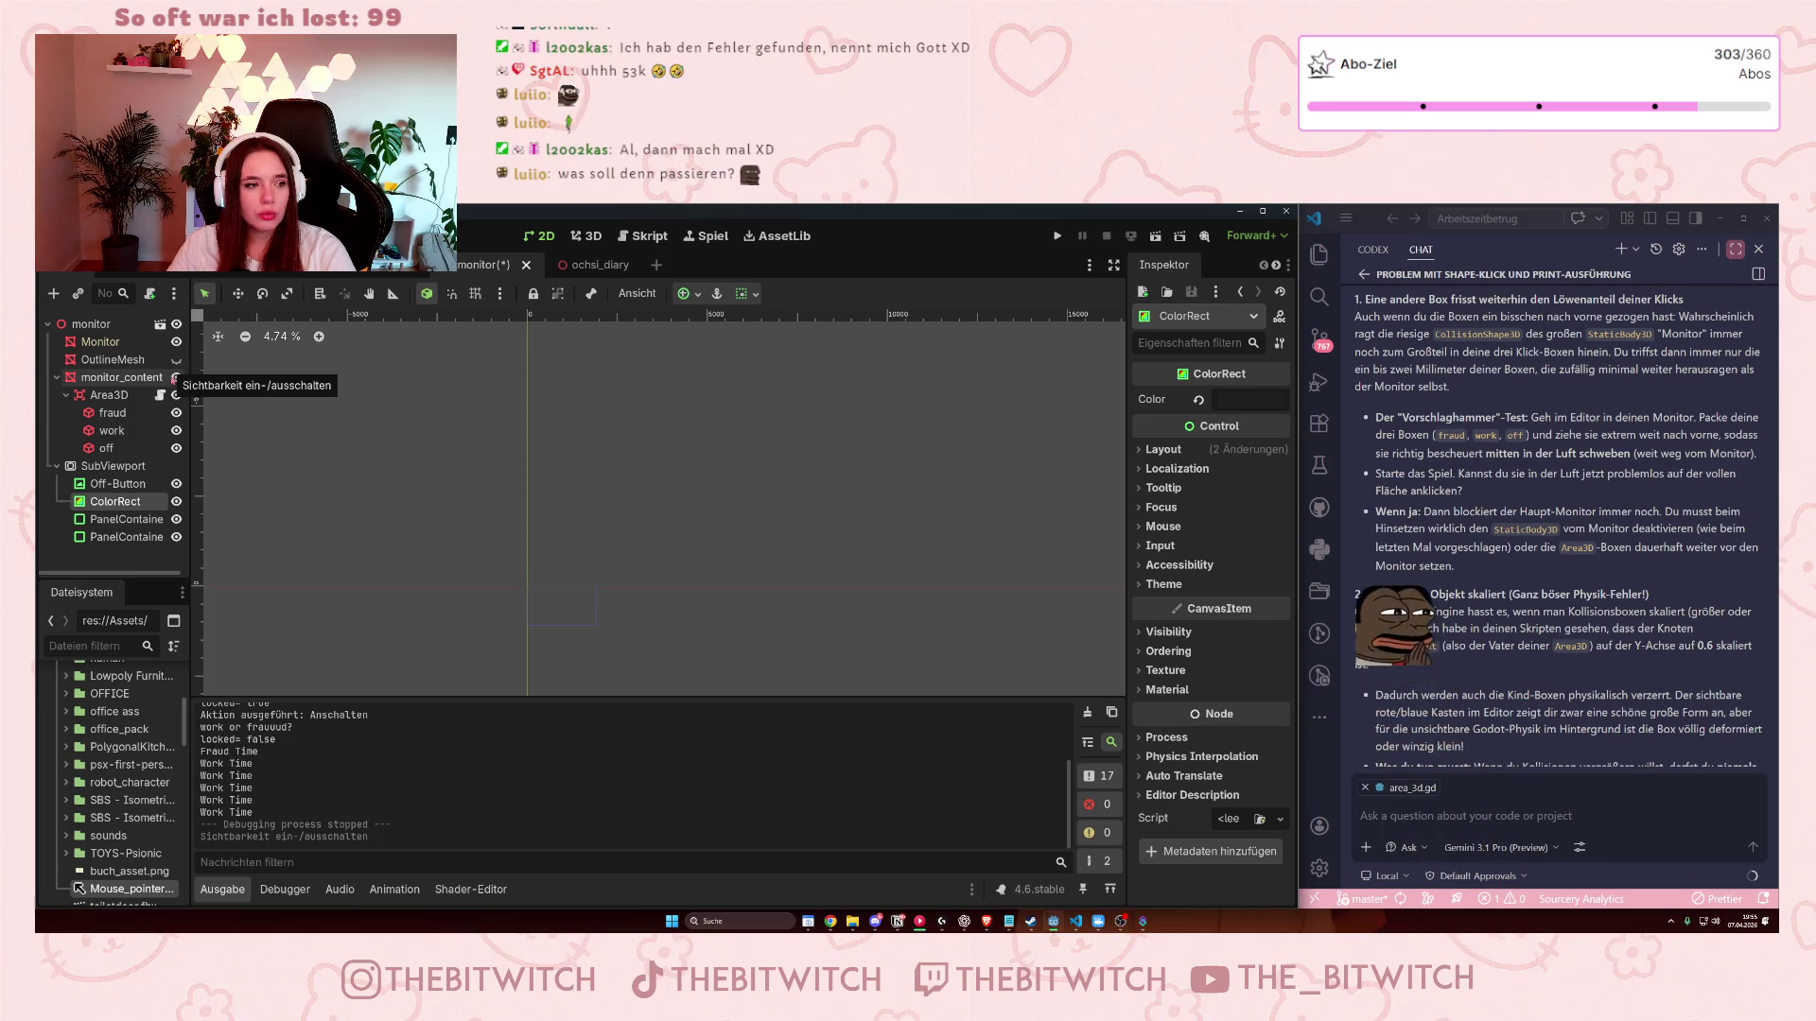
{"action": "left_click", "coordinate": [123, 414]}
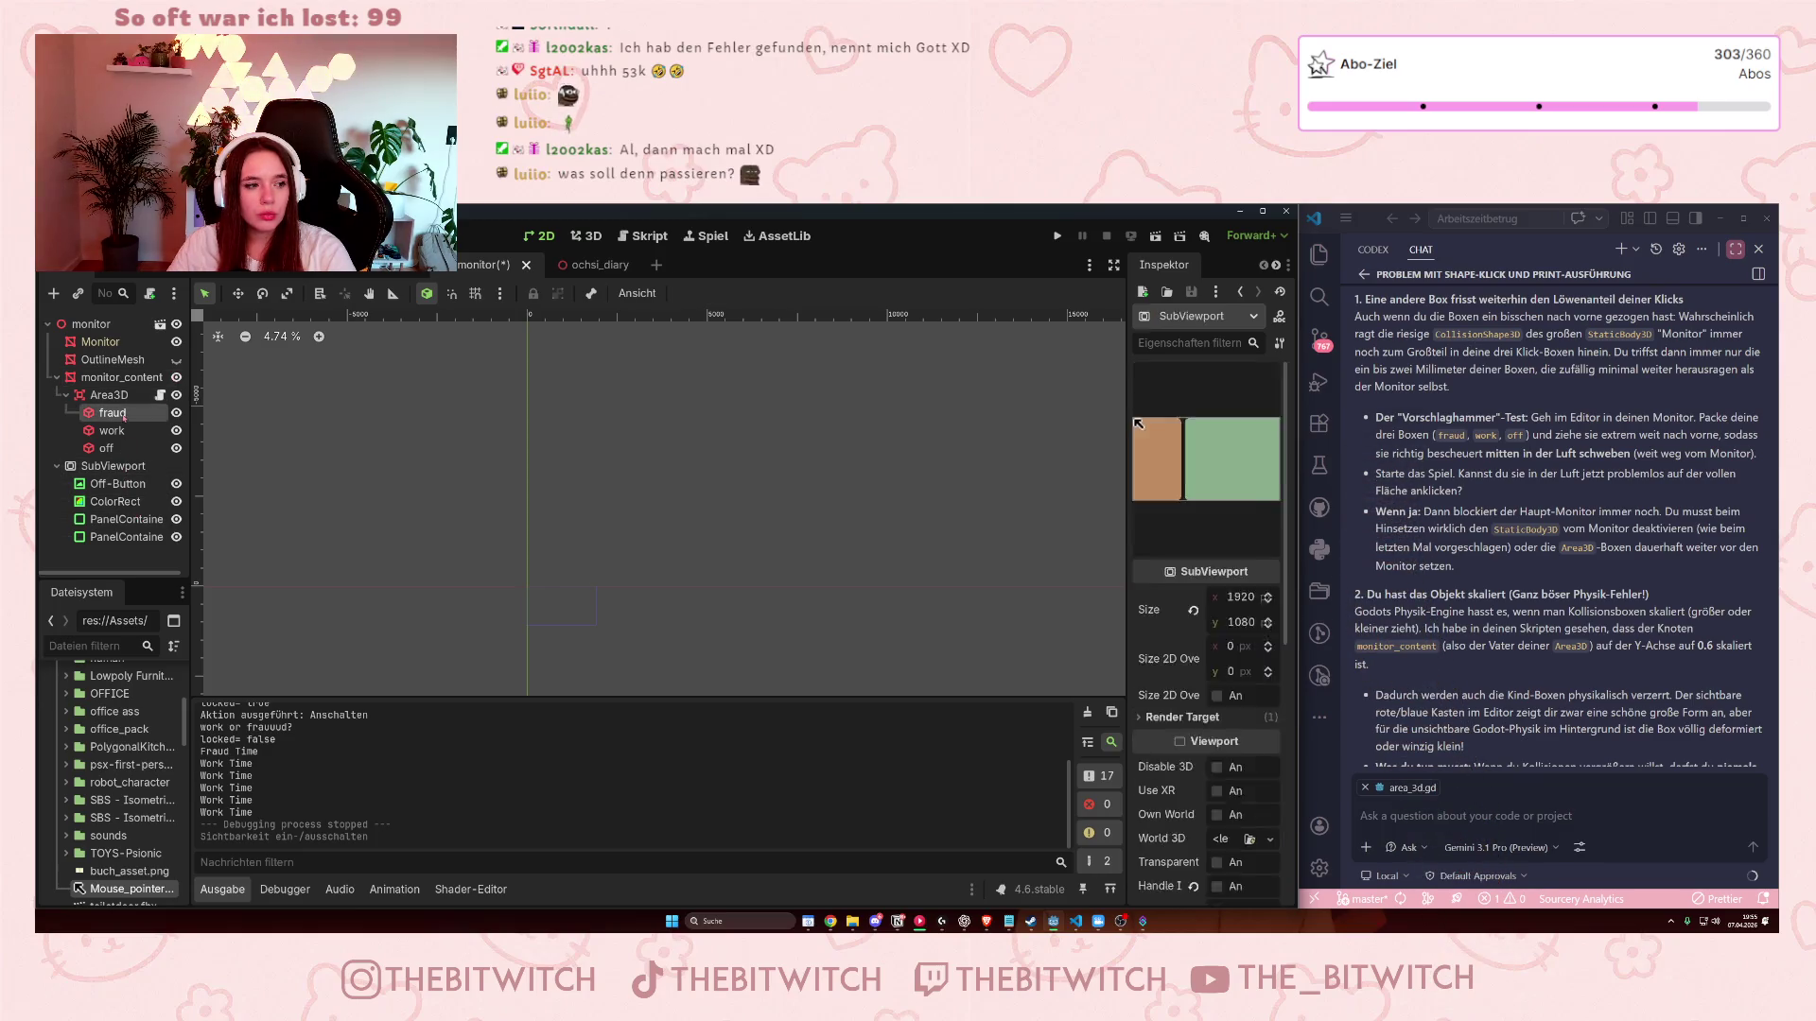
{"action": "scroll", "scroll_direction": "up", "scroll_amount": 3}
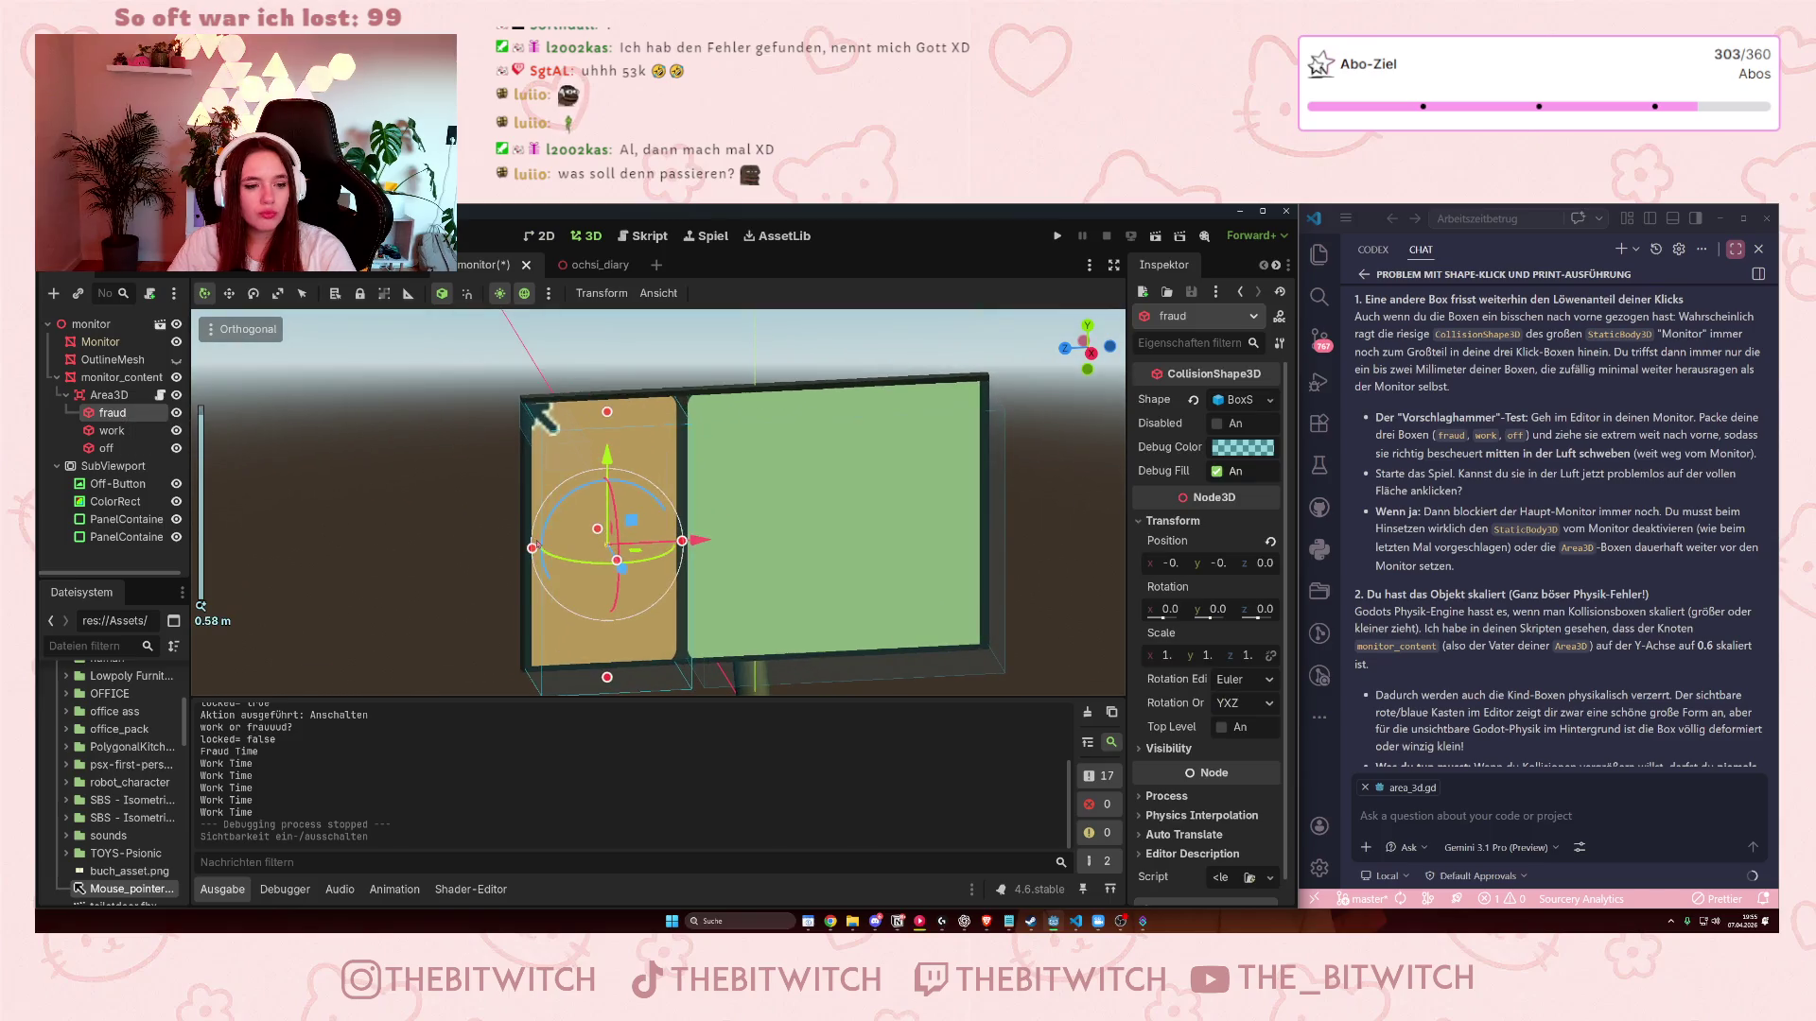
{"action": "scroll", "scroll_direction": "up", "scroll_amount": 3}
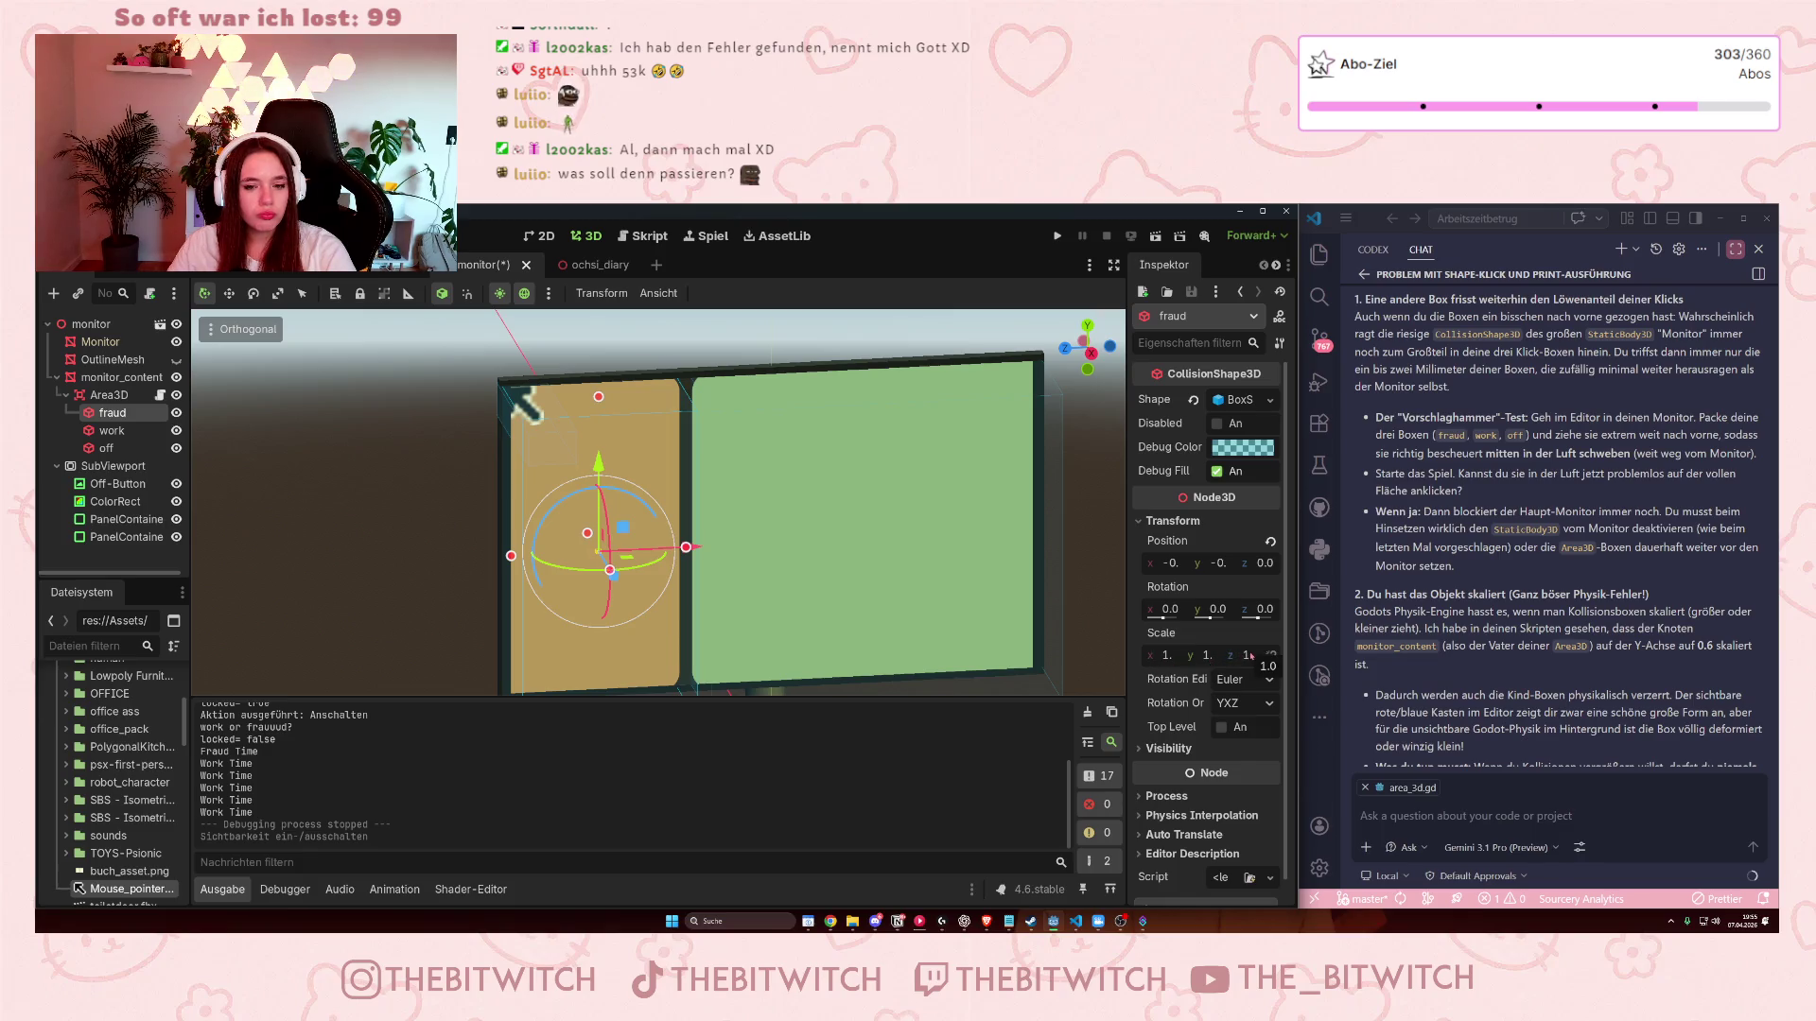
{"action": "scroll", "scroll_direction": "down", "scroll_amount": 3}
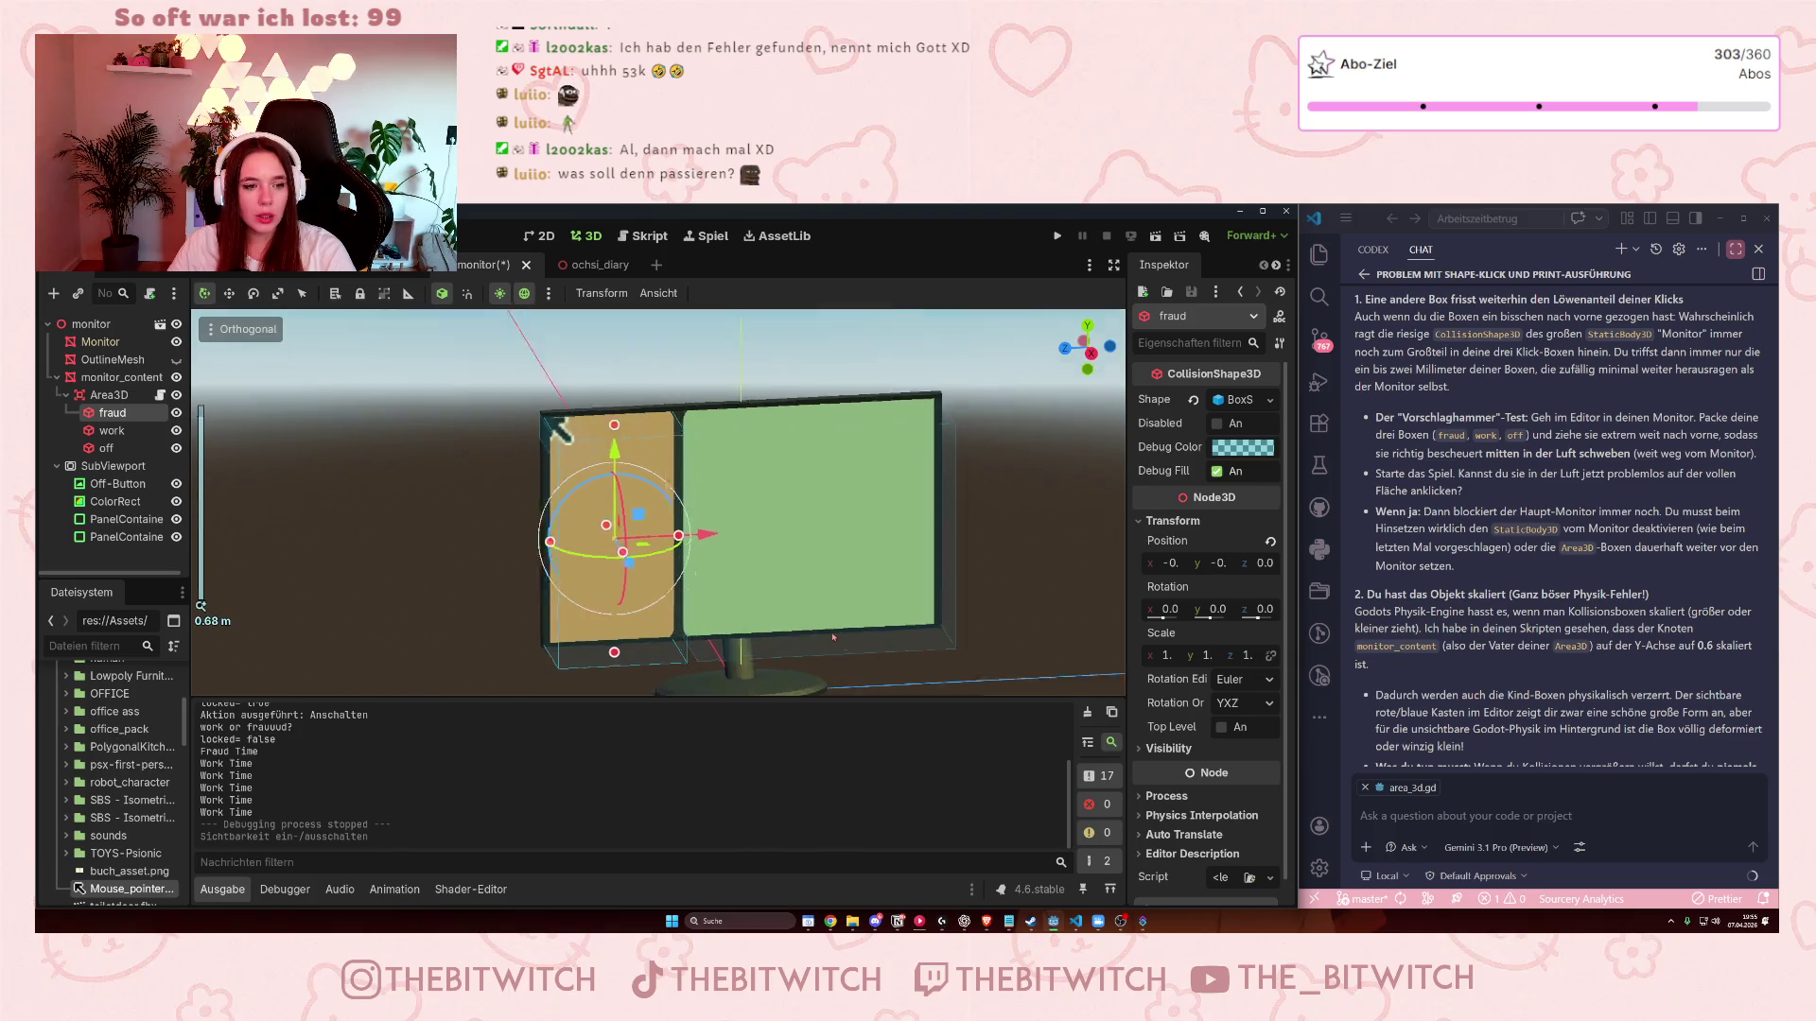
{"action": "scroll", "scroll_direction": "up", "scroll_amount": 3}
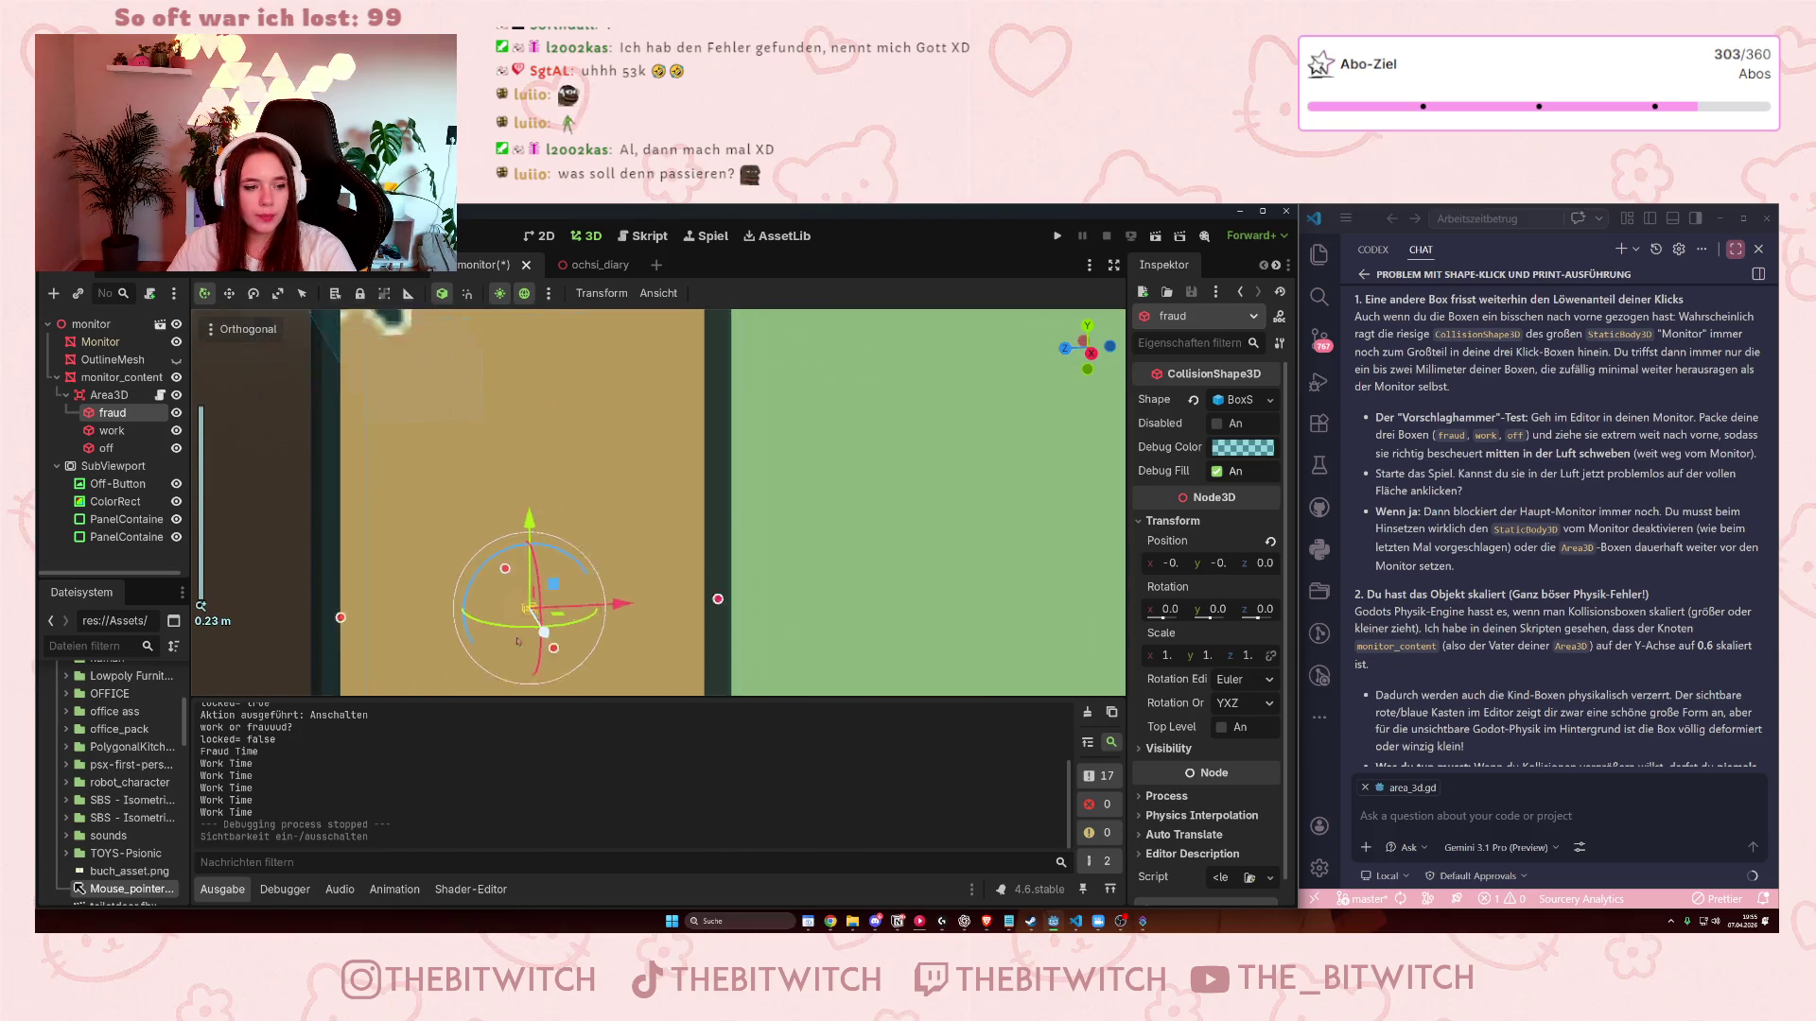
{"action": "scroll", "scroll_direction": "down", "scroll_amount": 3}
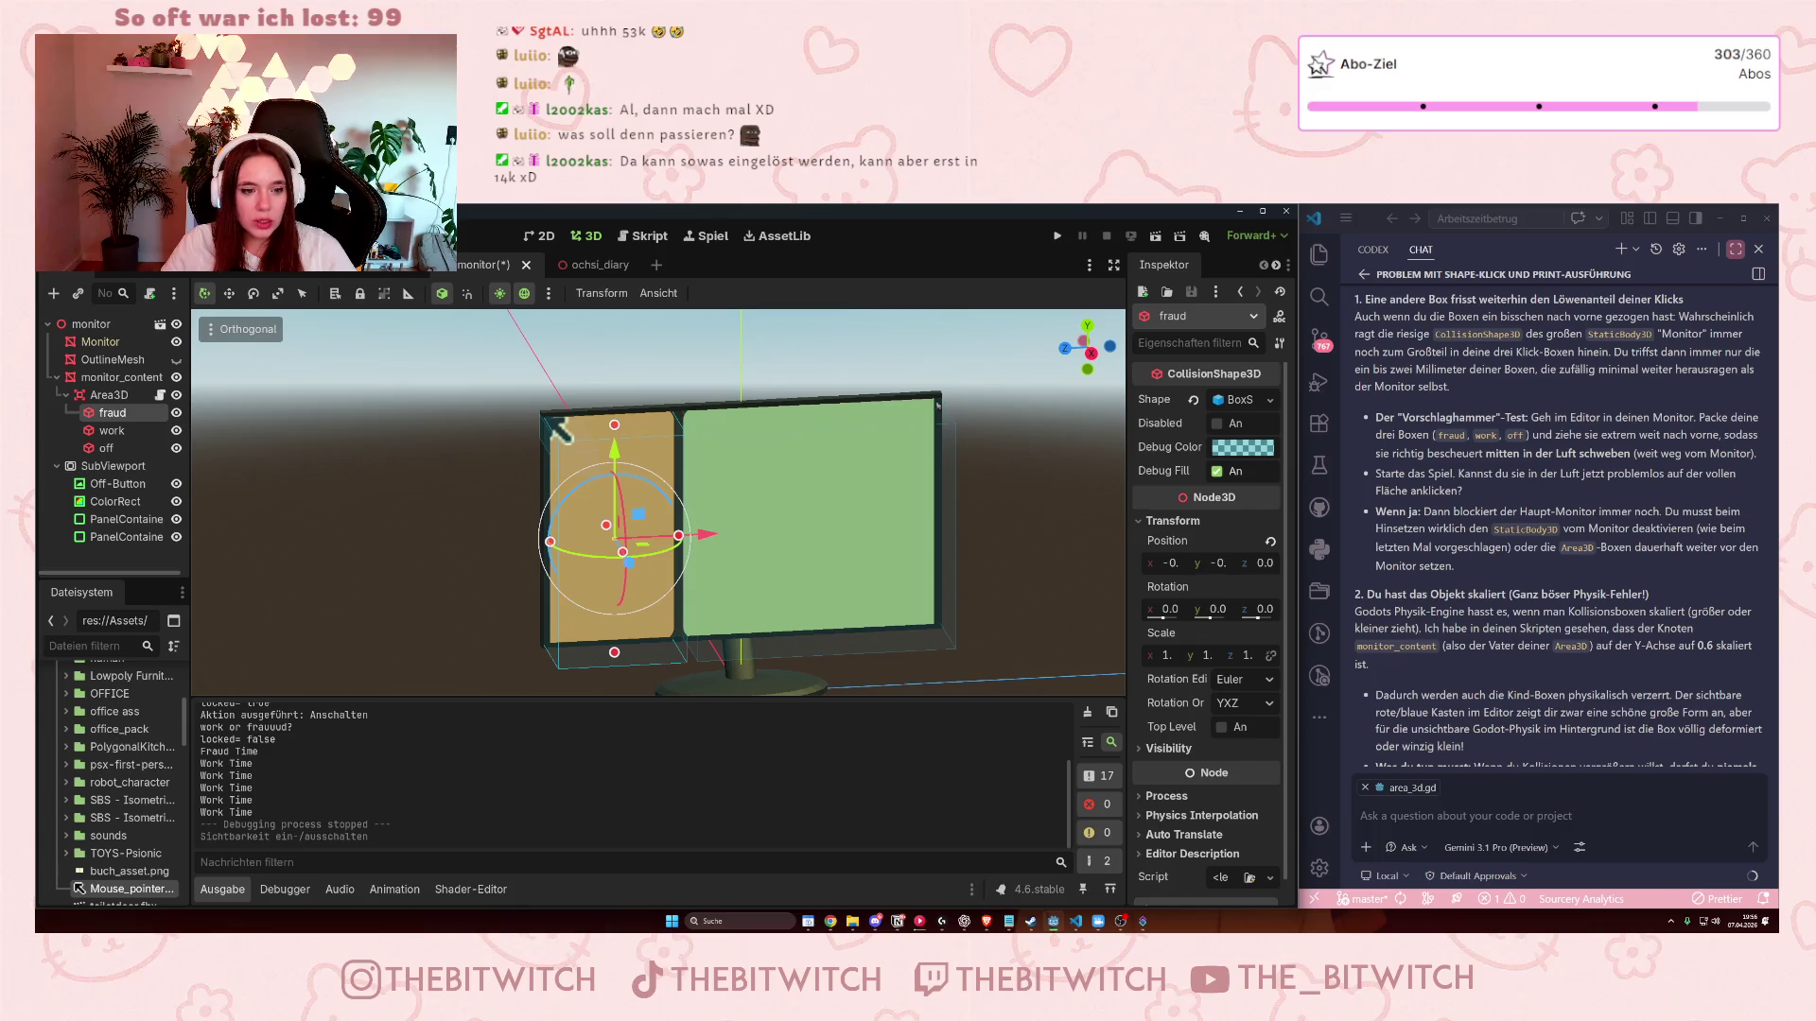
- Save the scene, run a test in a smaller game window, and stop it with F8
{"action": "left_click", "coordinate": [977, 534]}
{"action": "key", "text": "ctrl+s"}
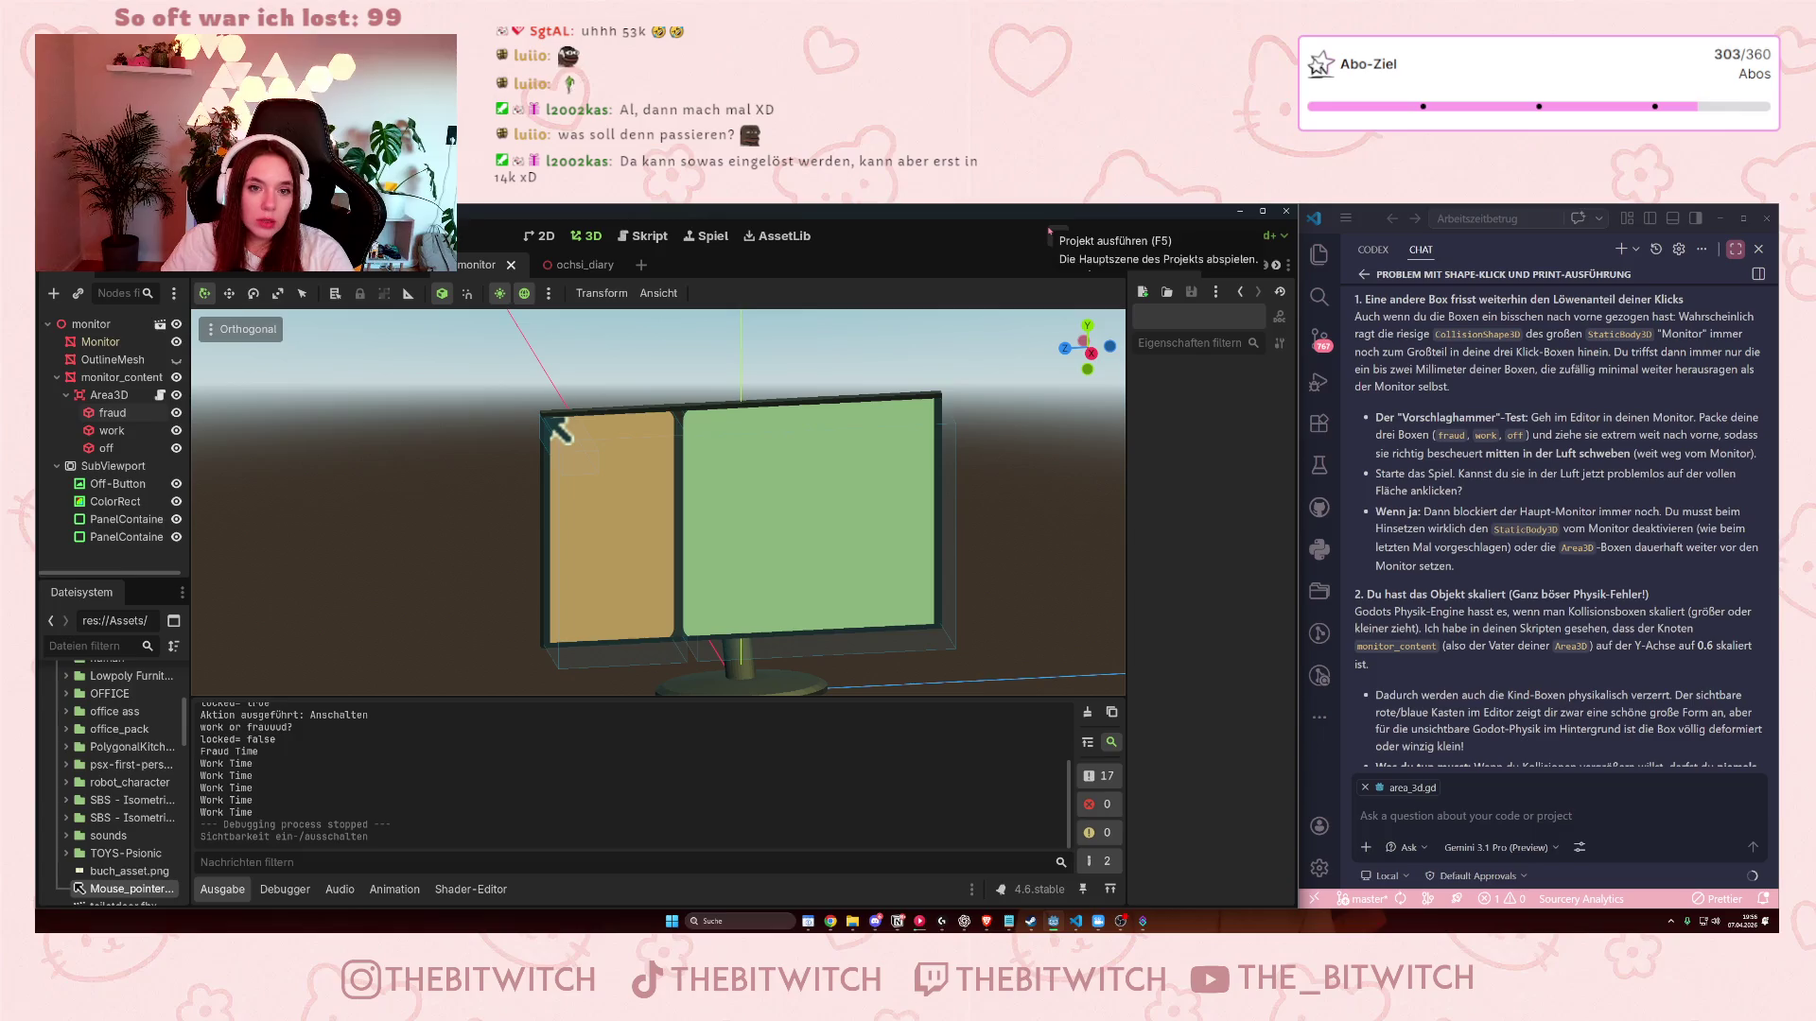
{"action": "left_click", "coordinate": [1049, 229]}
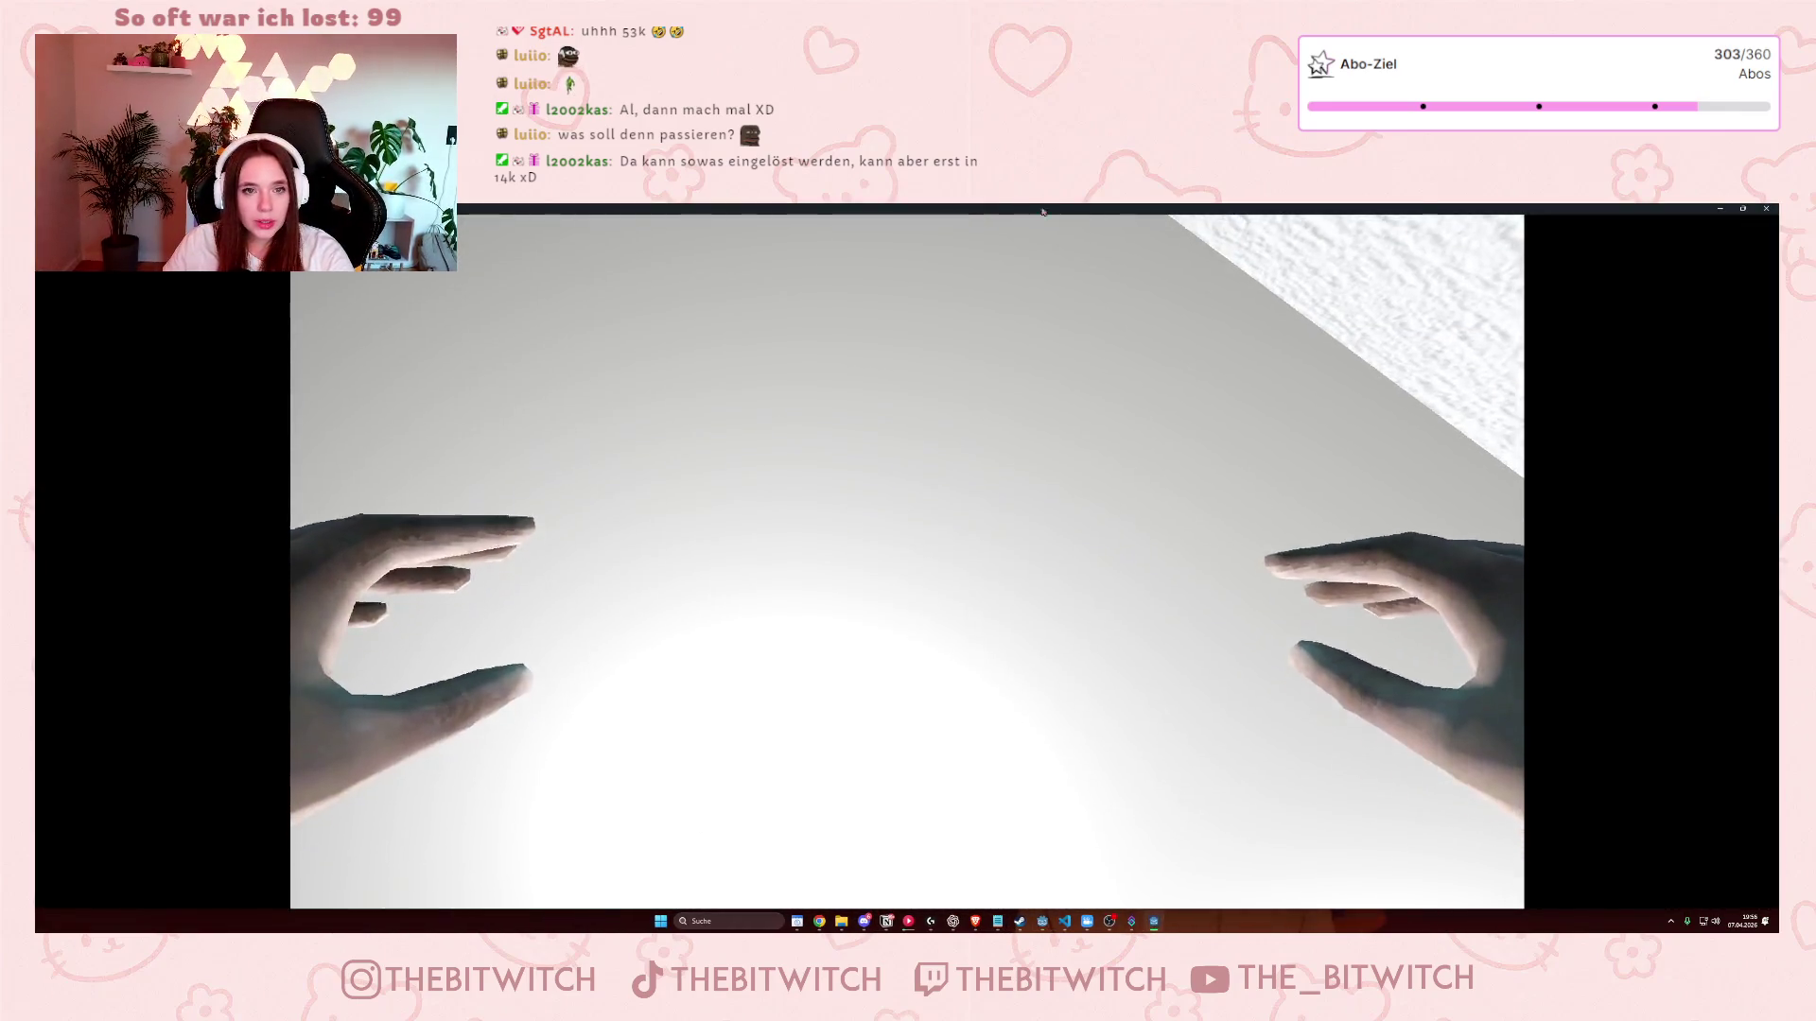
{"action": "double_click", "coordinate": [1043, 212]}
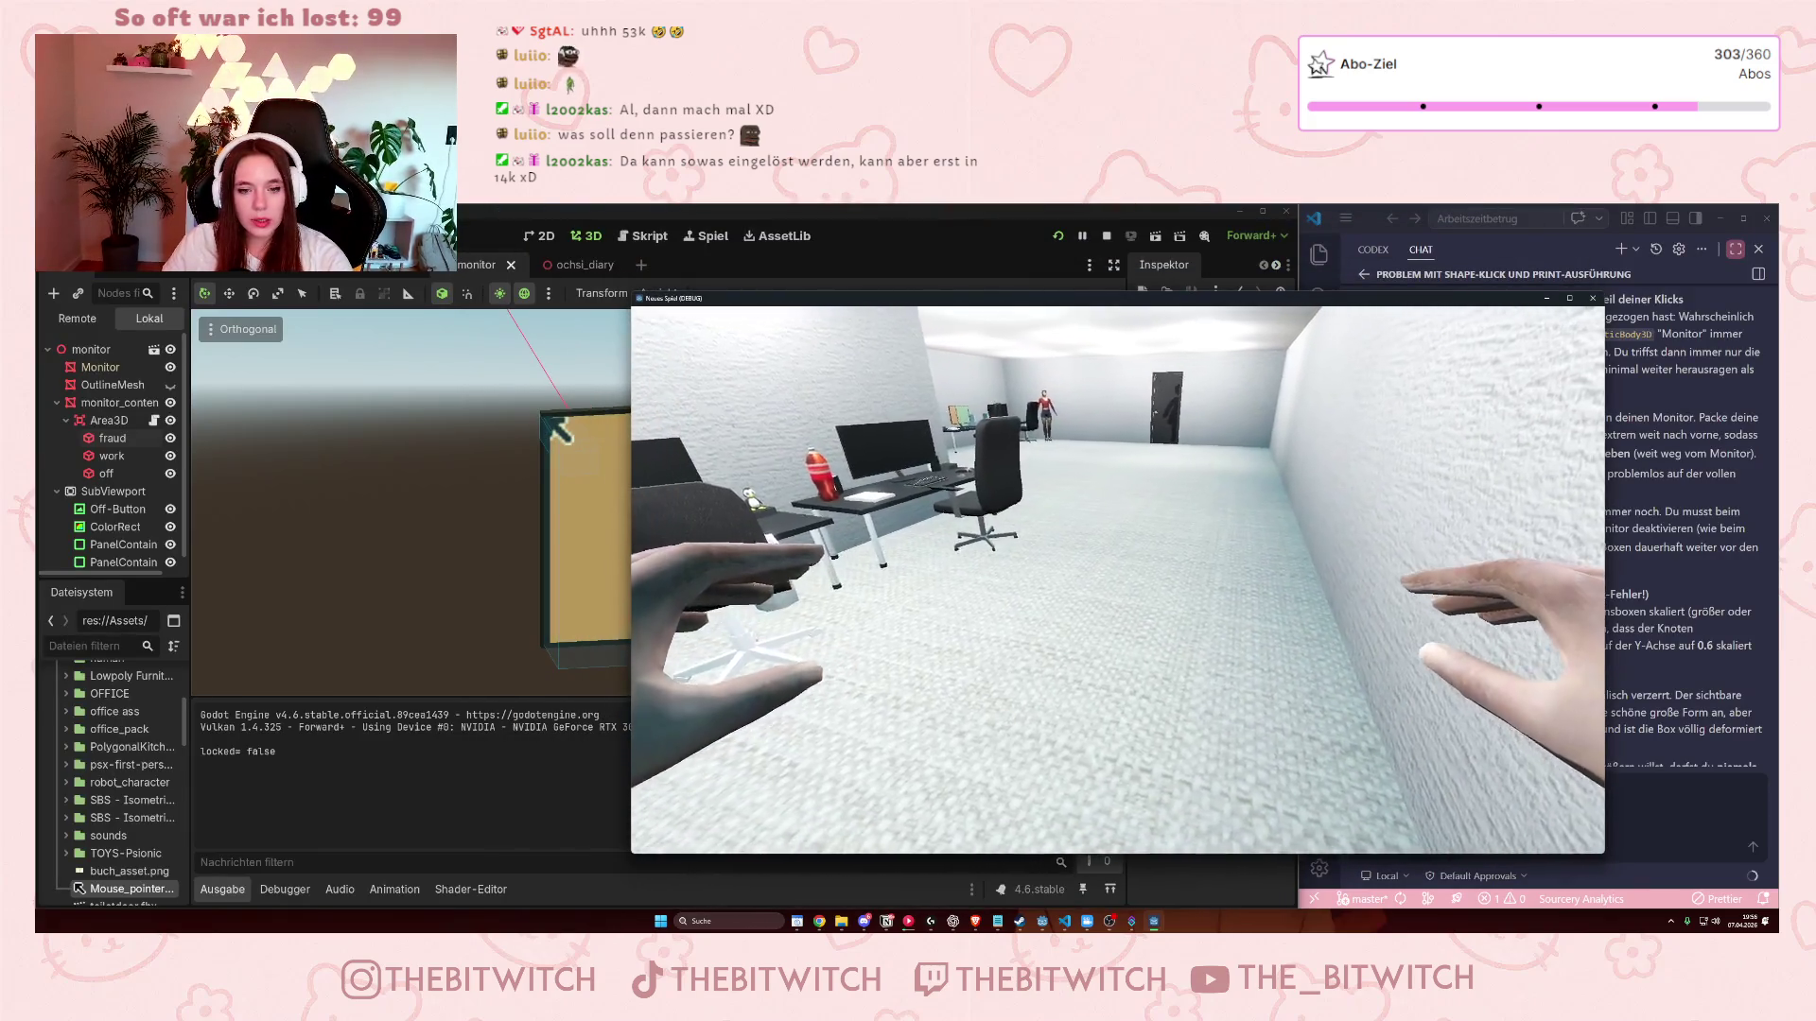
{"action": "mouse_move", "coordinate": [1118, 580]}
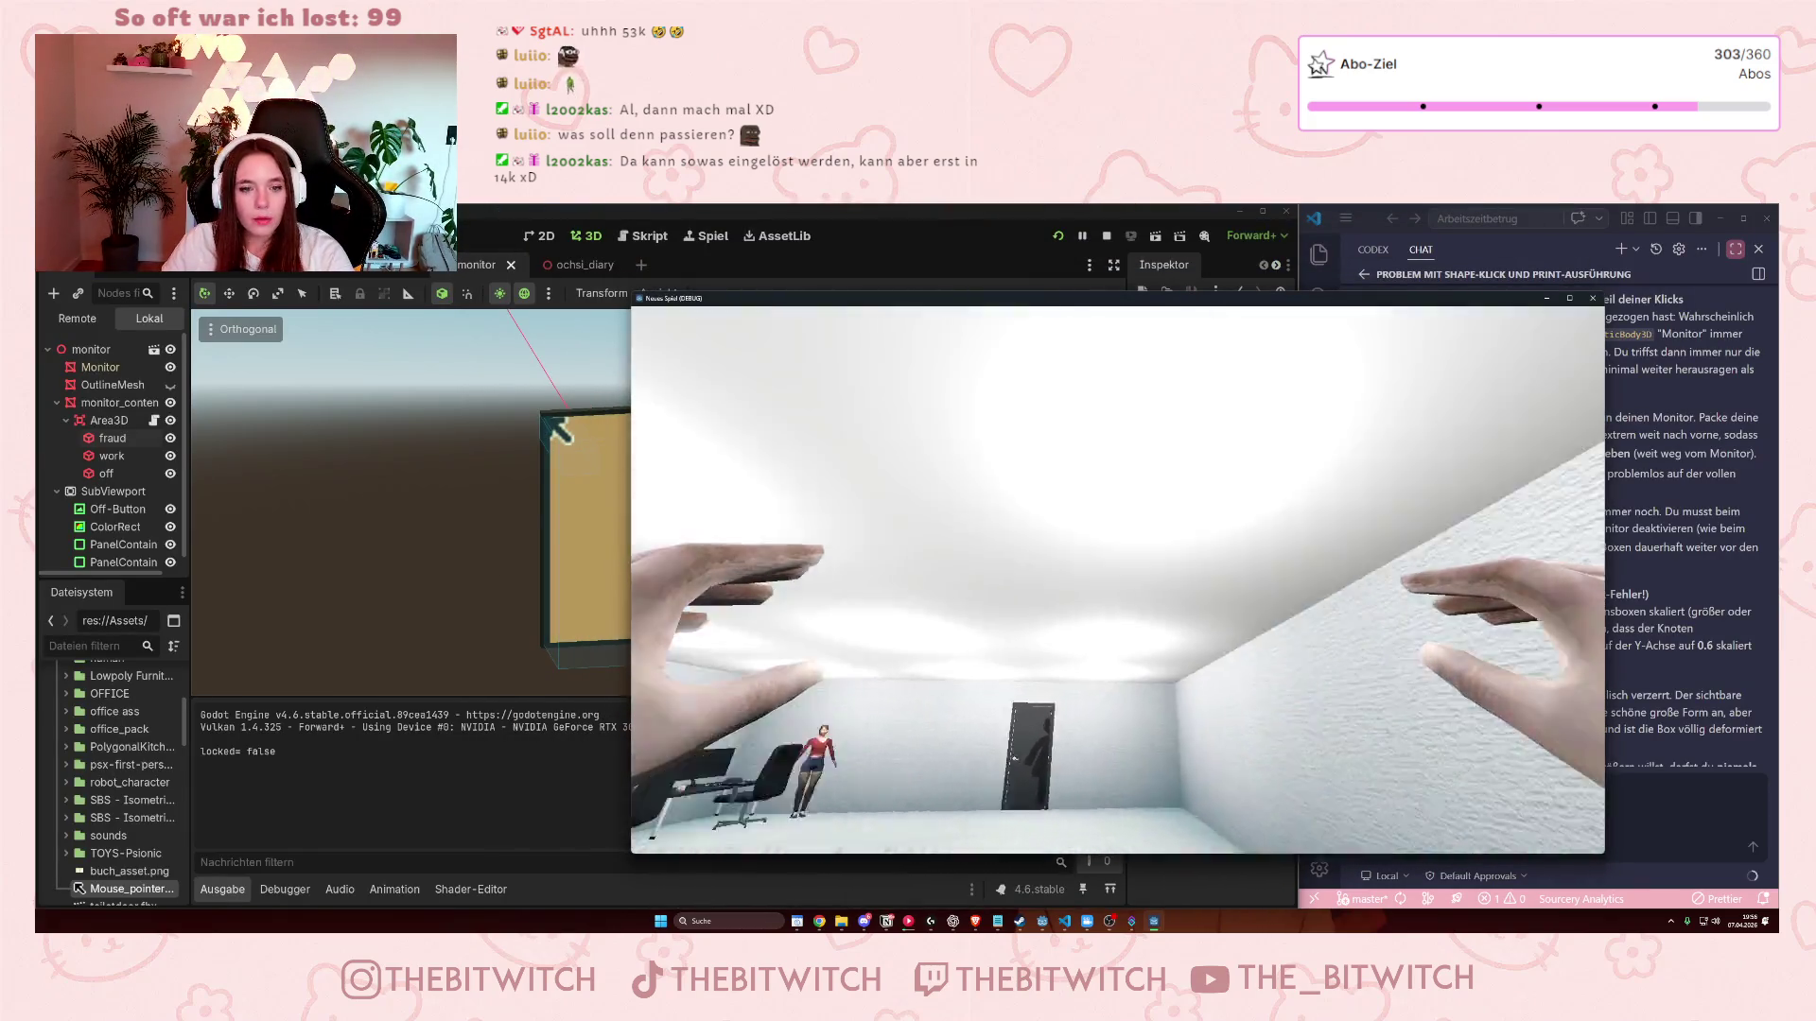
{"action": "key", "text": "F8"}
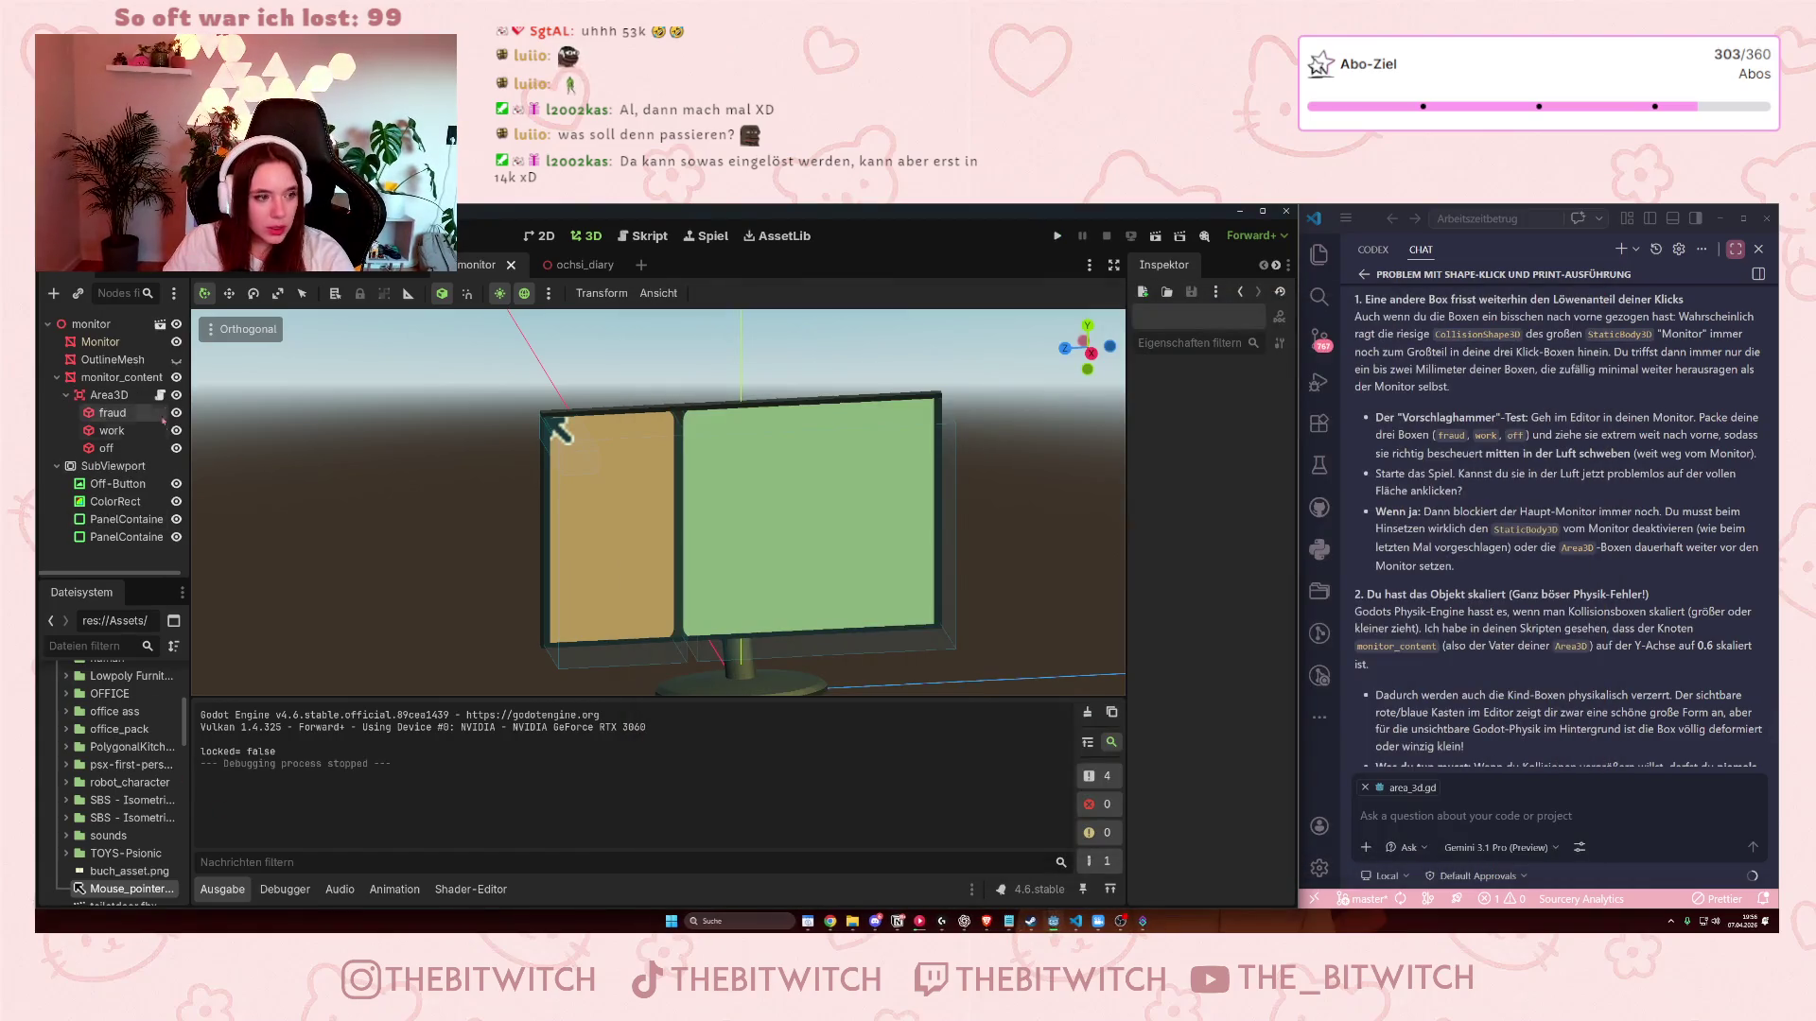
- Hide monitor_content, rerun the game, walk to the desk monitor and use it, then stop
{"action": "left_click", "coordinate": [176, 377]}
{"action": "left_click", "coordinate": [1063, 235]}
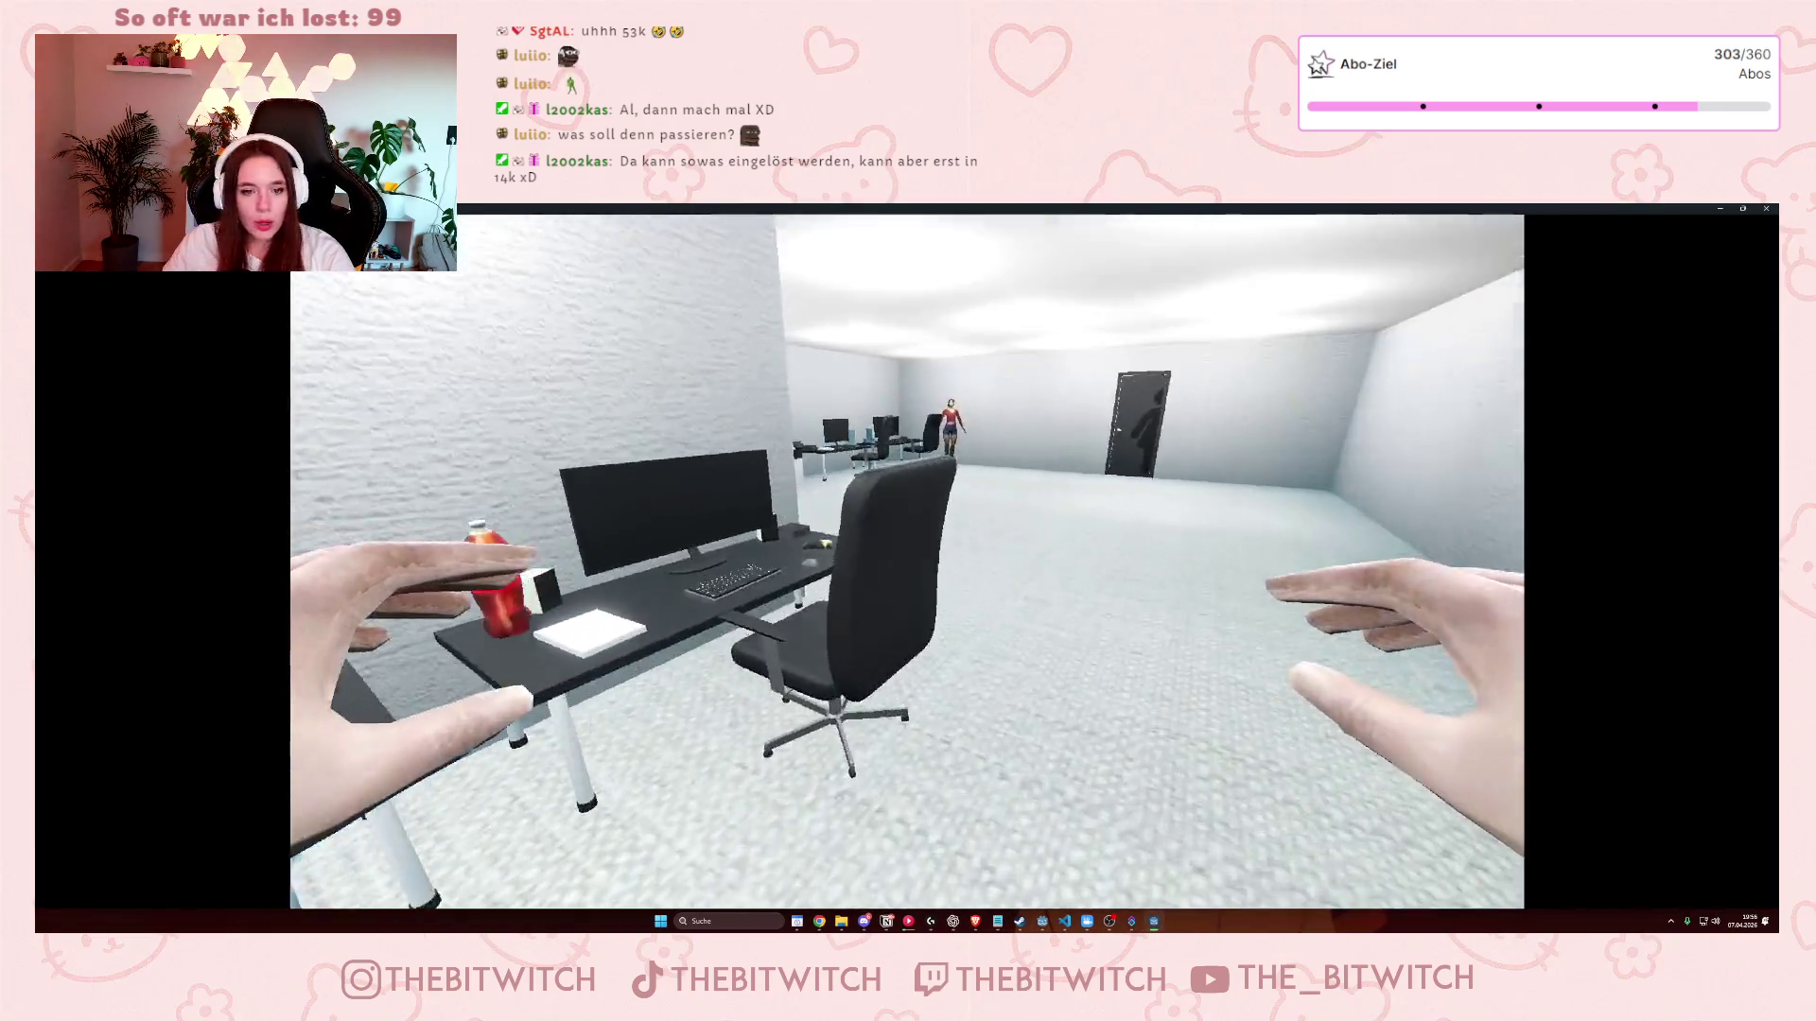
{"action": "key", "text": "w"}
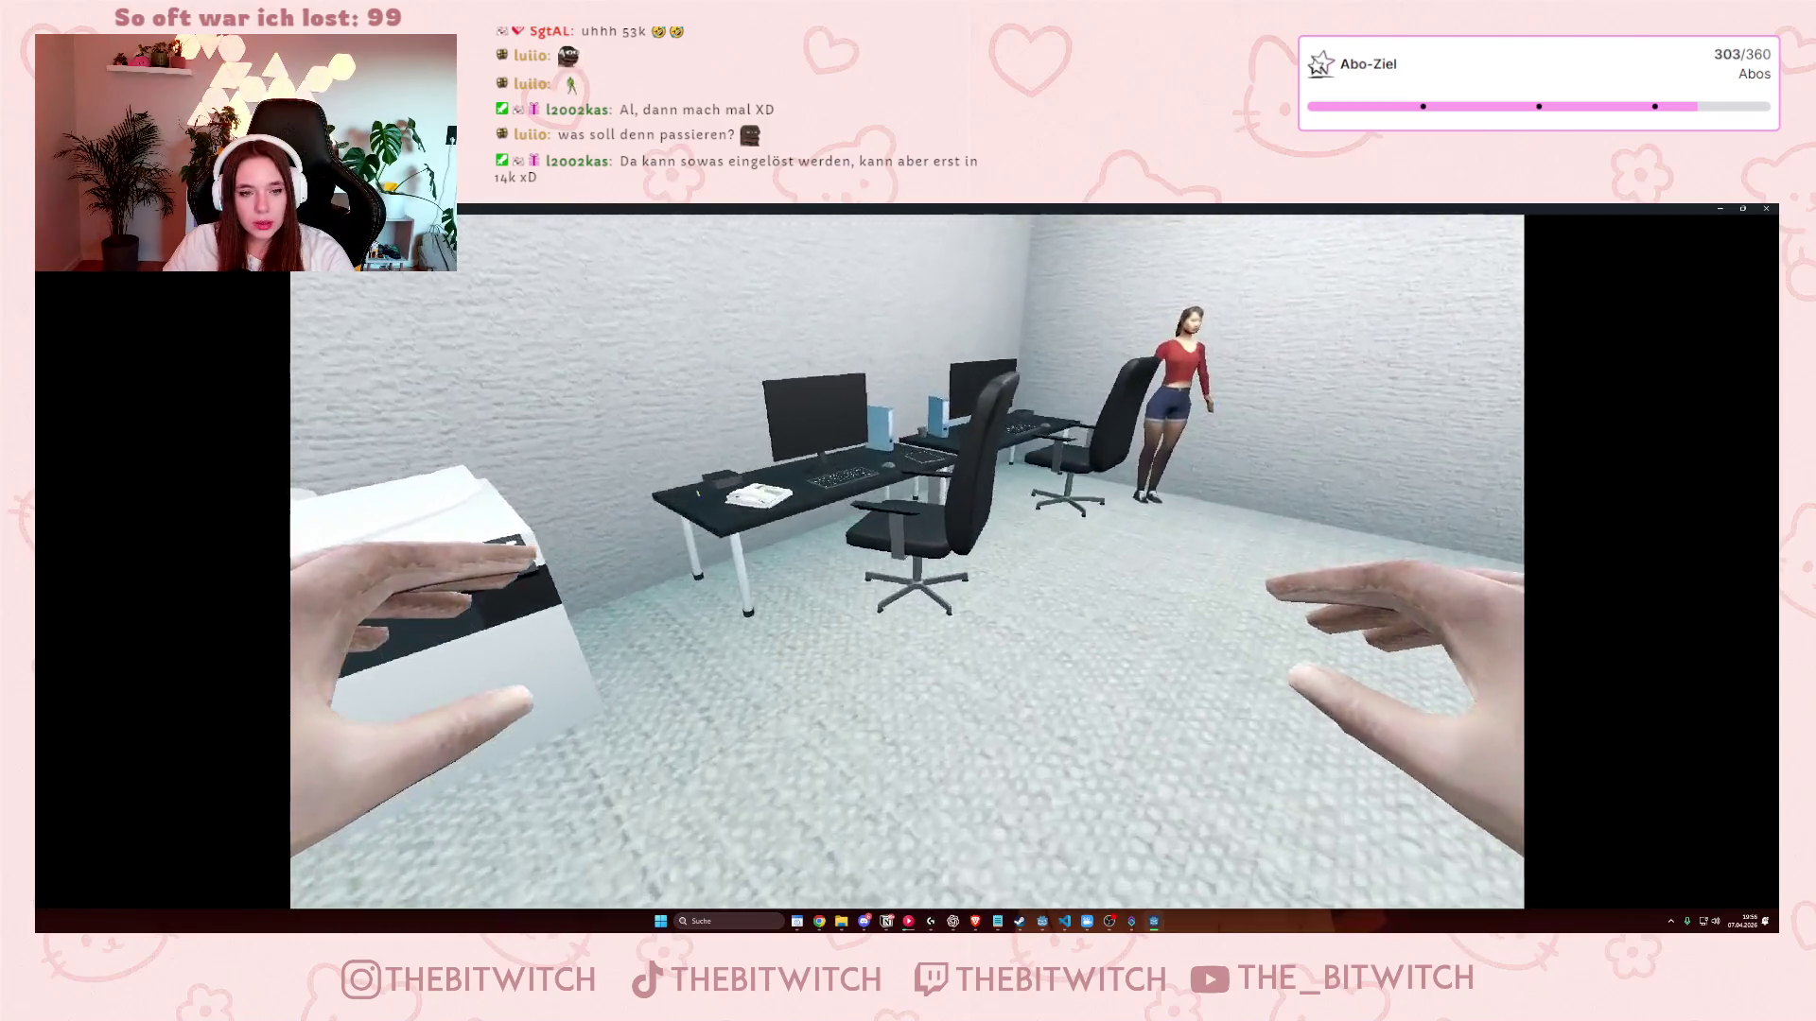
{"action": "left_click", "coordinate": [907, 562]}
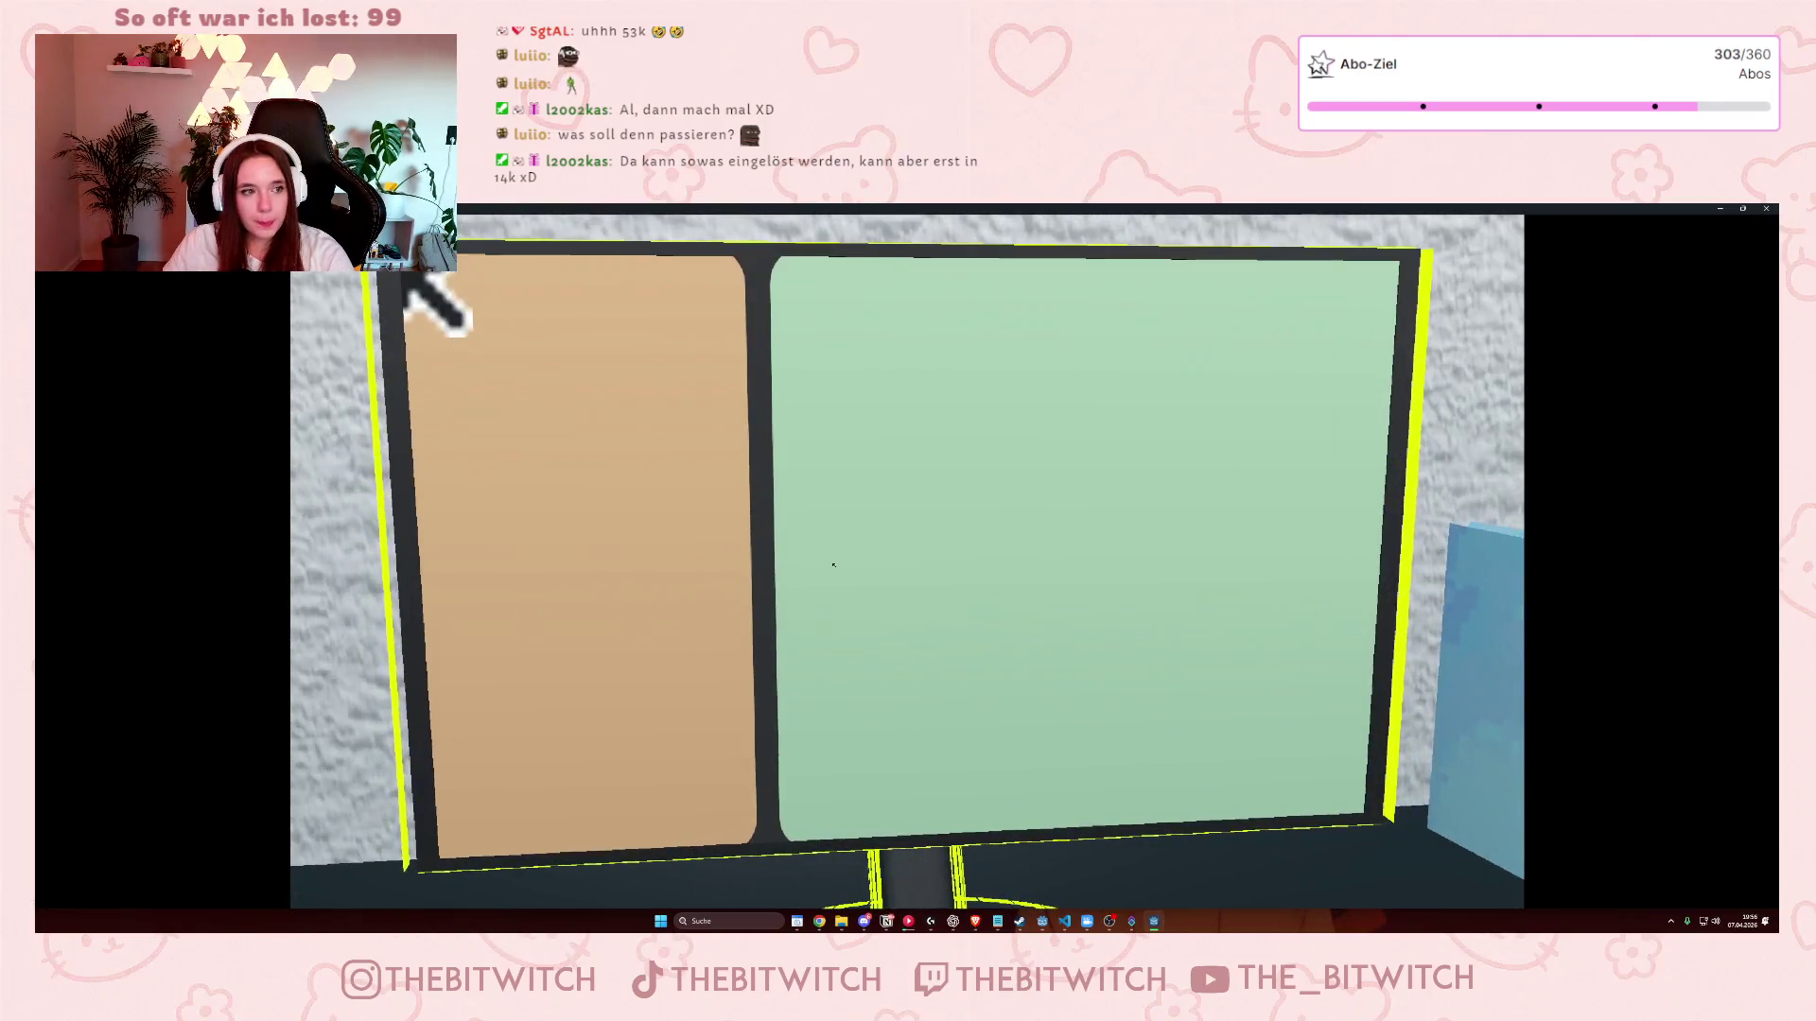
{"action": "key", "text": "super+Down"}
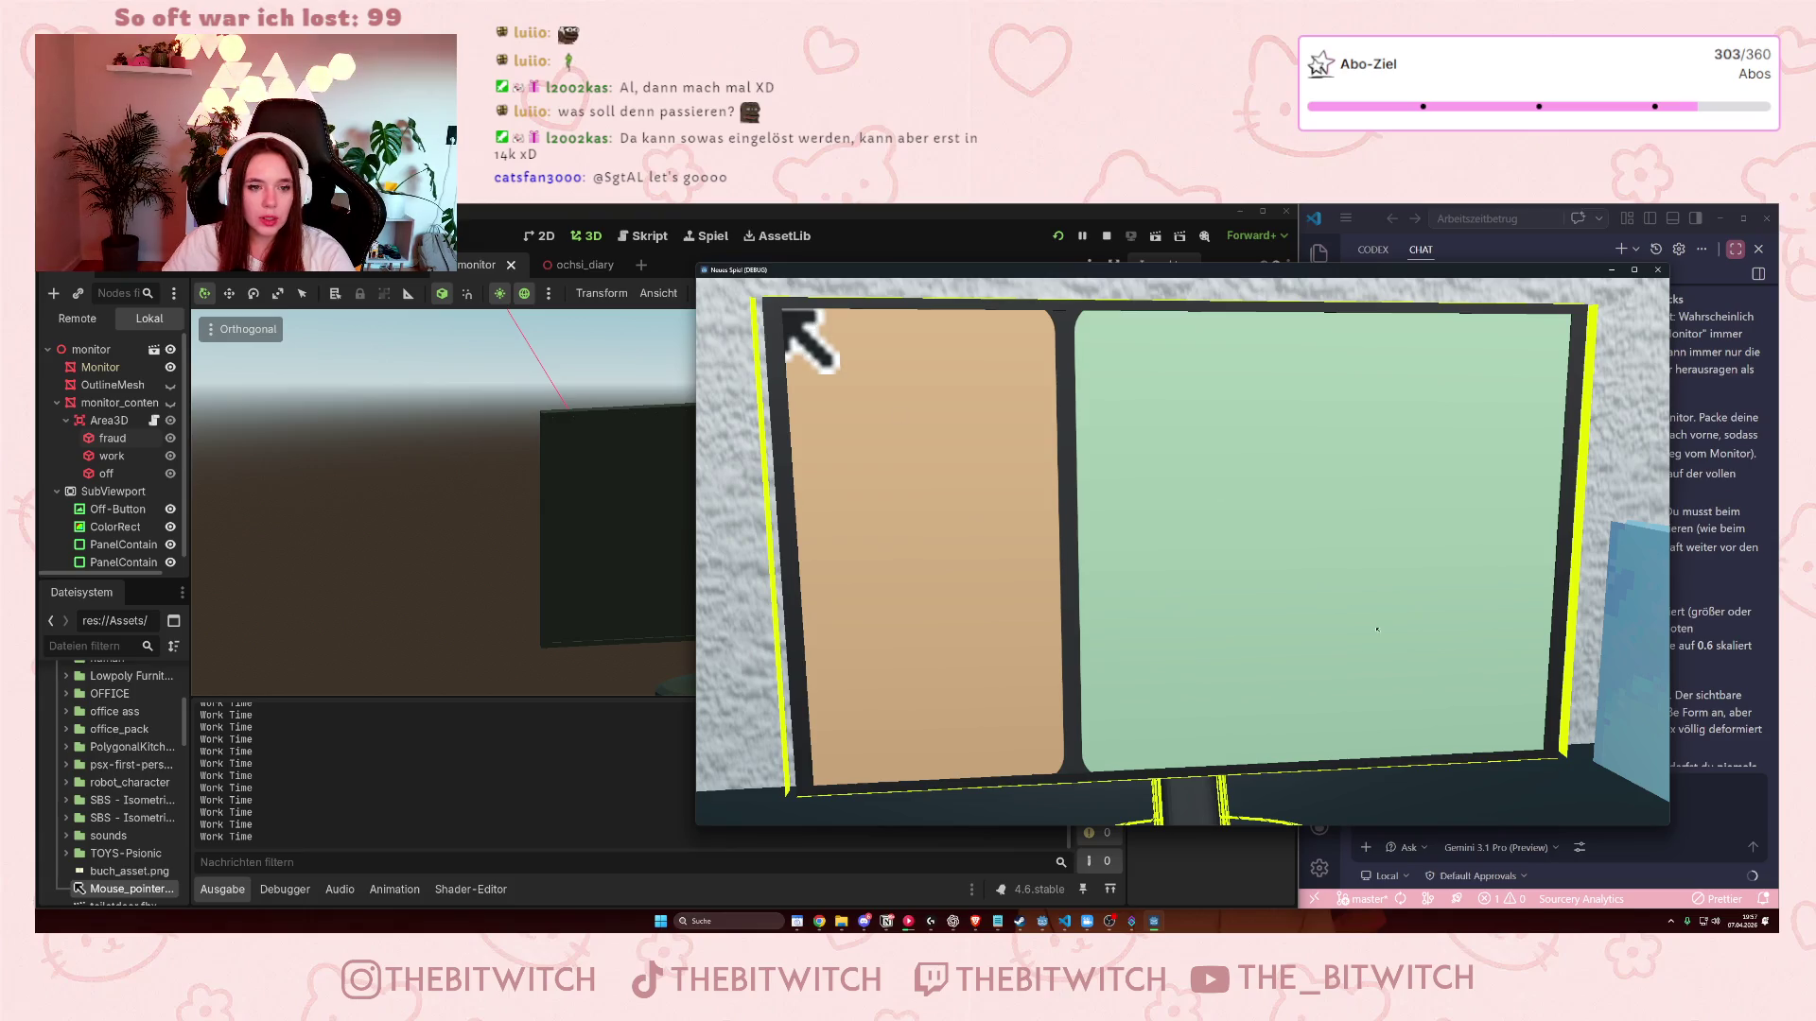
{"action": "key", "text": "F8"}
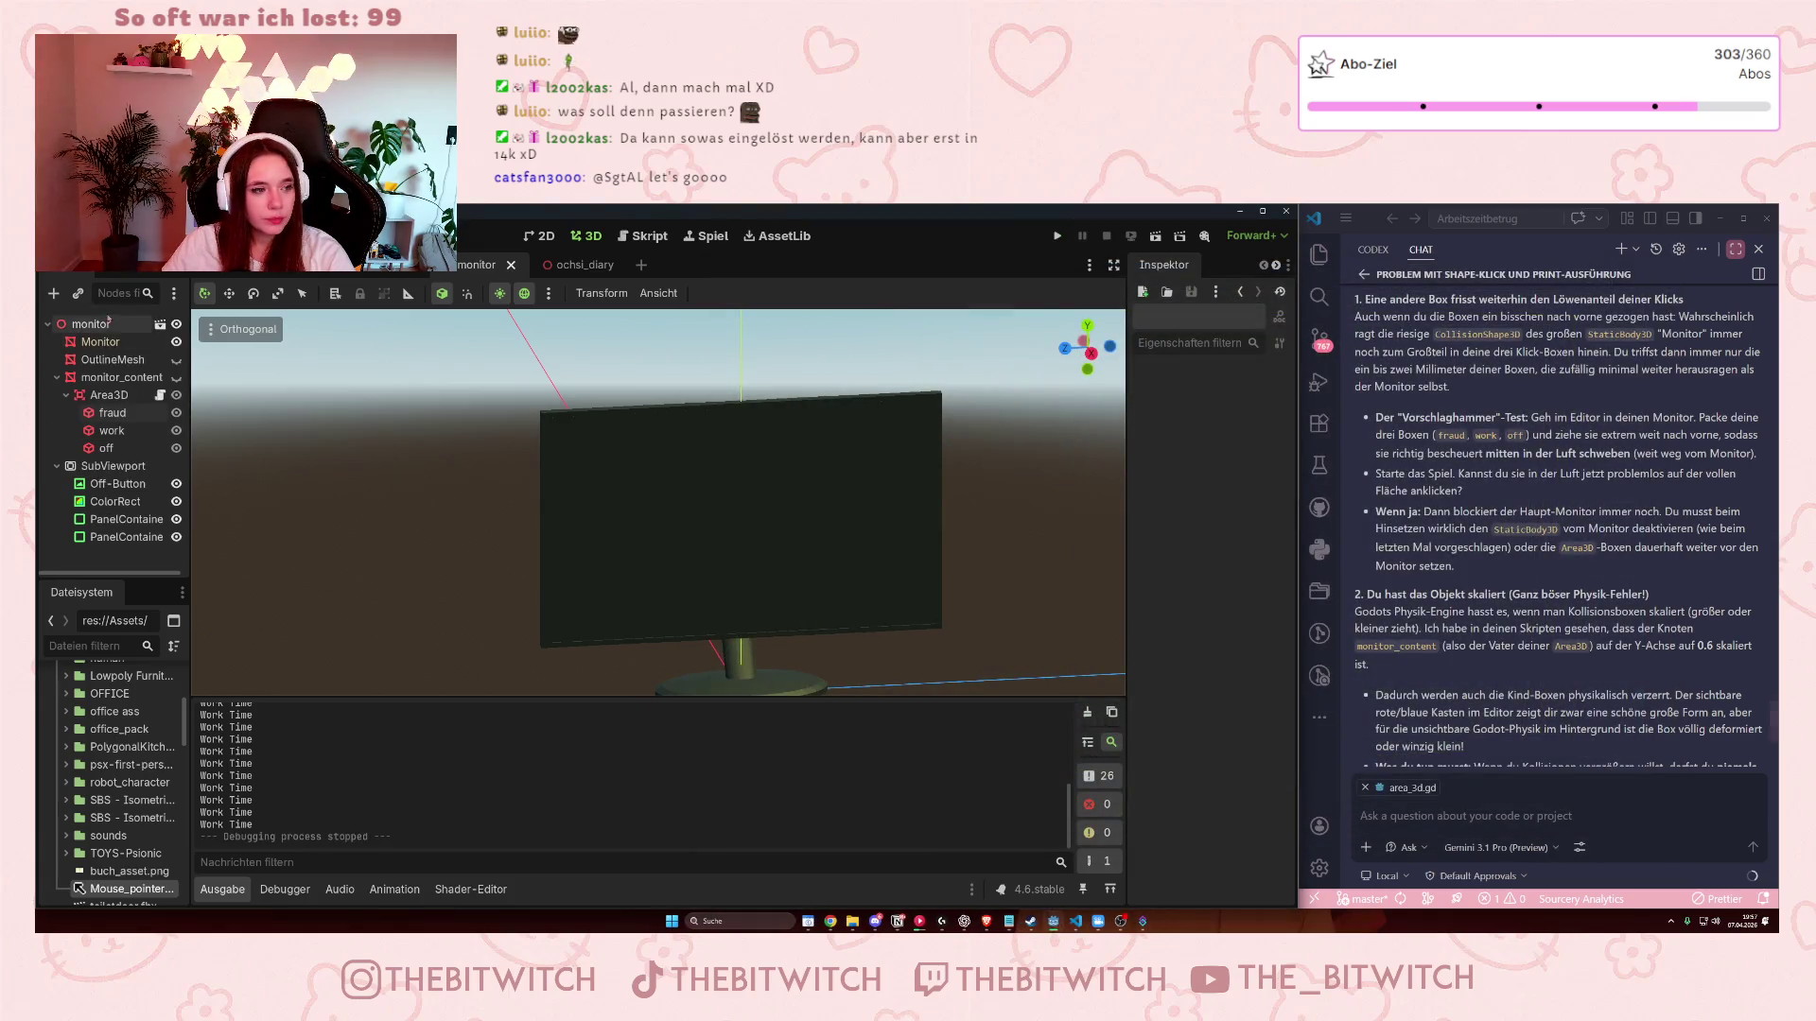
- Select the Area3D, orbit around its box, and scroll the Inspector to its Transform section
{"action": "left_click", "coordinate": [113, 395]}
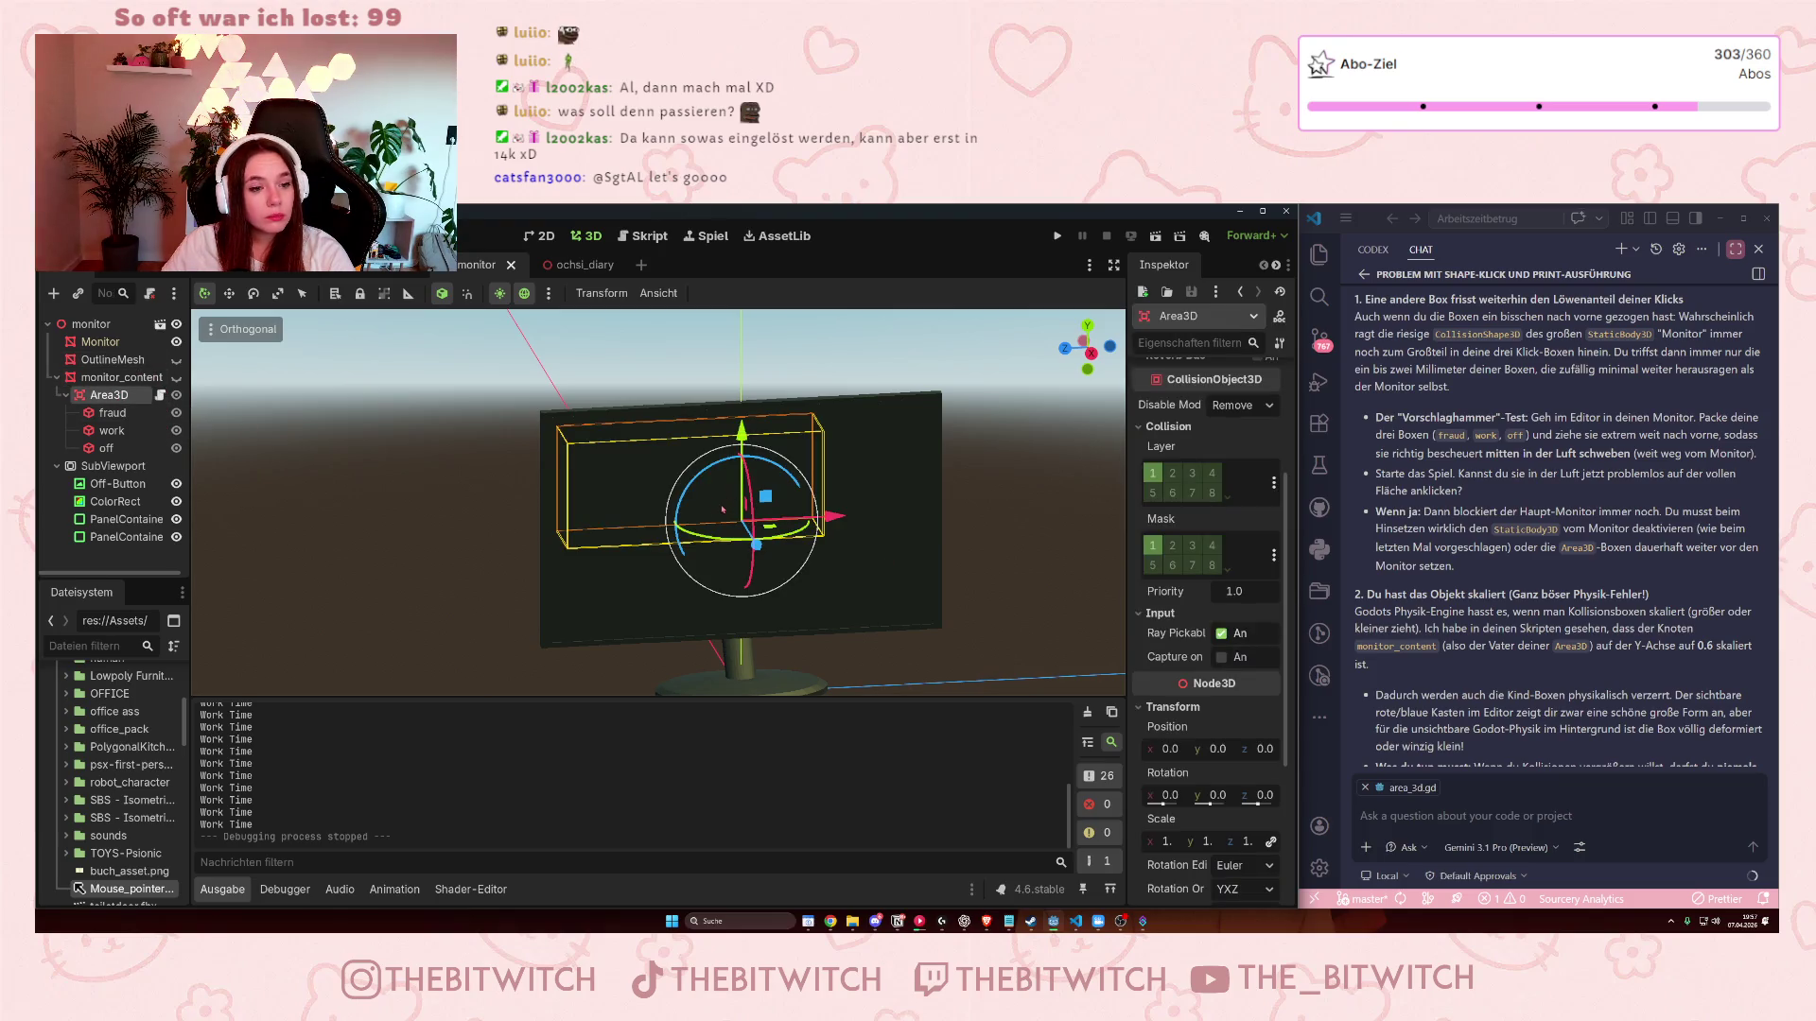
{"action": "left_click_drag", "start_coordinate": [585, 466], "coordinate": [614, 466]}
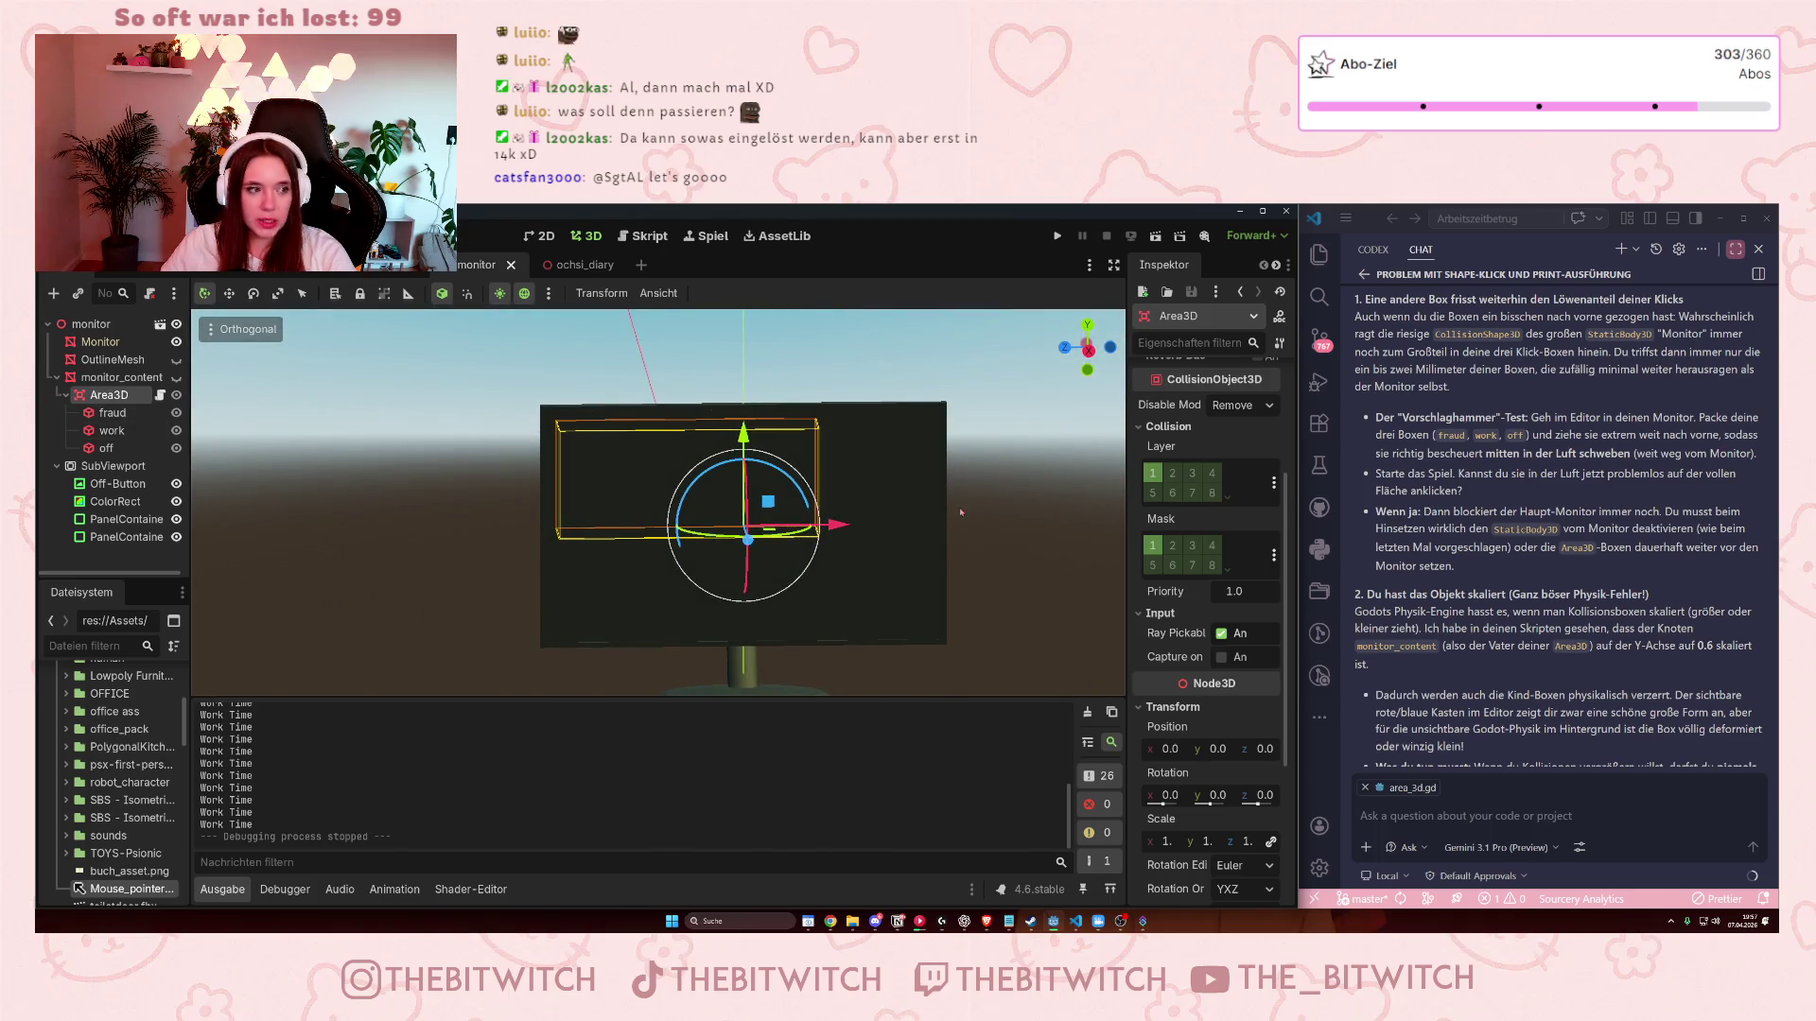
{"action": "scroll", "scroll_direction": "down", "scroll_amount": 3}
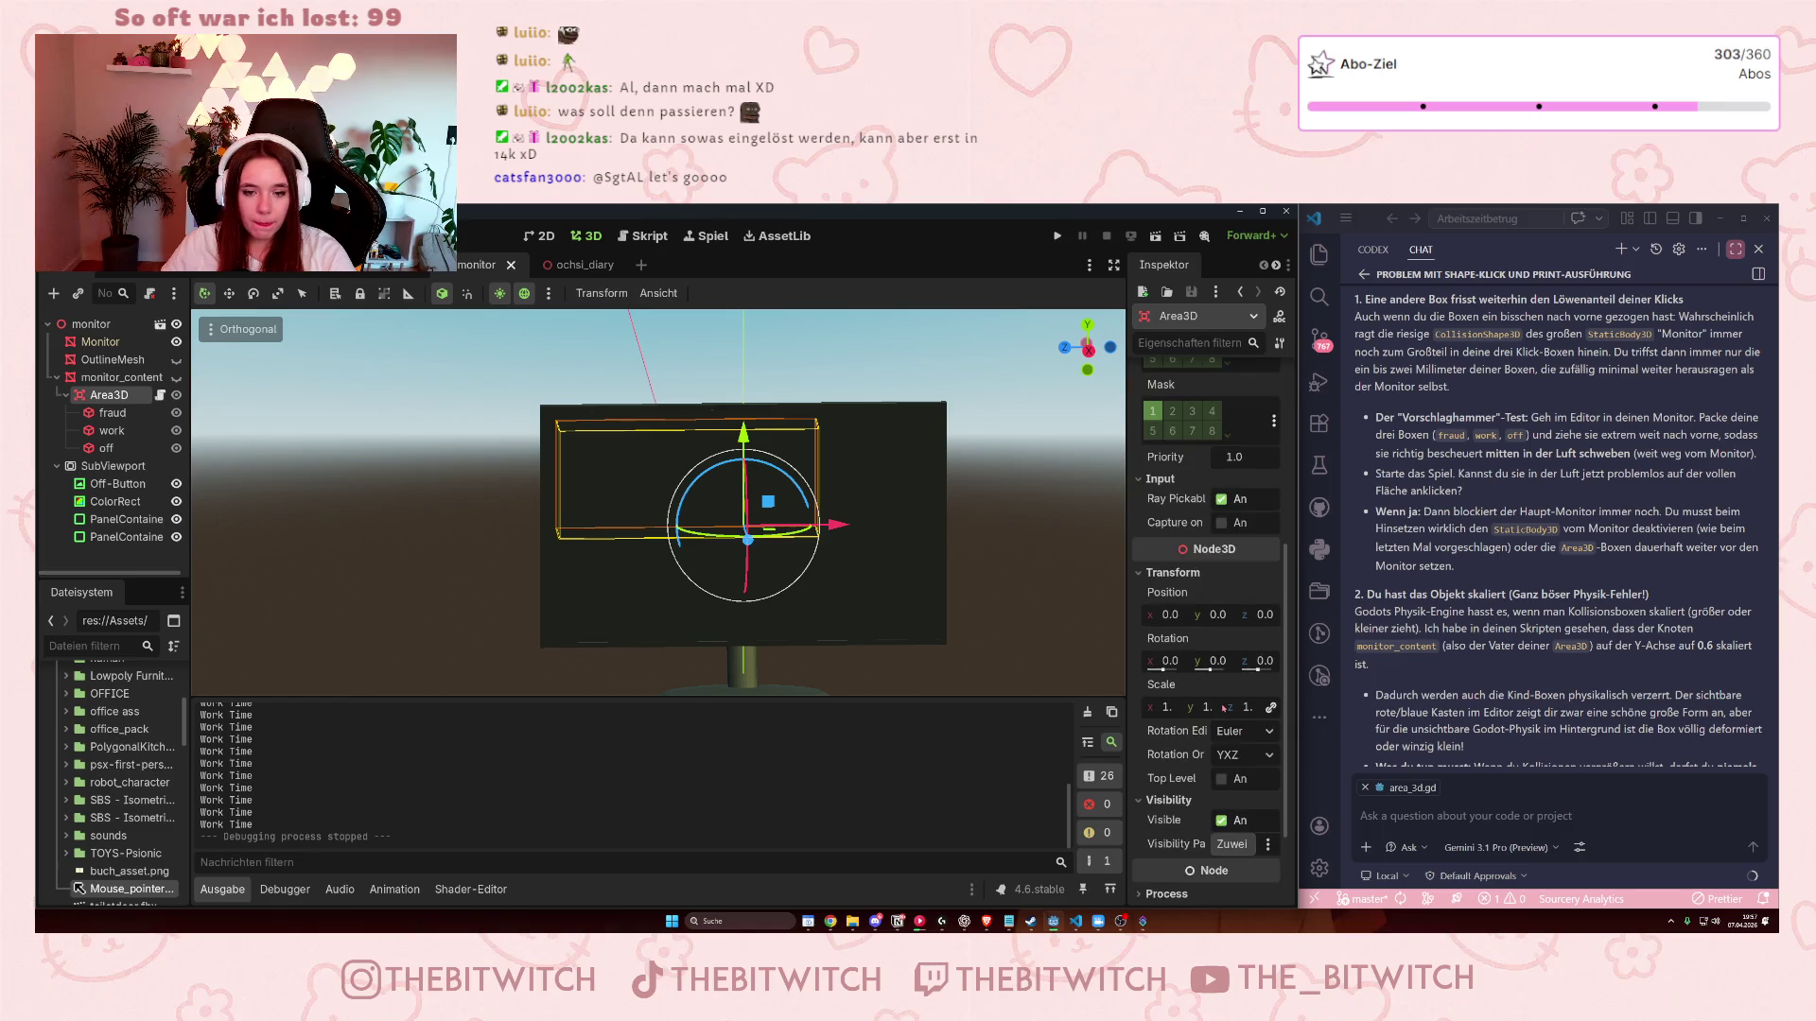
{"action": "scroll", "scroll_direction": "up", "scroll_amount": 3}
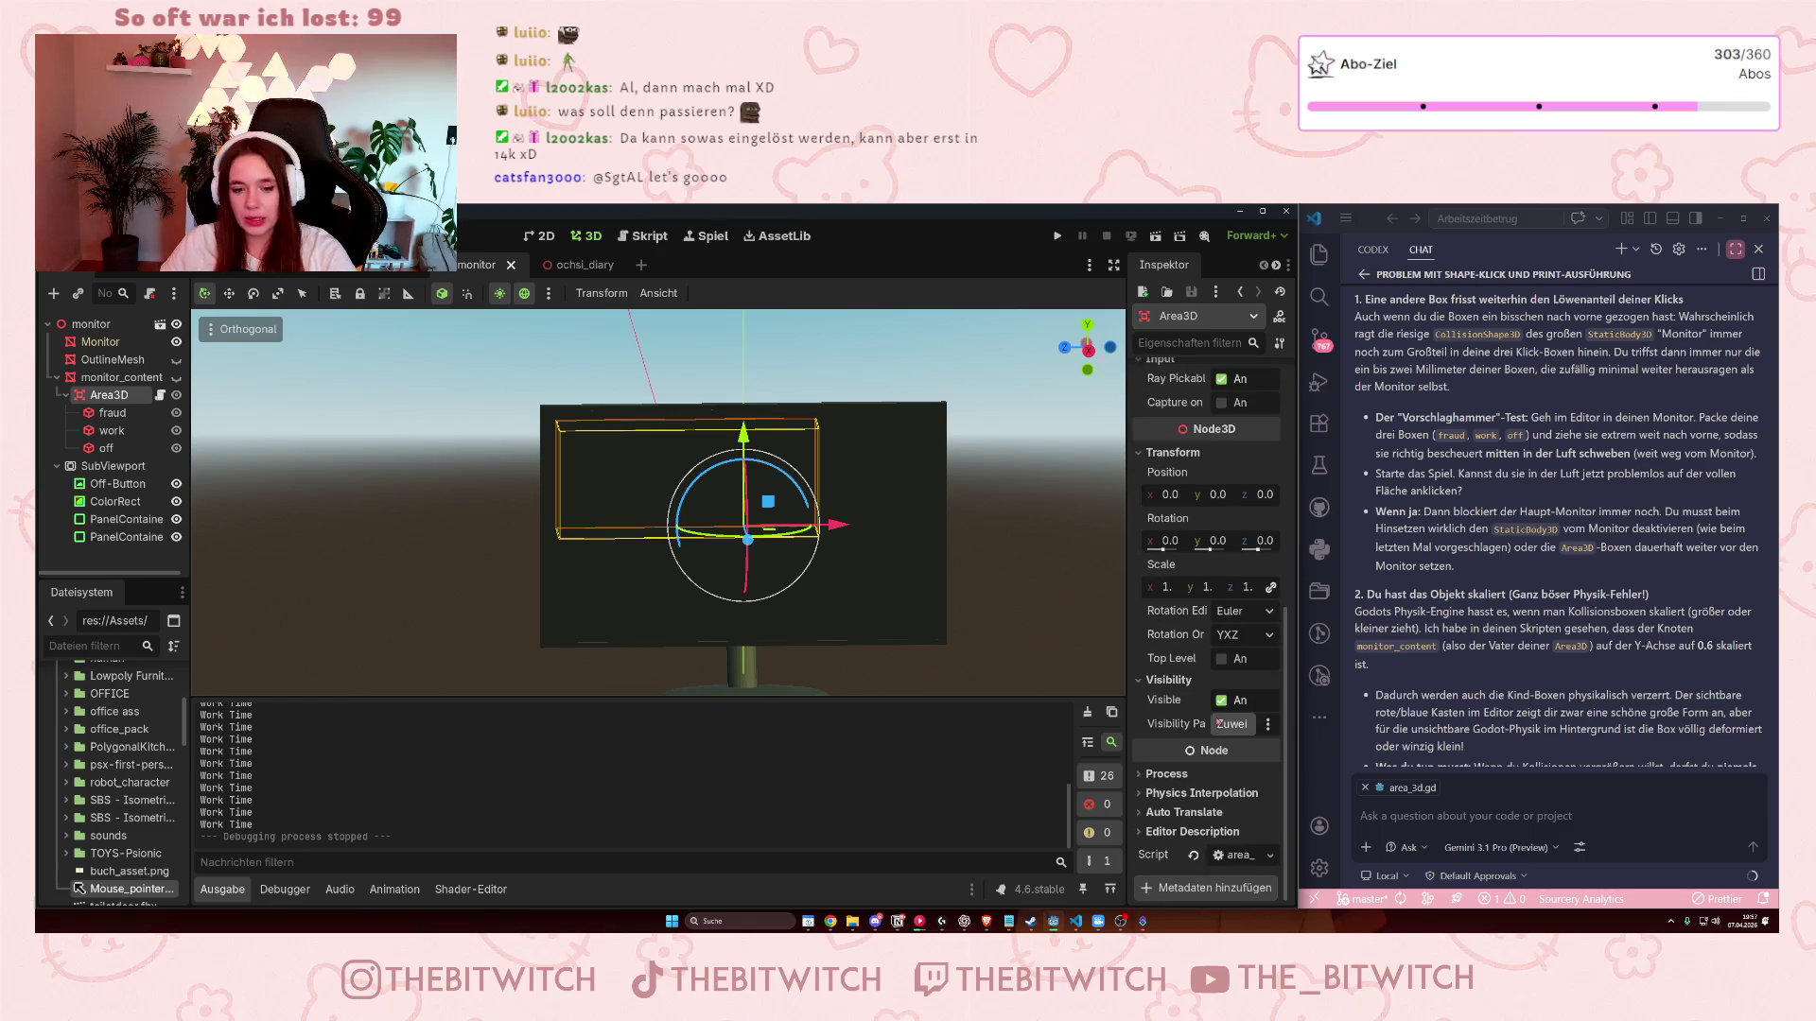
{"action": "scroll", "scroll_direction": "up", "scroll_amount": 3}
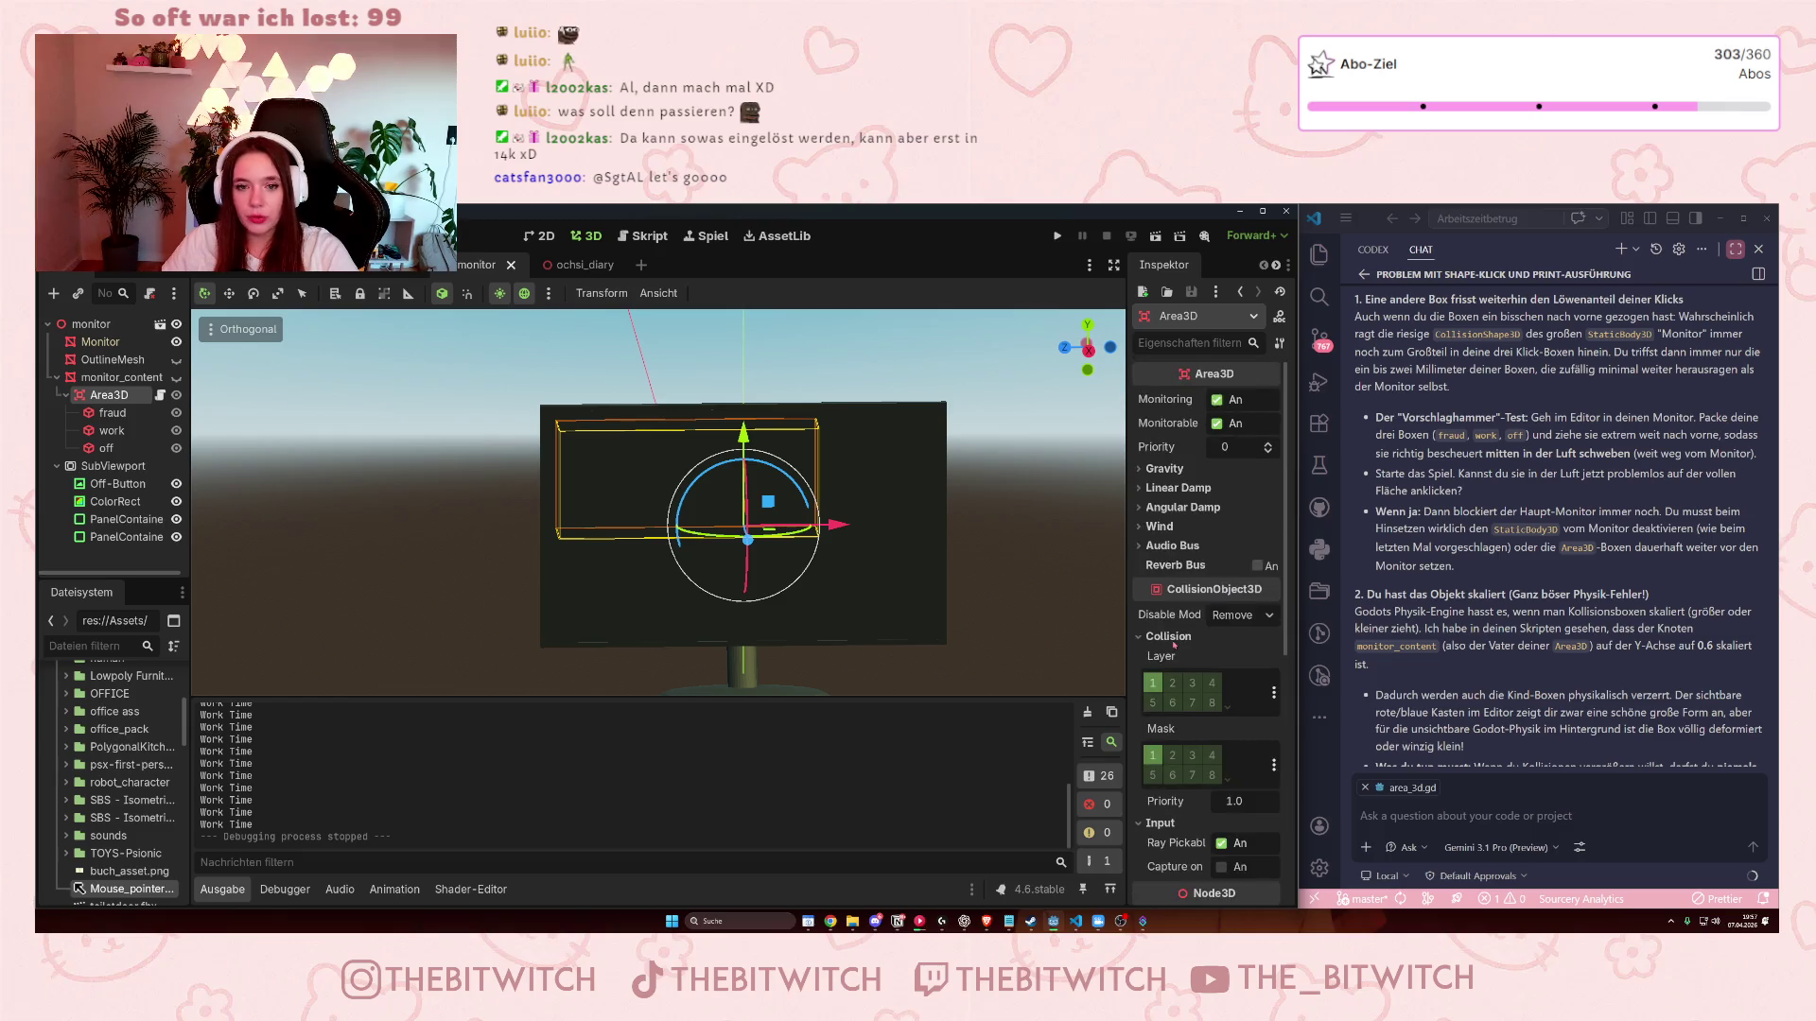
{"action": "scroll", "scroll_direction": "down", "scroll_amount": 3}
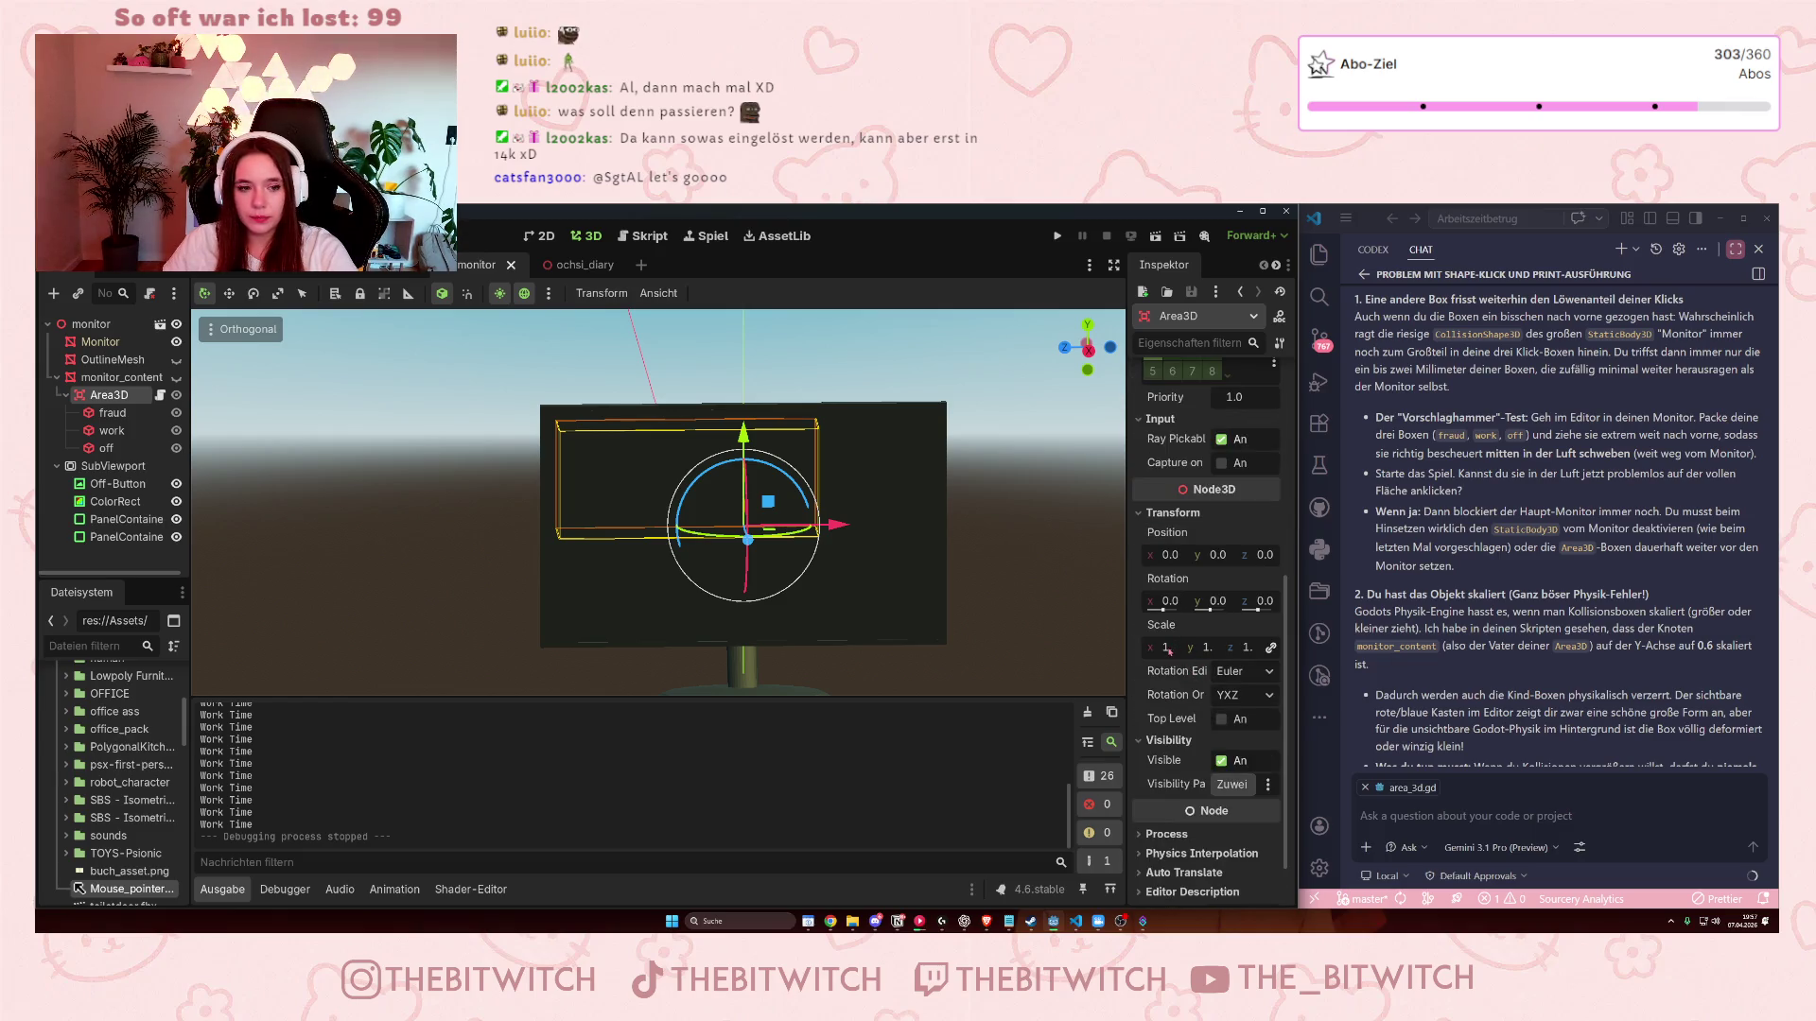
- Experiment with the Area3D's scale fields, resetting scale to 1 and widening the Inspector
{"action": "left_click", "coordinate": [1166, 647]}
{"action": "type", "text": "1"}
{"action": "key", "text": "Return"}
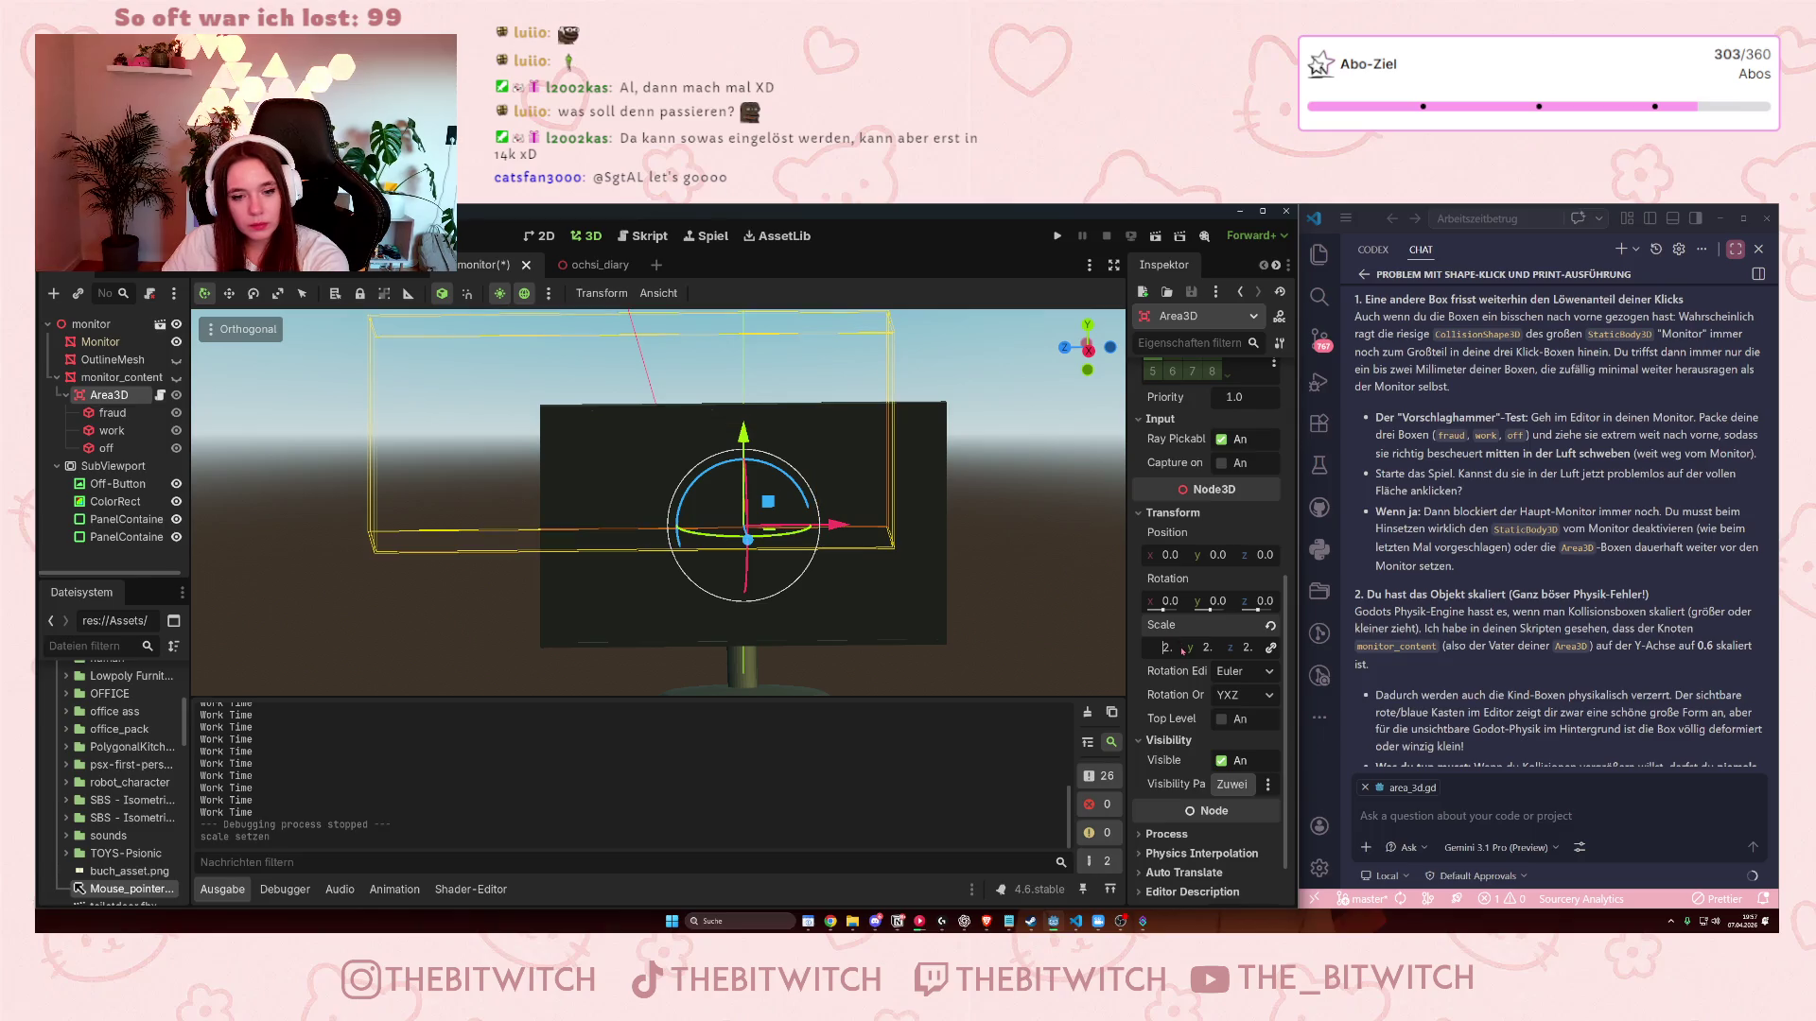
{"action": "type", "text": "1"}
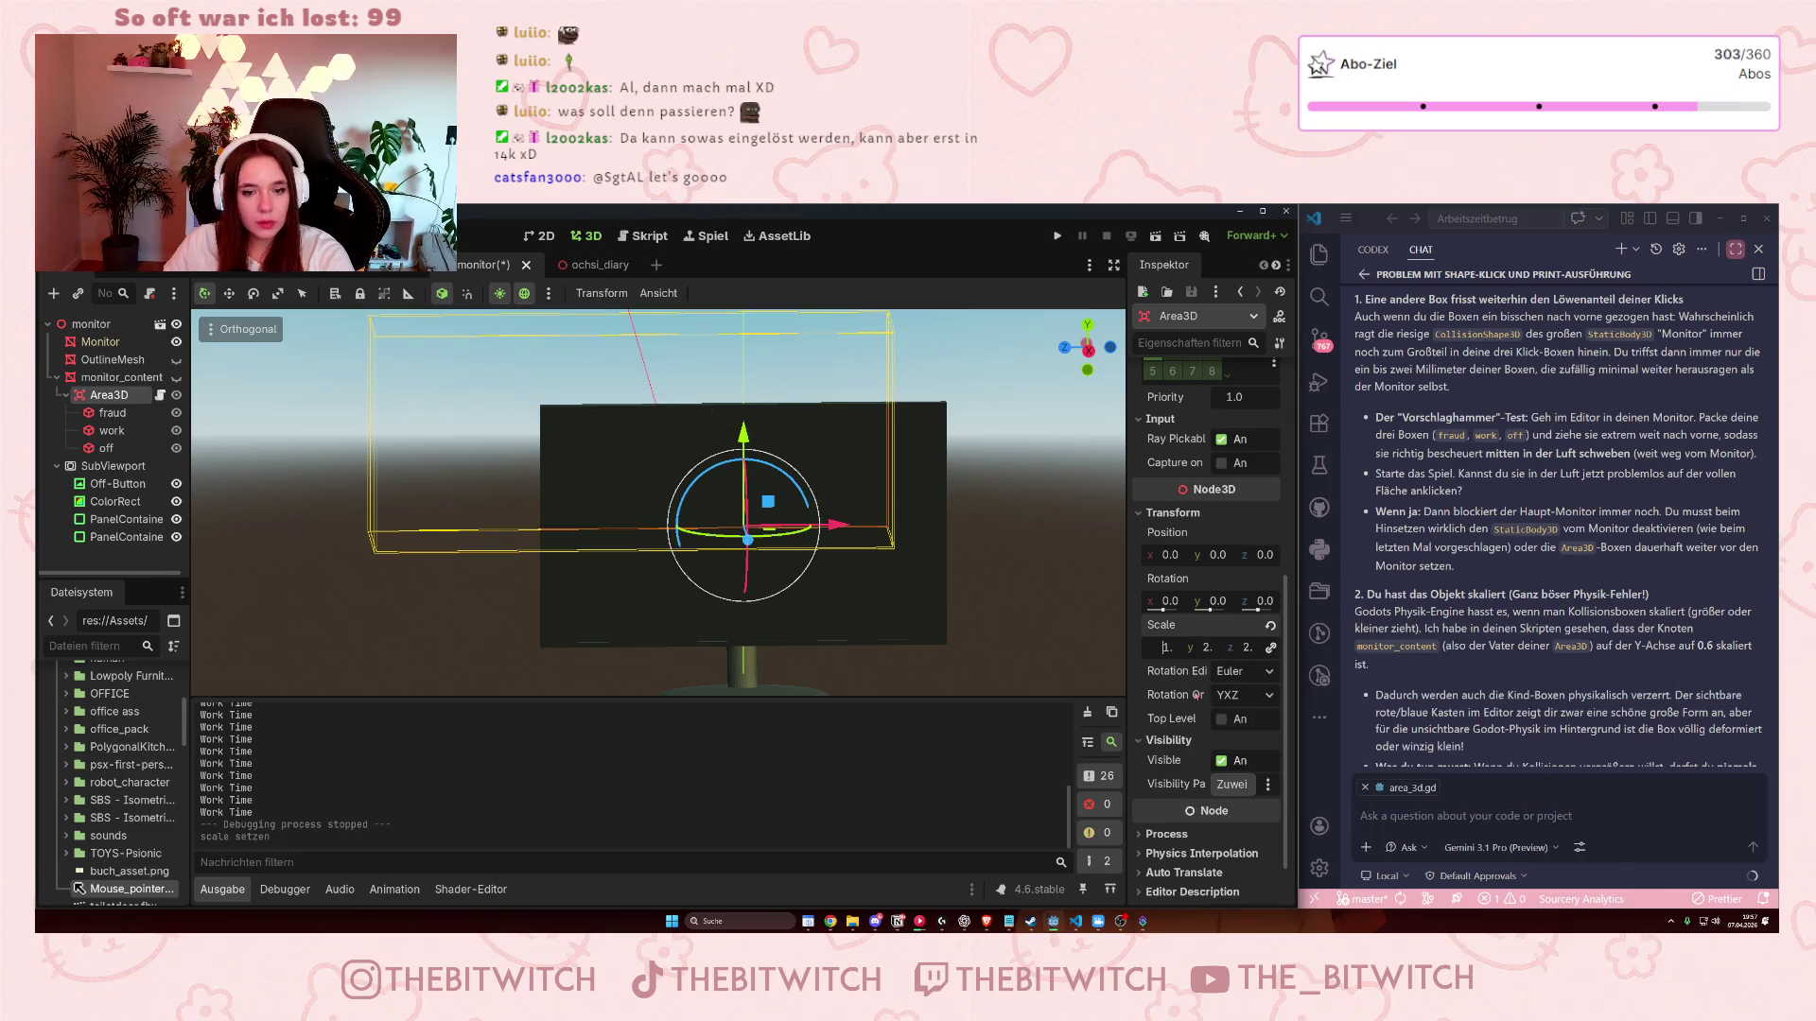
{"action": "left_click", "coordinate": [1009, 642]}
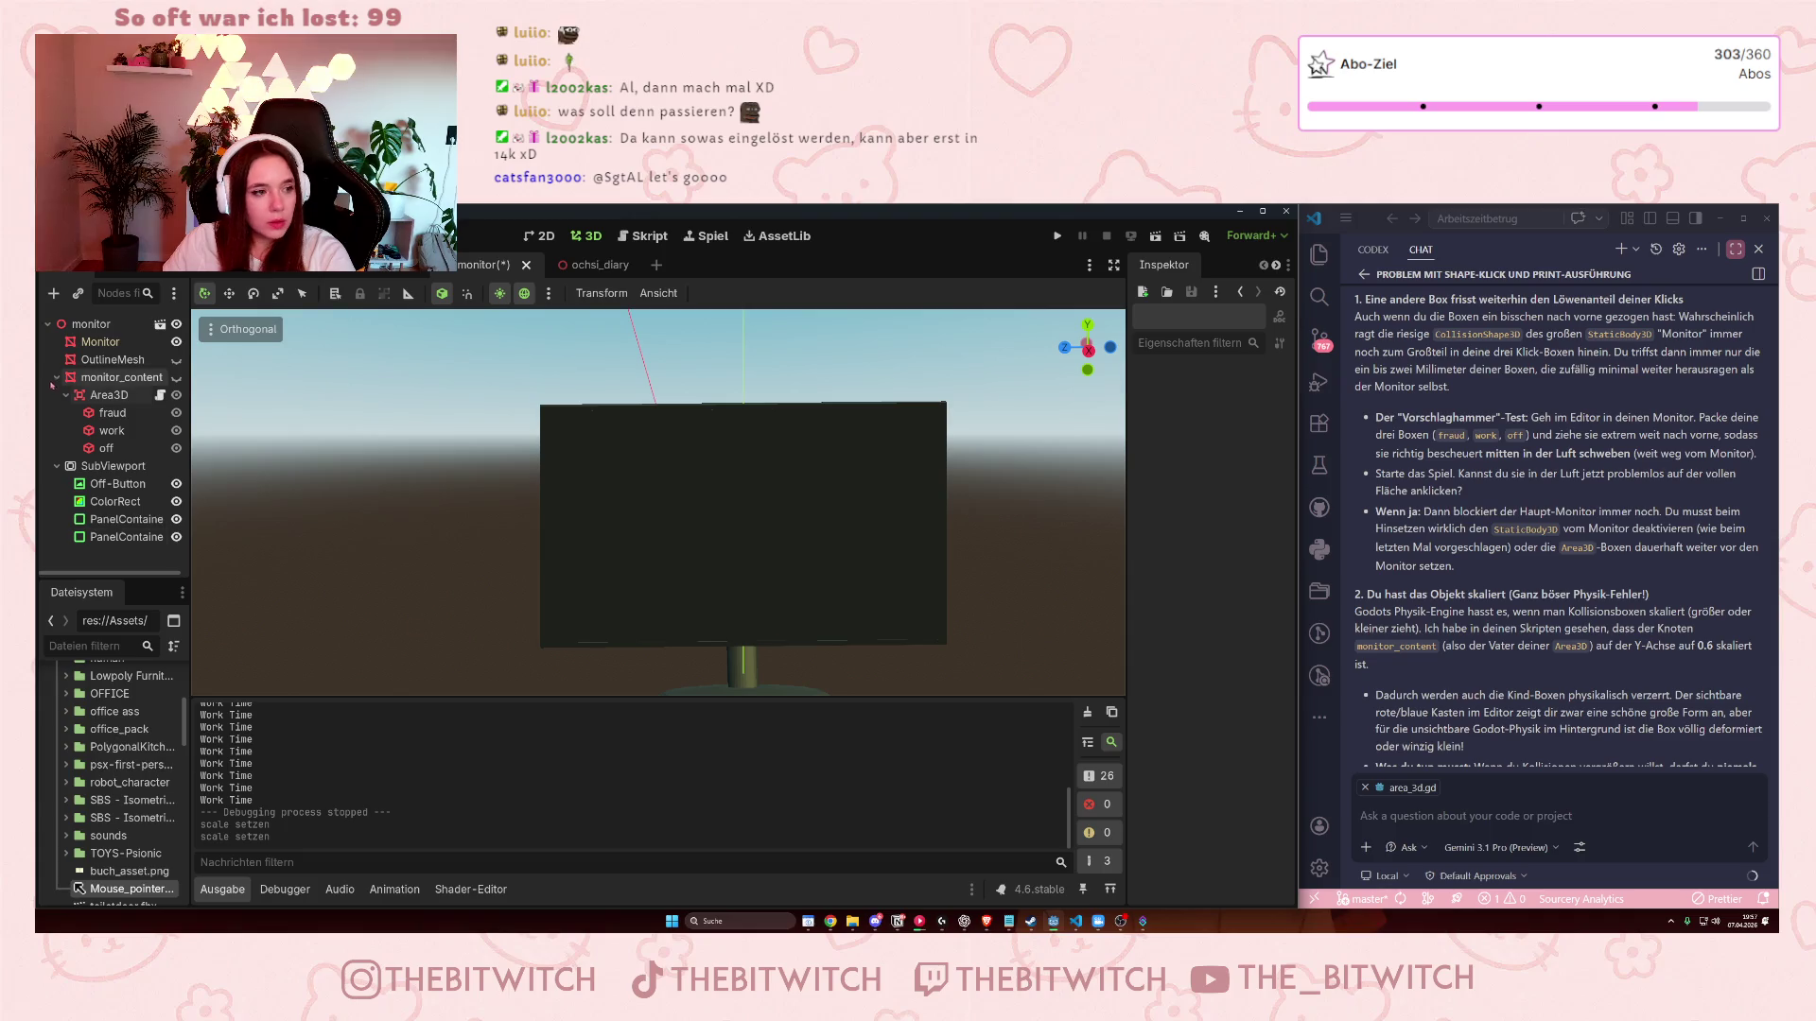
{"action": "left_click", "coordinate": [99, 396]}
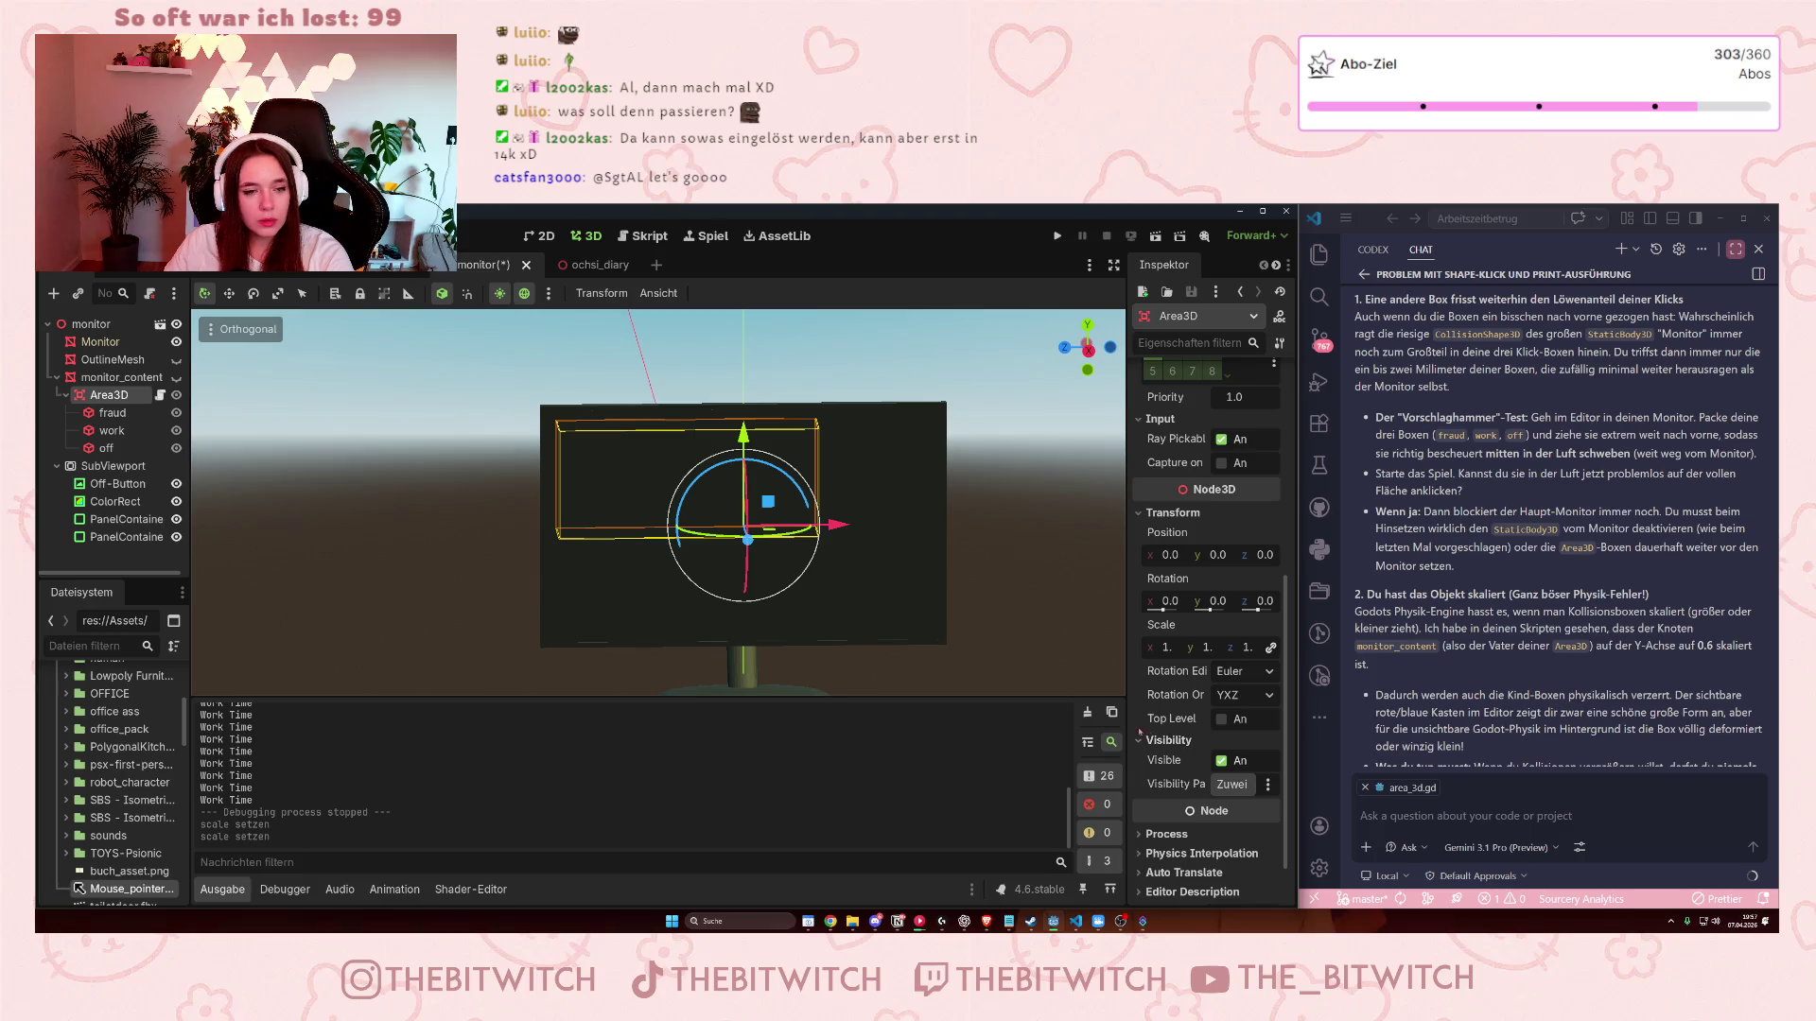
{"action": "left_click", "coordinate": [1207, 646]}
{"action": "left_click_drag", "start_coordinate": [1127, 648], "coordinate": [1092, 647]}
{"action": "left_click", "coordinate": [1131, 646]}
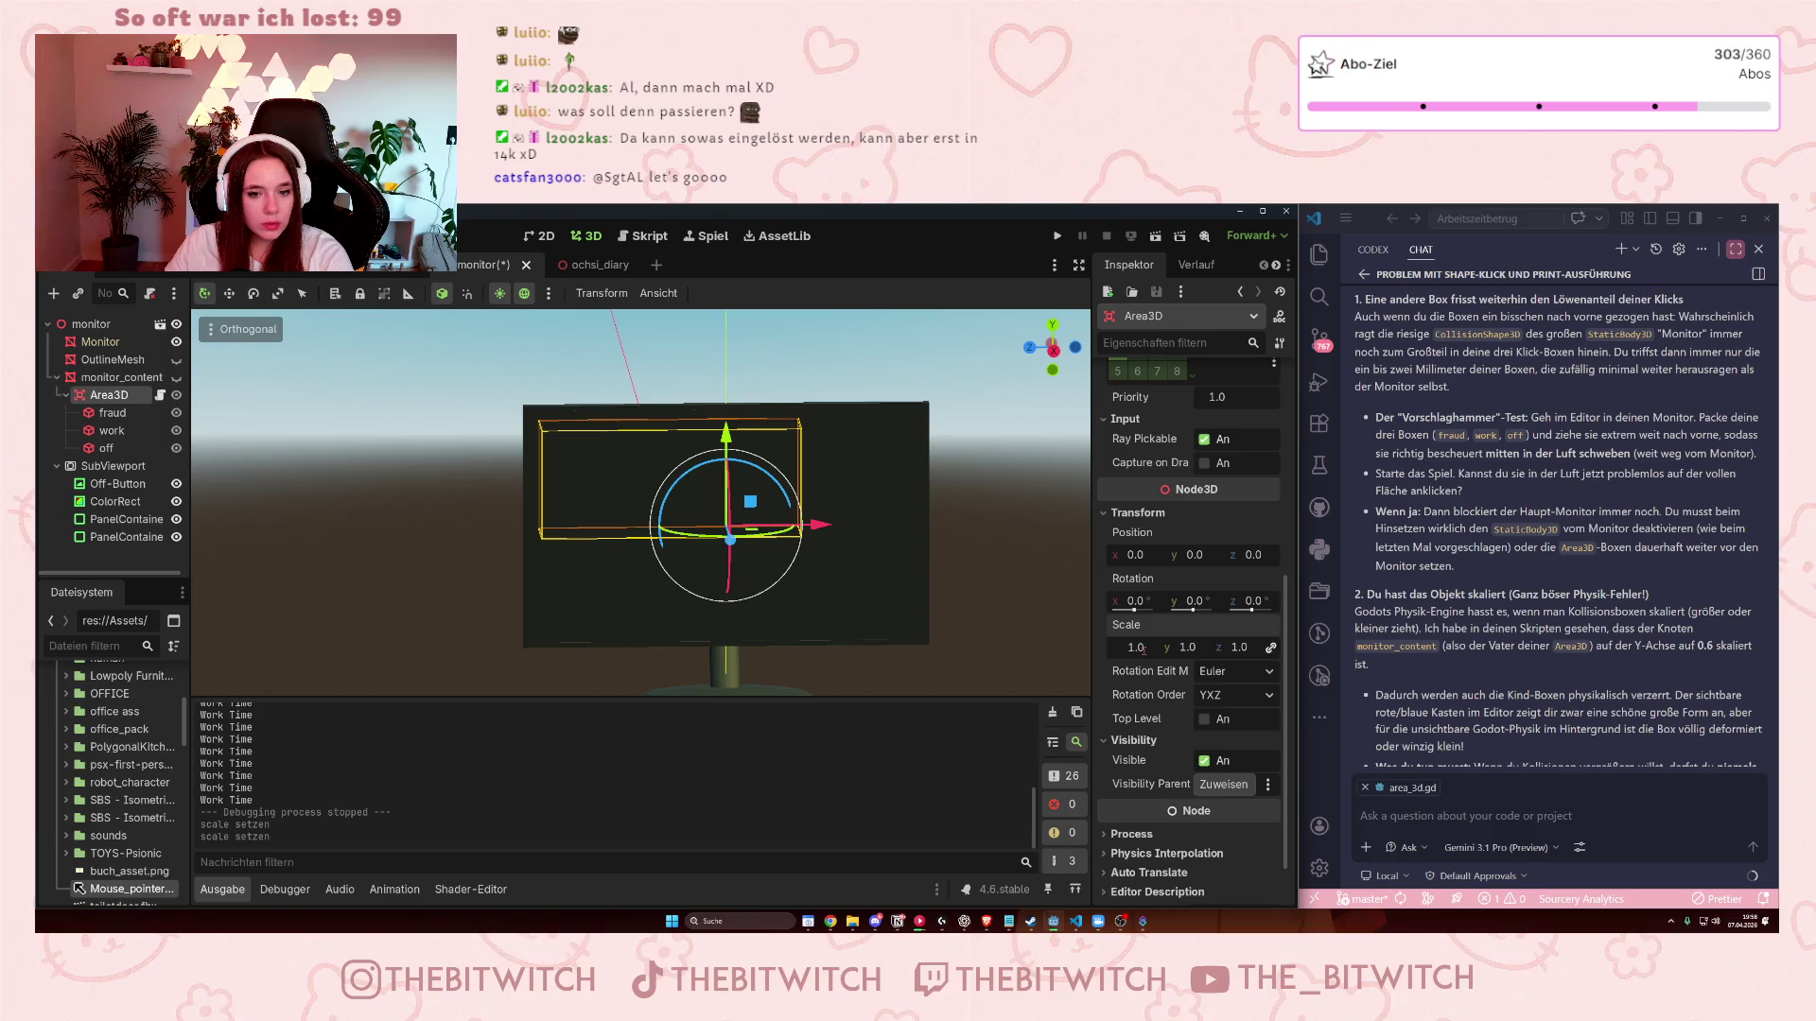
{"action": "left_click_drag", "start_coordinate": [945, 615], "coordinate": [1094, 680]}
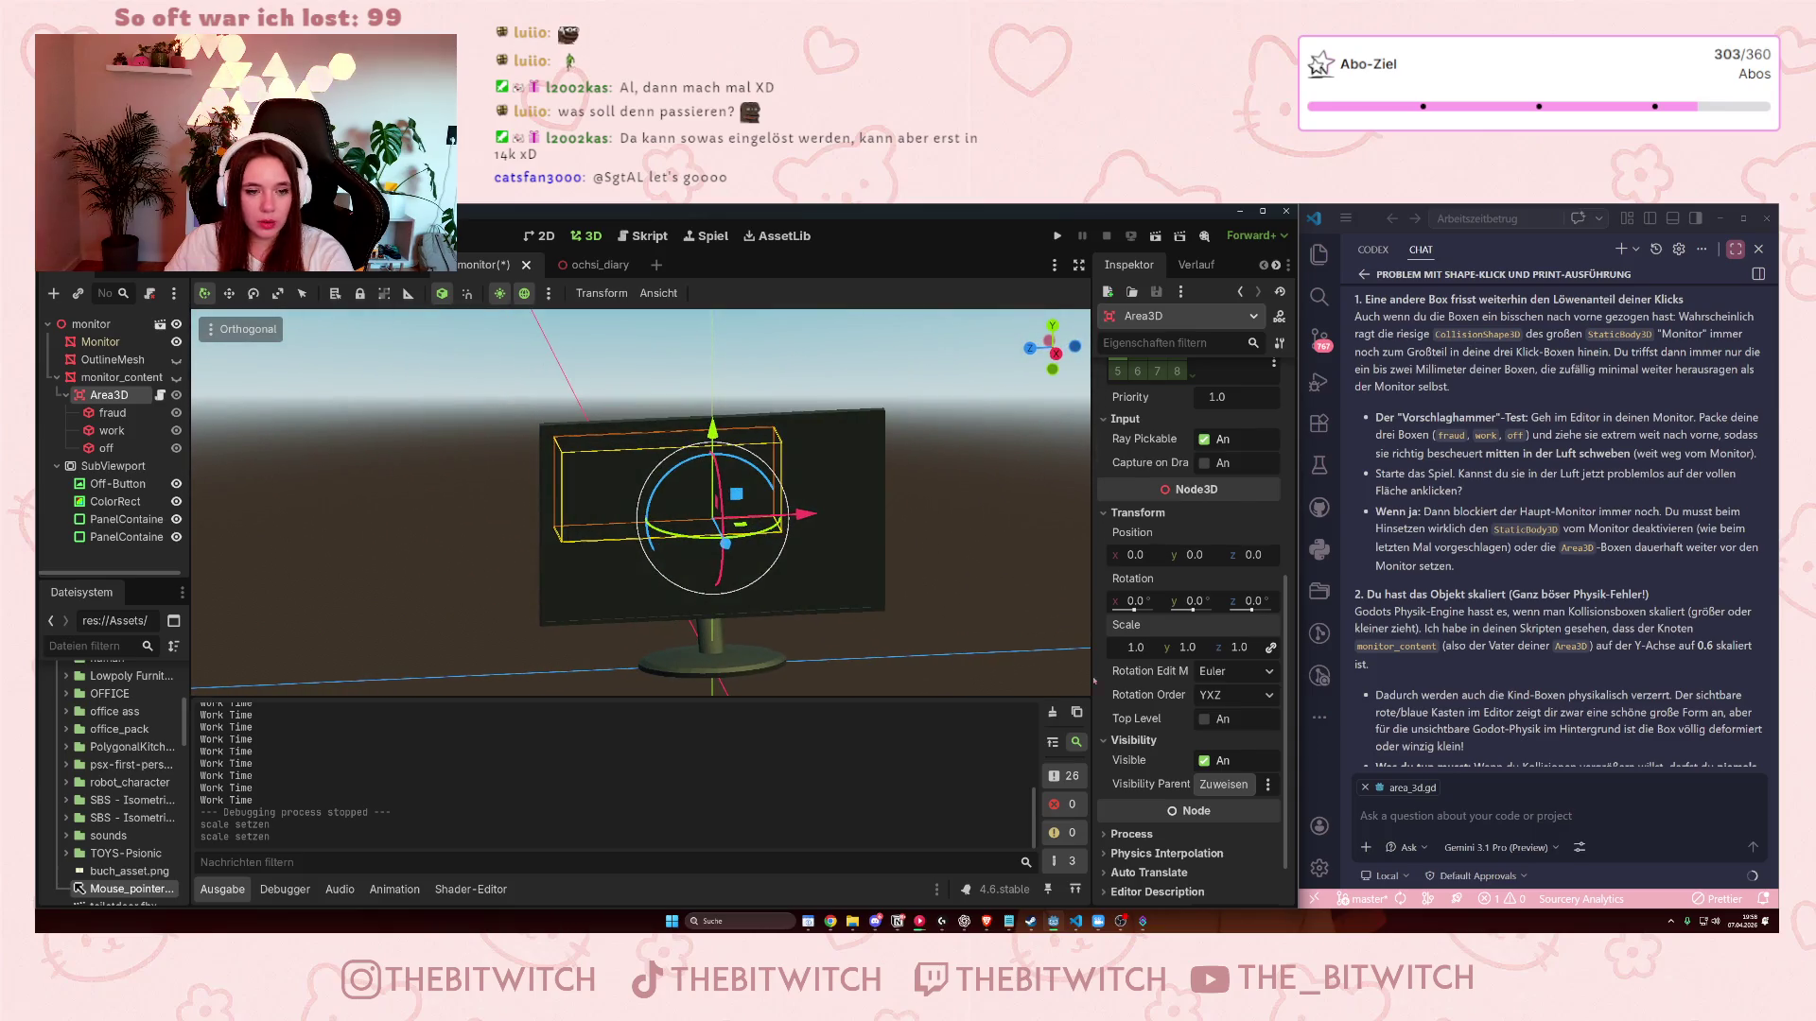
- Settle on a uniform 1.4 Area3D scale after trying 1.3, then move the box right
{"action": "key", "text": "BackSpace"}
{"action": "type", "text": "3"}
{"action": "key", "text": "Return"}
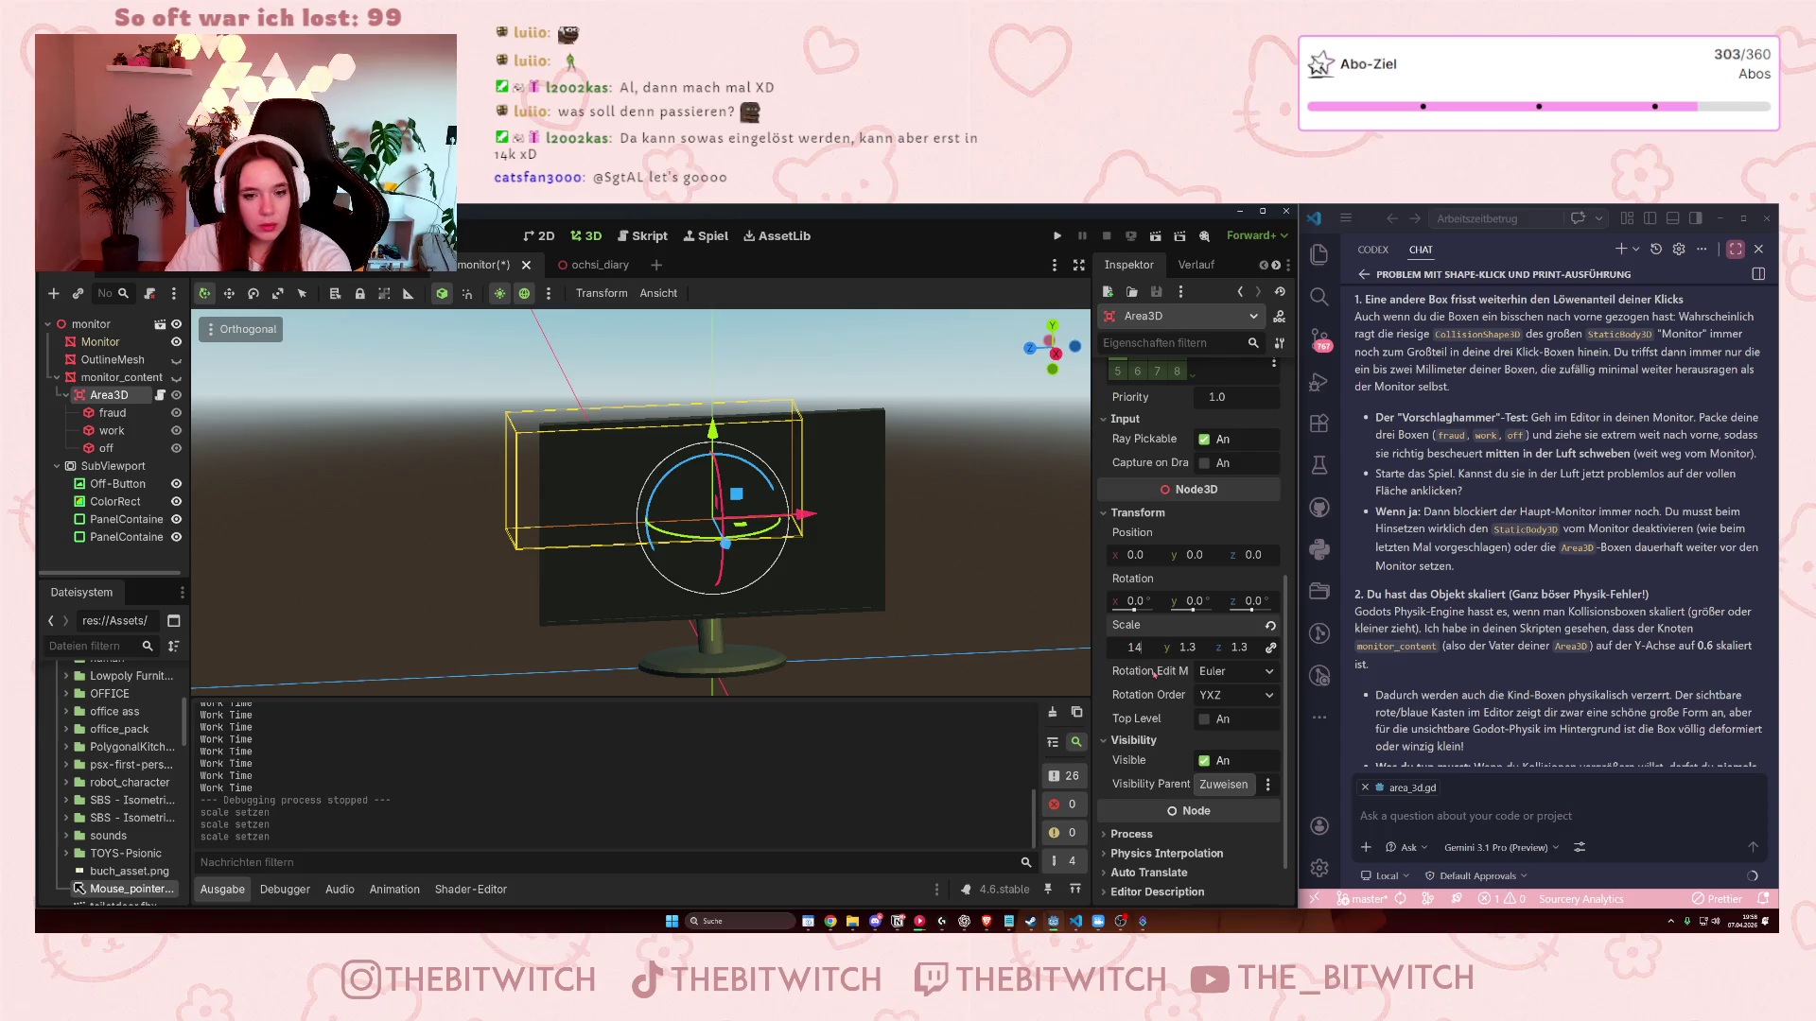
{"action": "key", "text": "Return"}
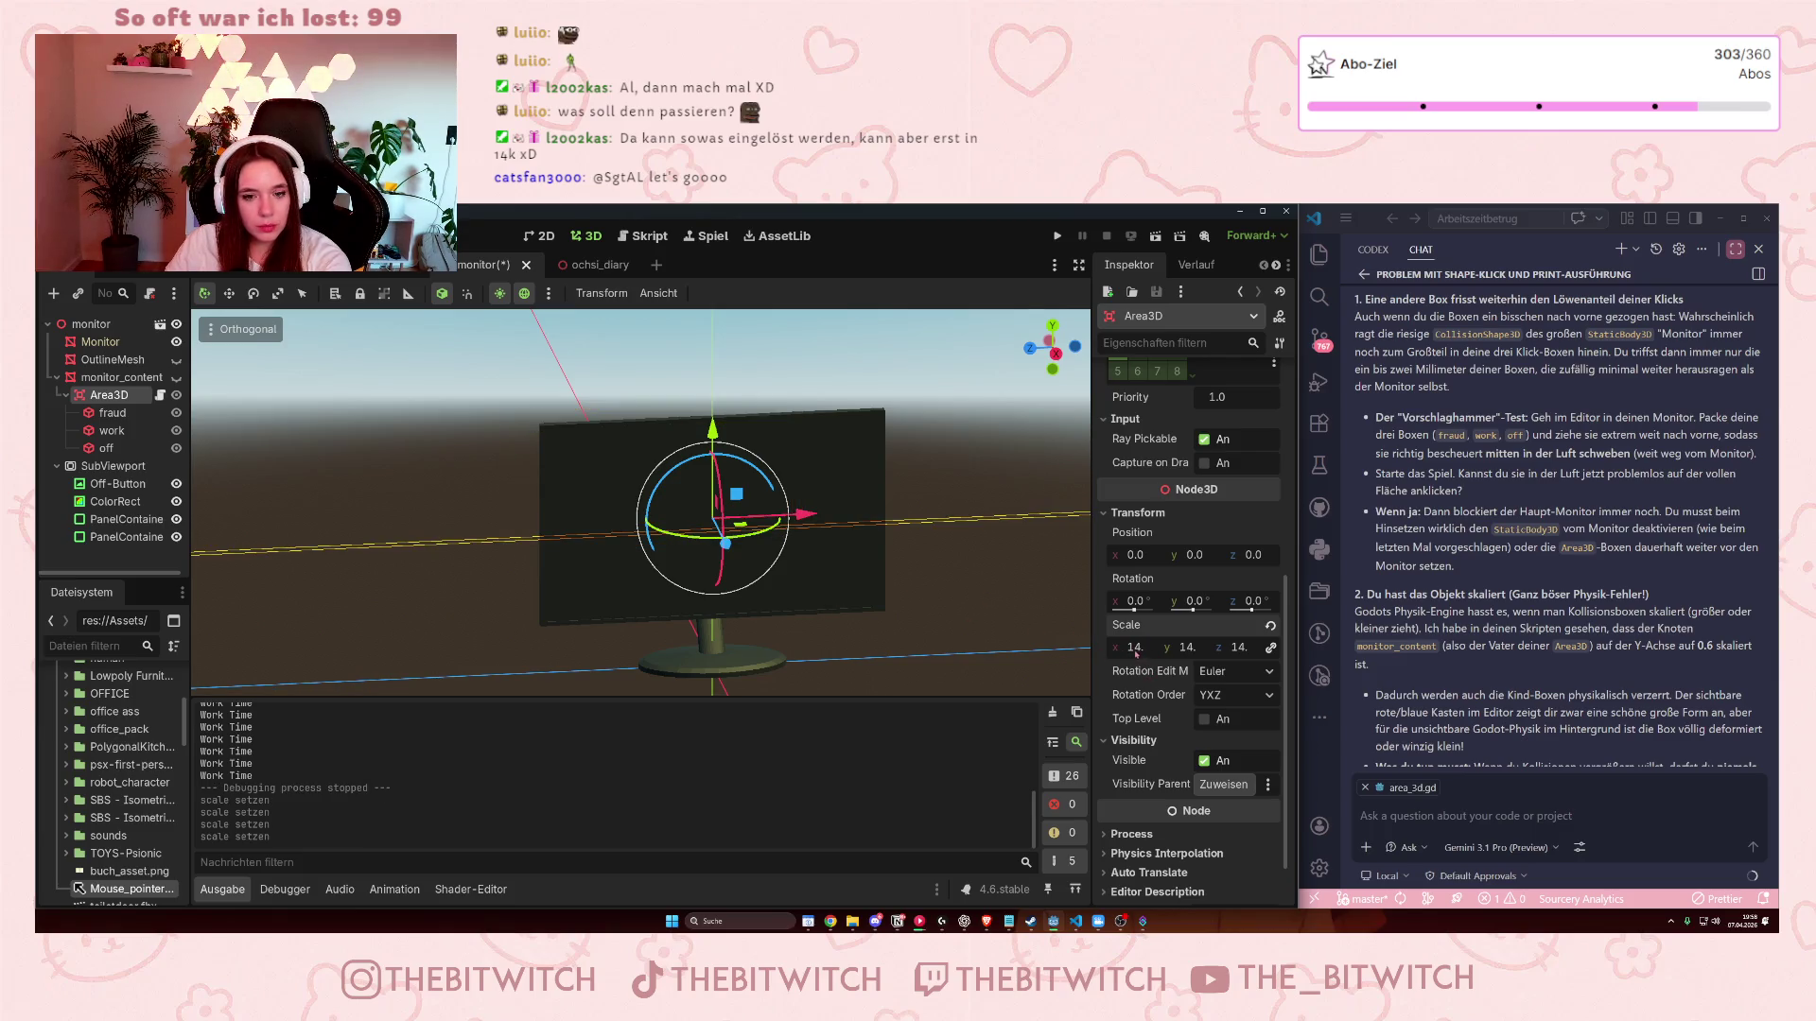
{"action": "left_click", "coordinate": [1136, 649]}
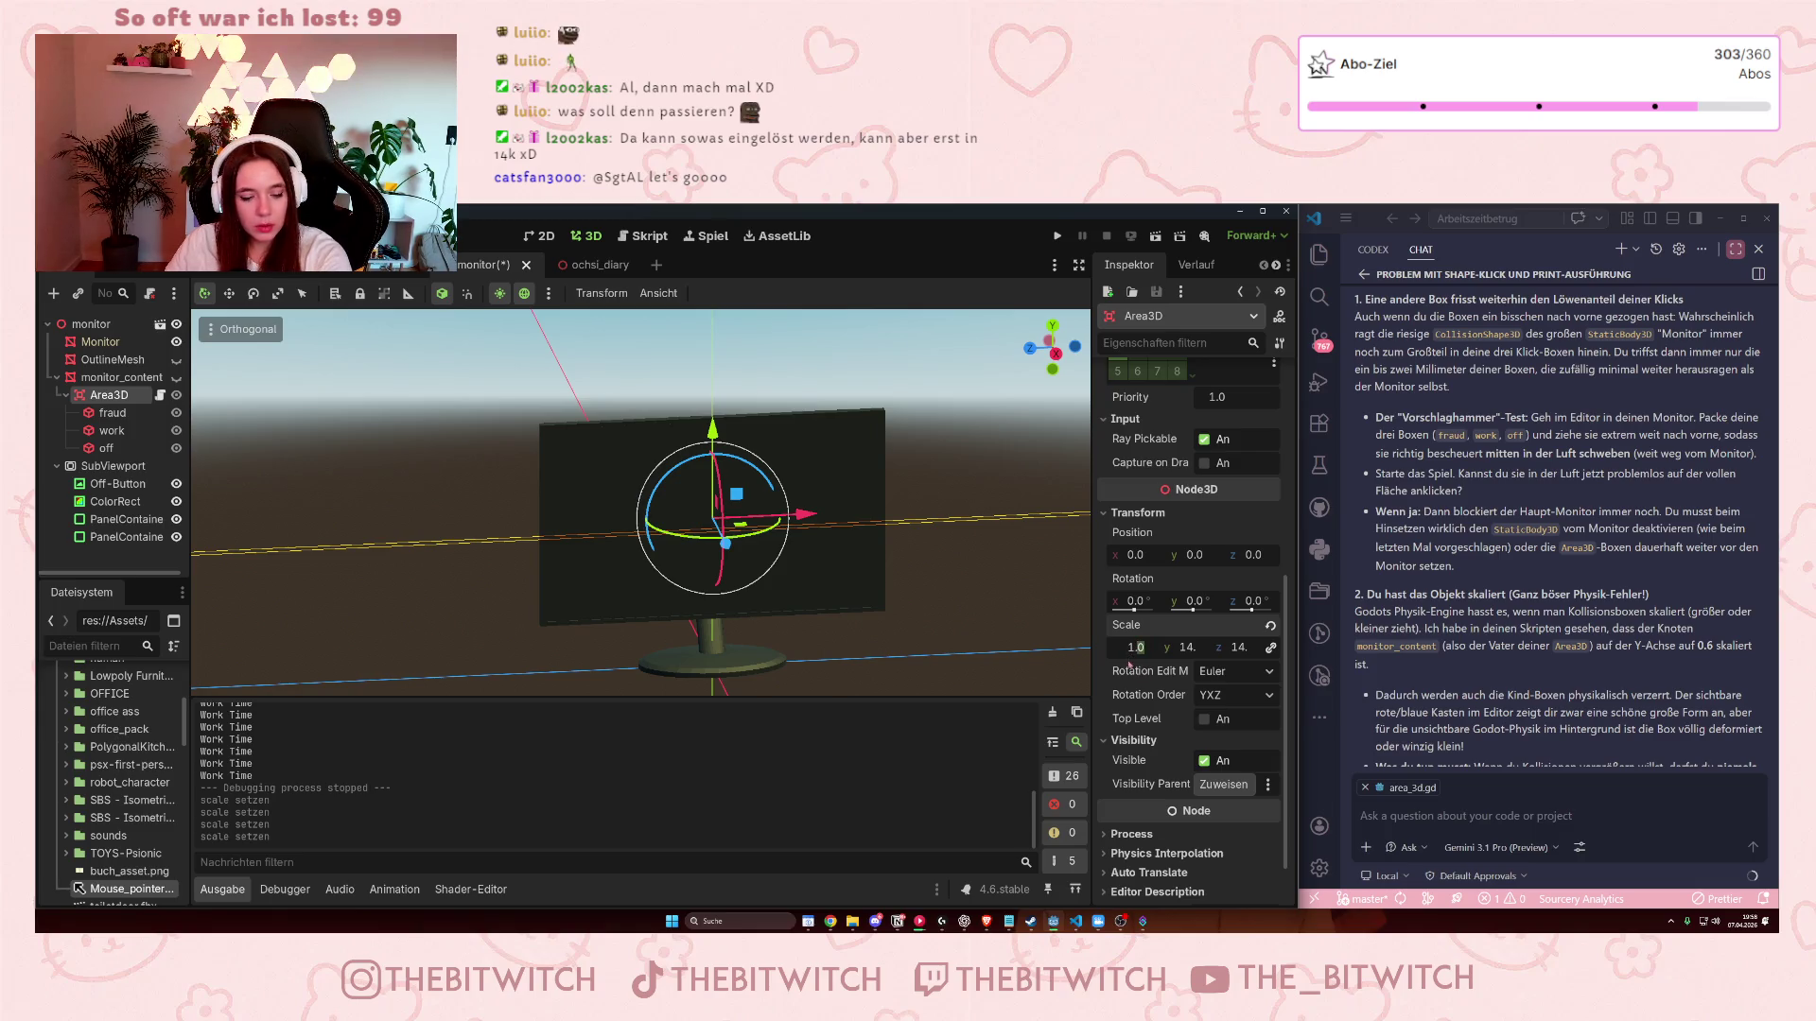
{"action": "key", "text": "Return"}
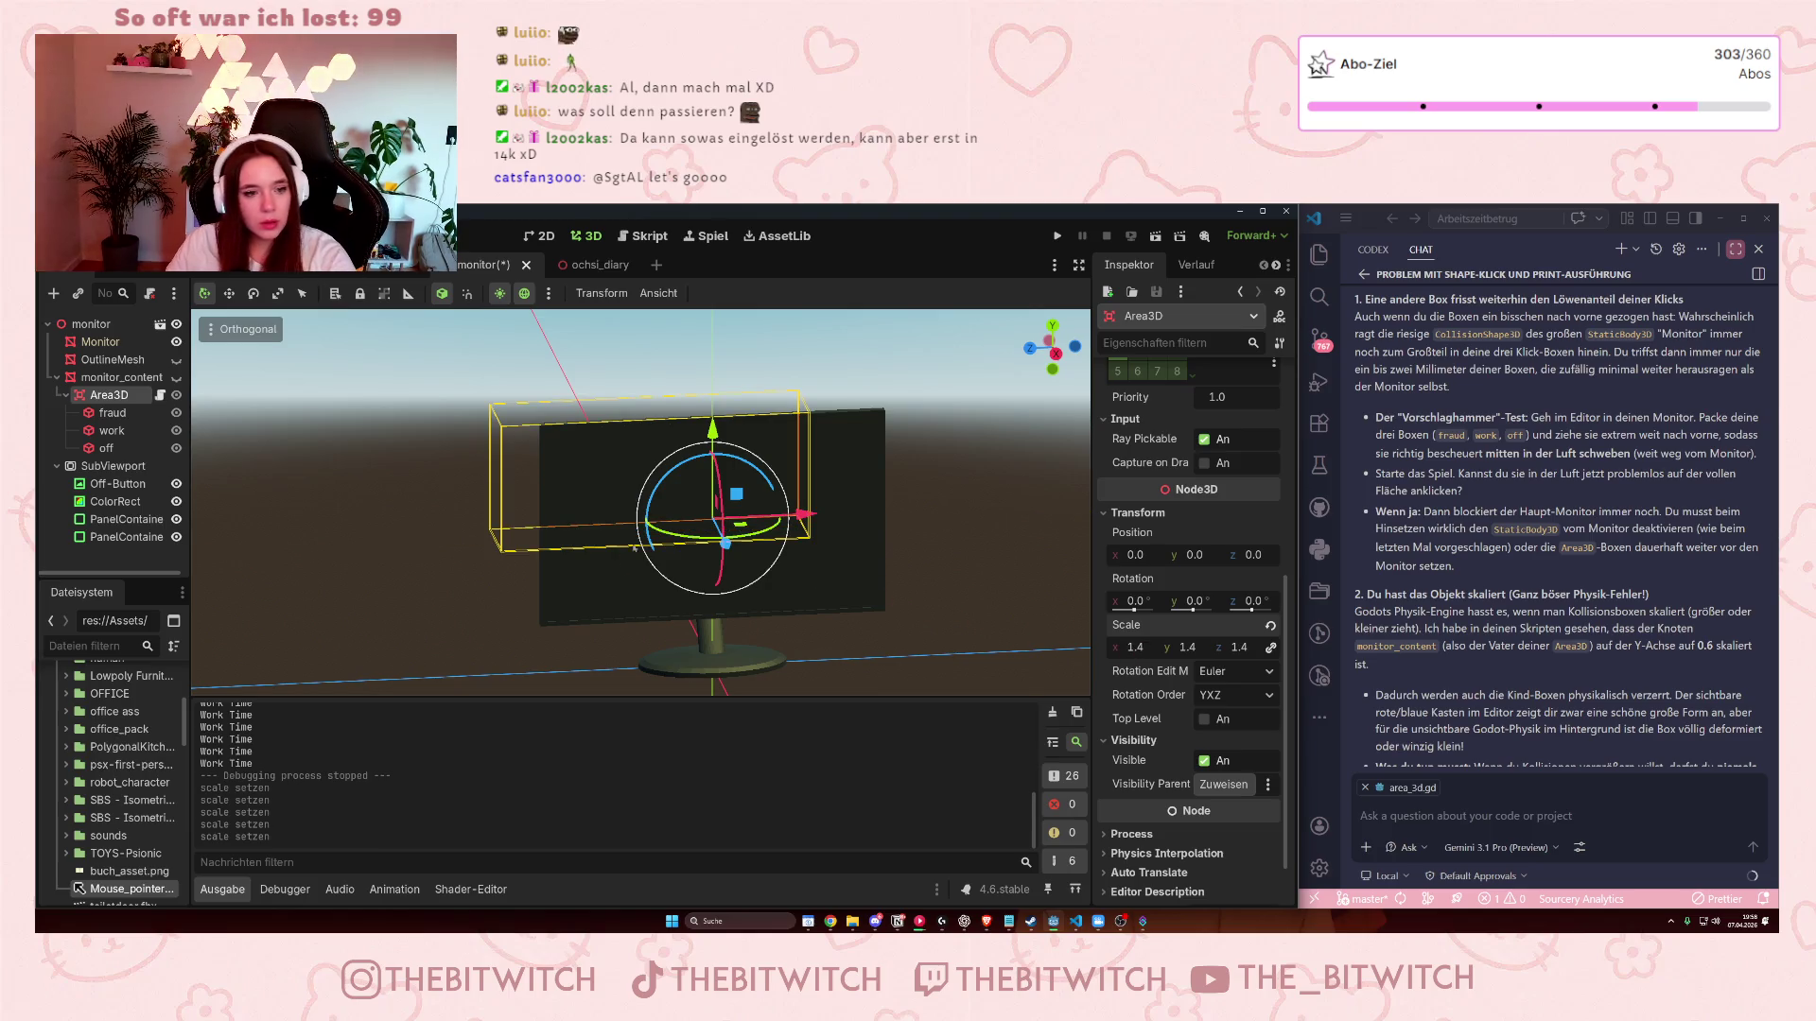
{"action": "left_click_drag", "start_coordinate": [794, 516], "coordinate": [852, 518]}
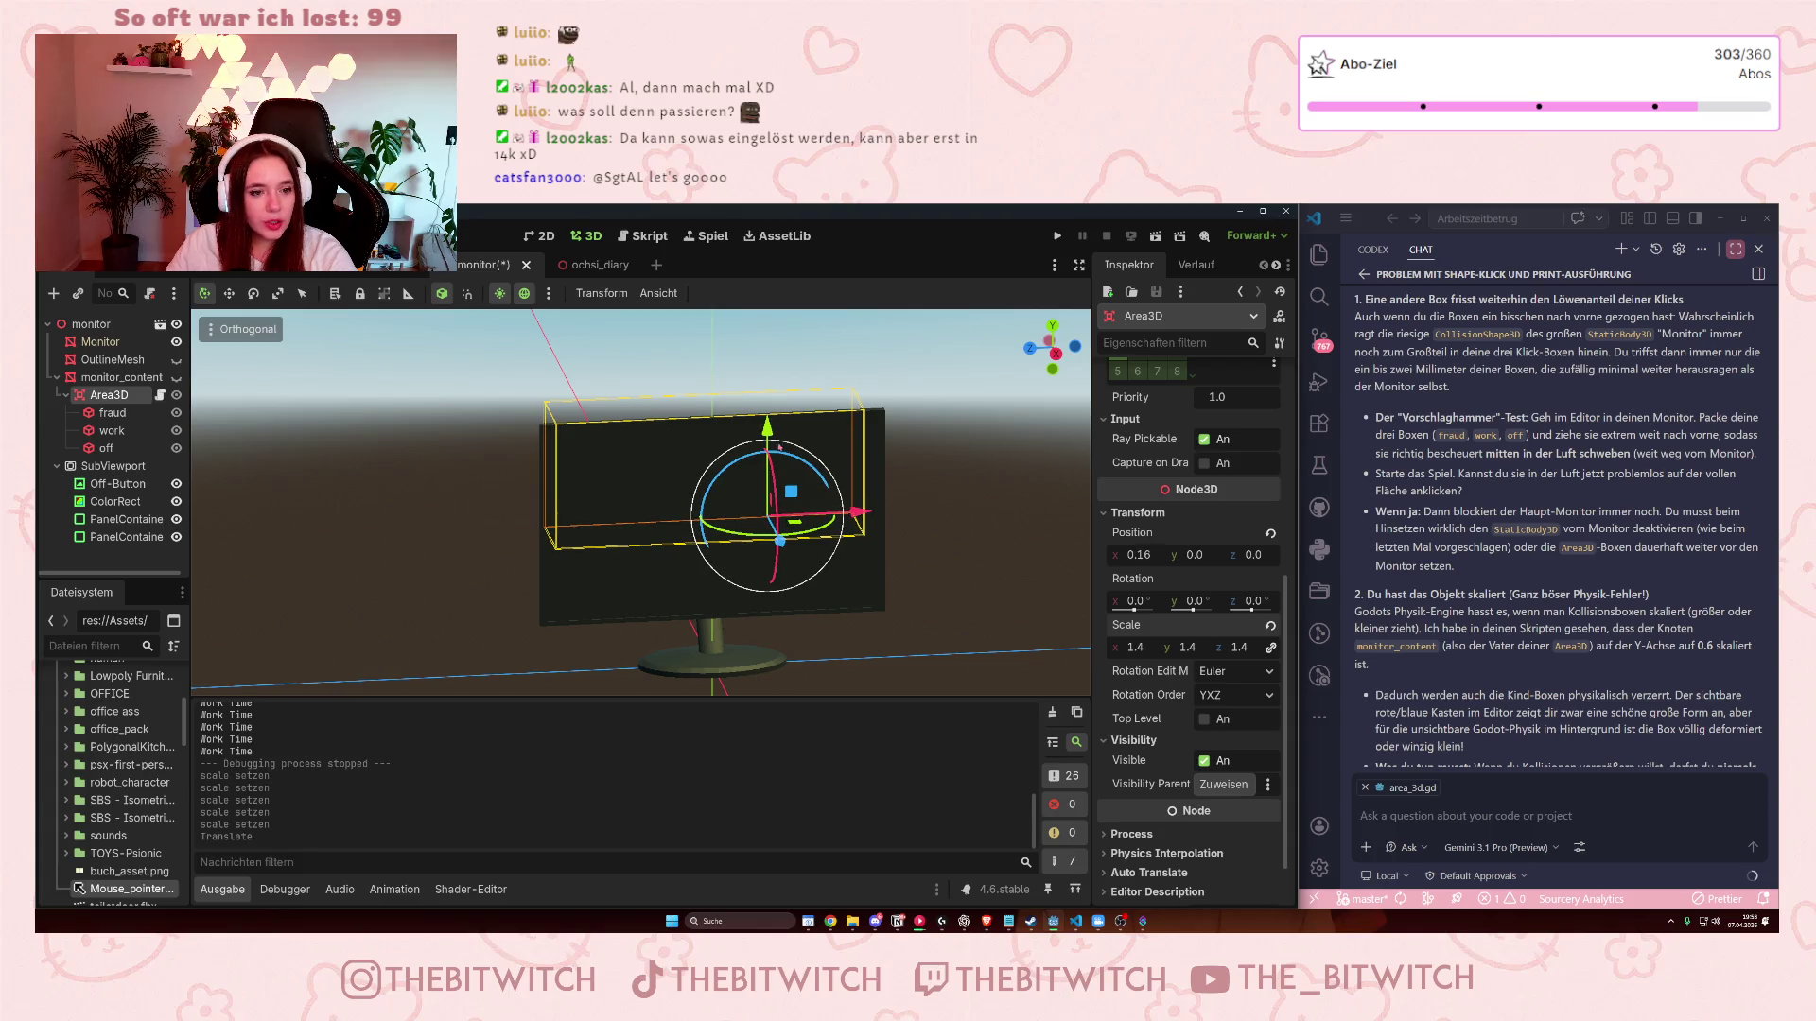
- Lower the Area3D box, scale it uniformly to 1.6, and shift it further right
{"action": "left_click_drag", "start_coordinate": [767, 428], "coordinate": [769, 527]}
{"action": "left_click", "coordinate": [1135, 648]}
{"action": "key", "text": "BackSpace"}
{"action": "type", "text": "6"}
{"action": "key", "text": "Return"}
{"action": "left_click_drag", "start_coordinate": [863, 582], "coordinate": [879, 583]}
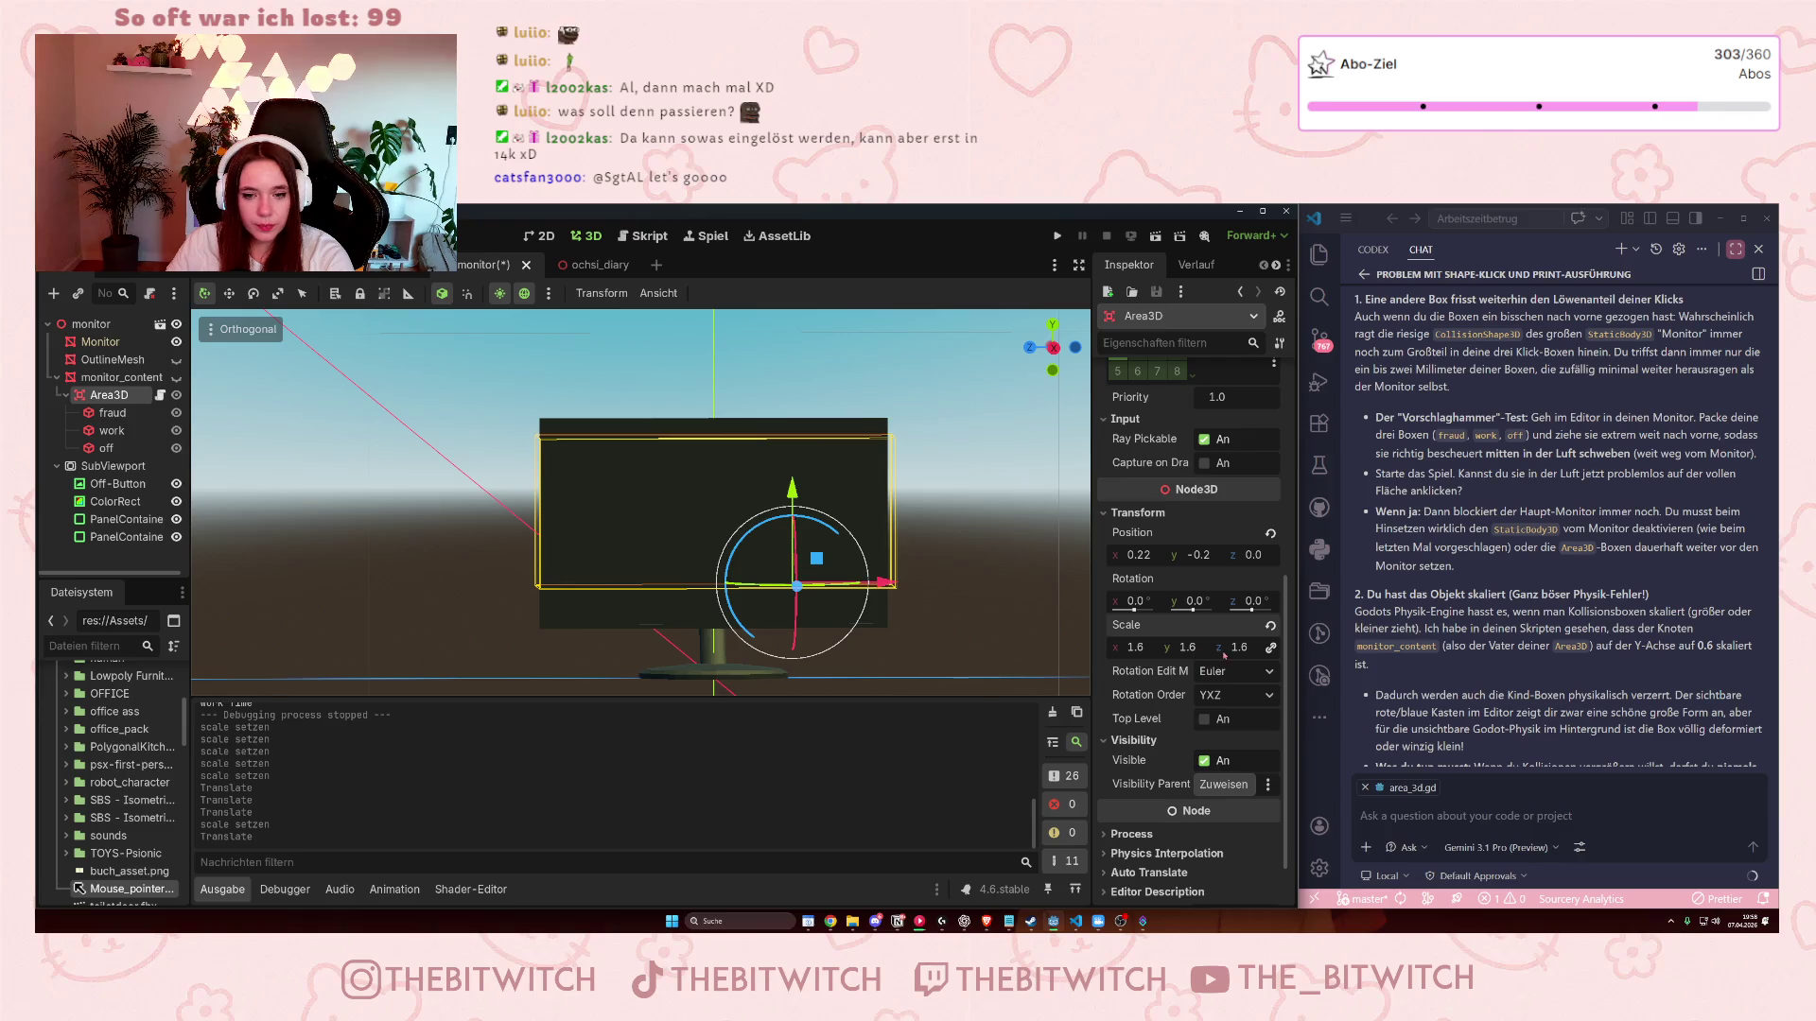
- Viewing from above, set the box's depth scale to 1.0 and height scale to 1.9
{"action": "key", "text": "KP_4"}
{"action": "key", "text": "KP_4"}
{"action": "key", "text": "KP_8"}
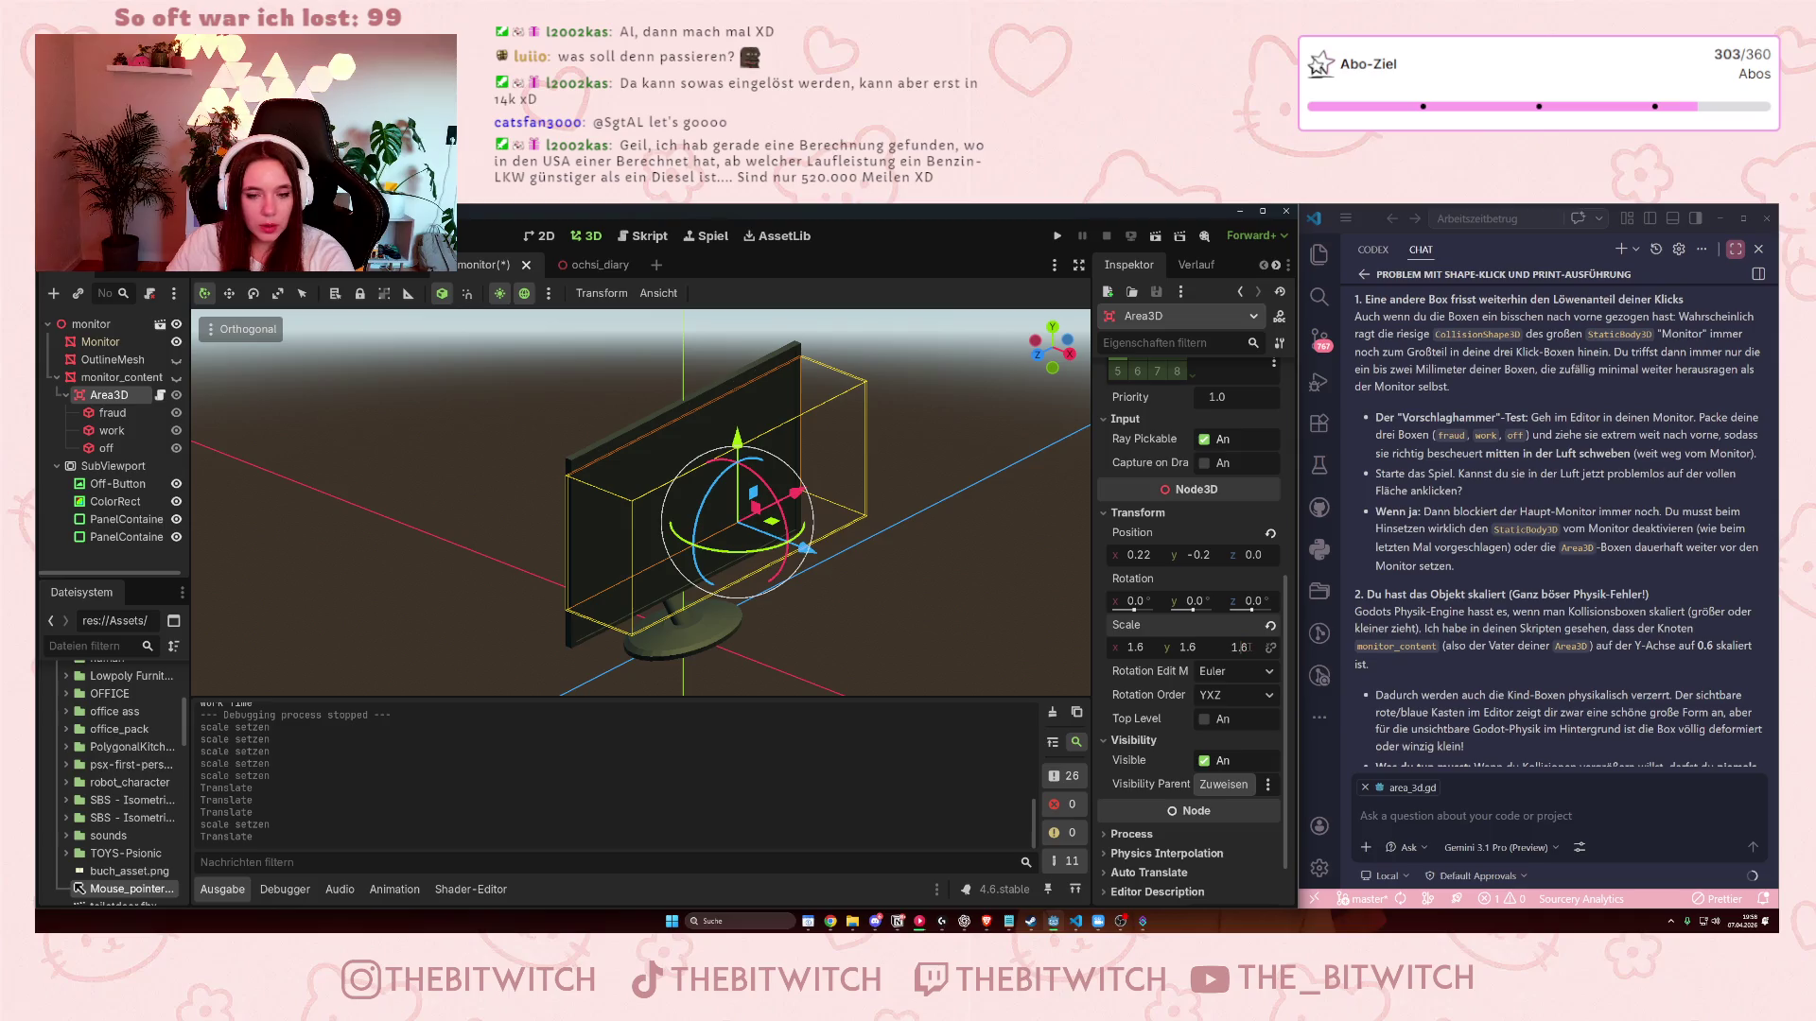
{"action": "key", "text": "BackSpace"}
{"action": "type", "text": "0"}
{"action": "key", "text": "Return"}
{"action": "left_click", "coordinate": [1189, 648]}
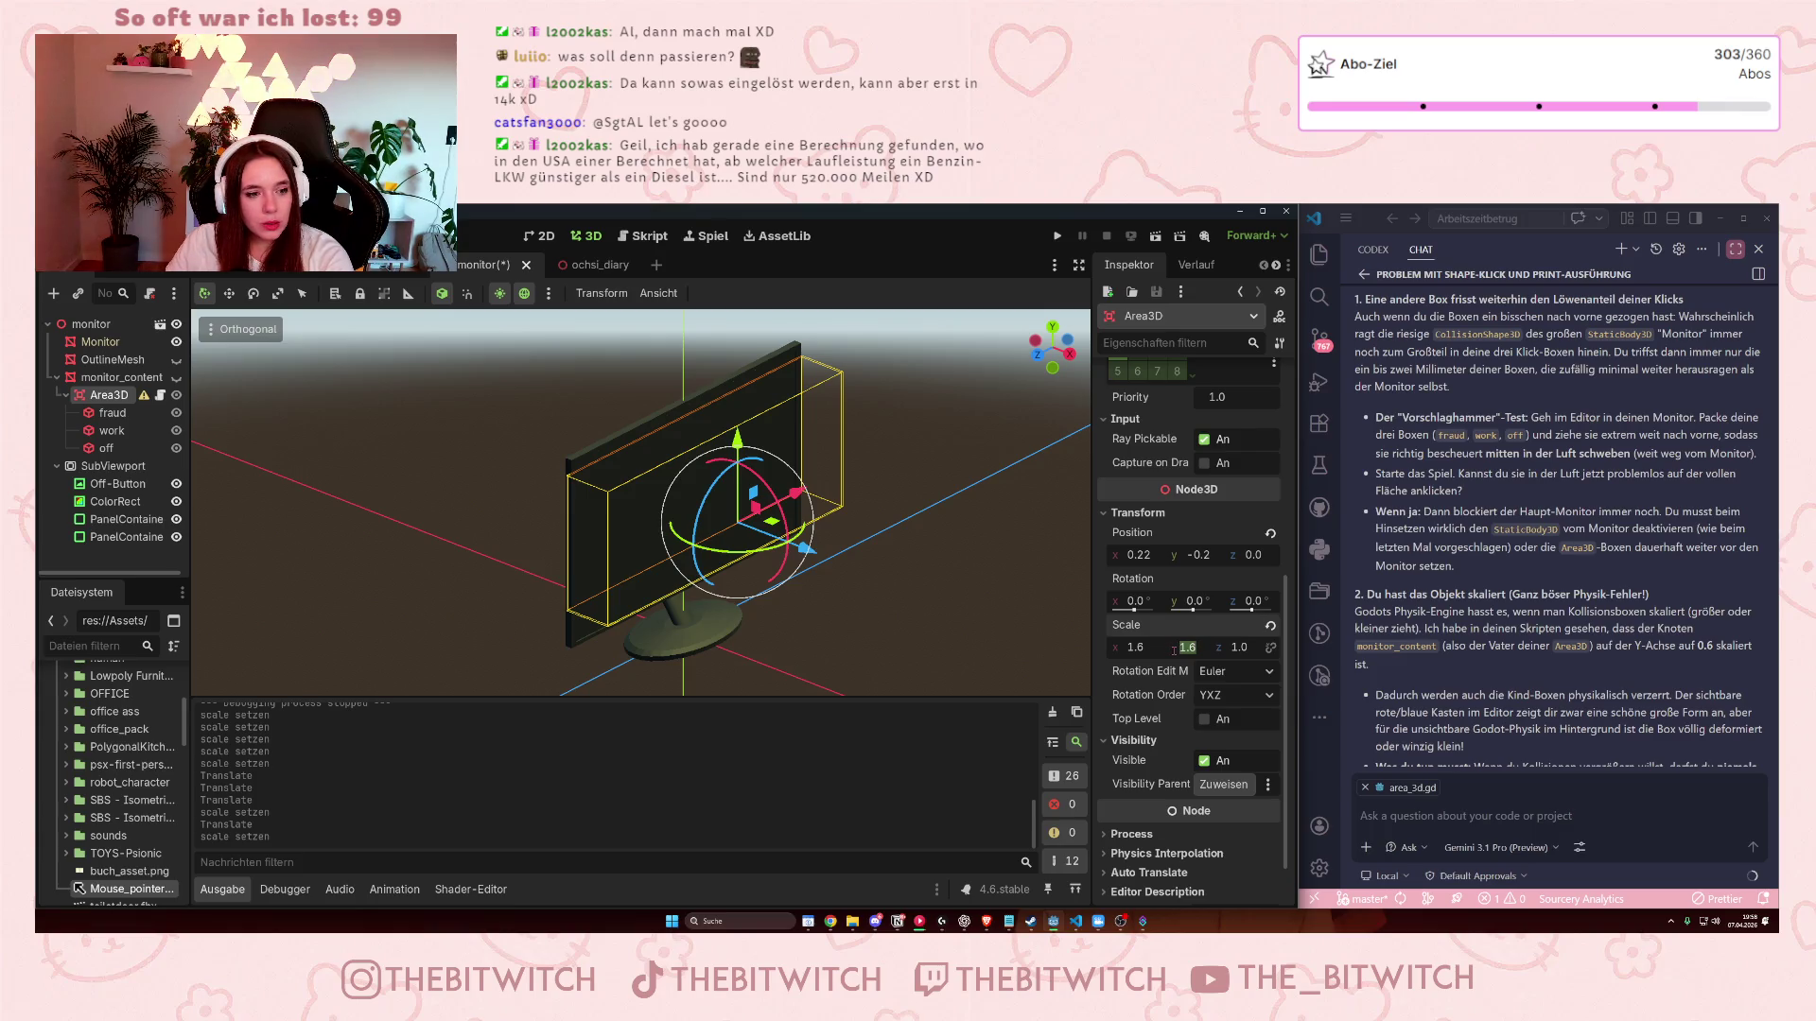
{"action": "left_click", "coordinate": [1196, 648]}
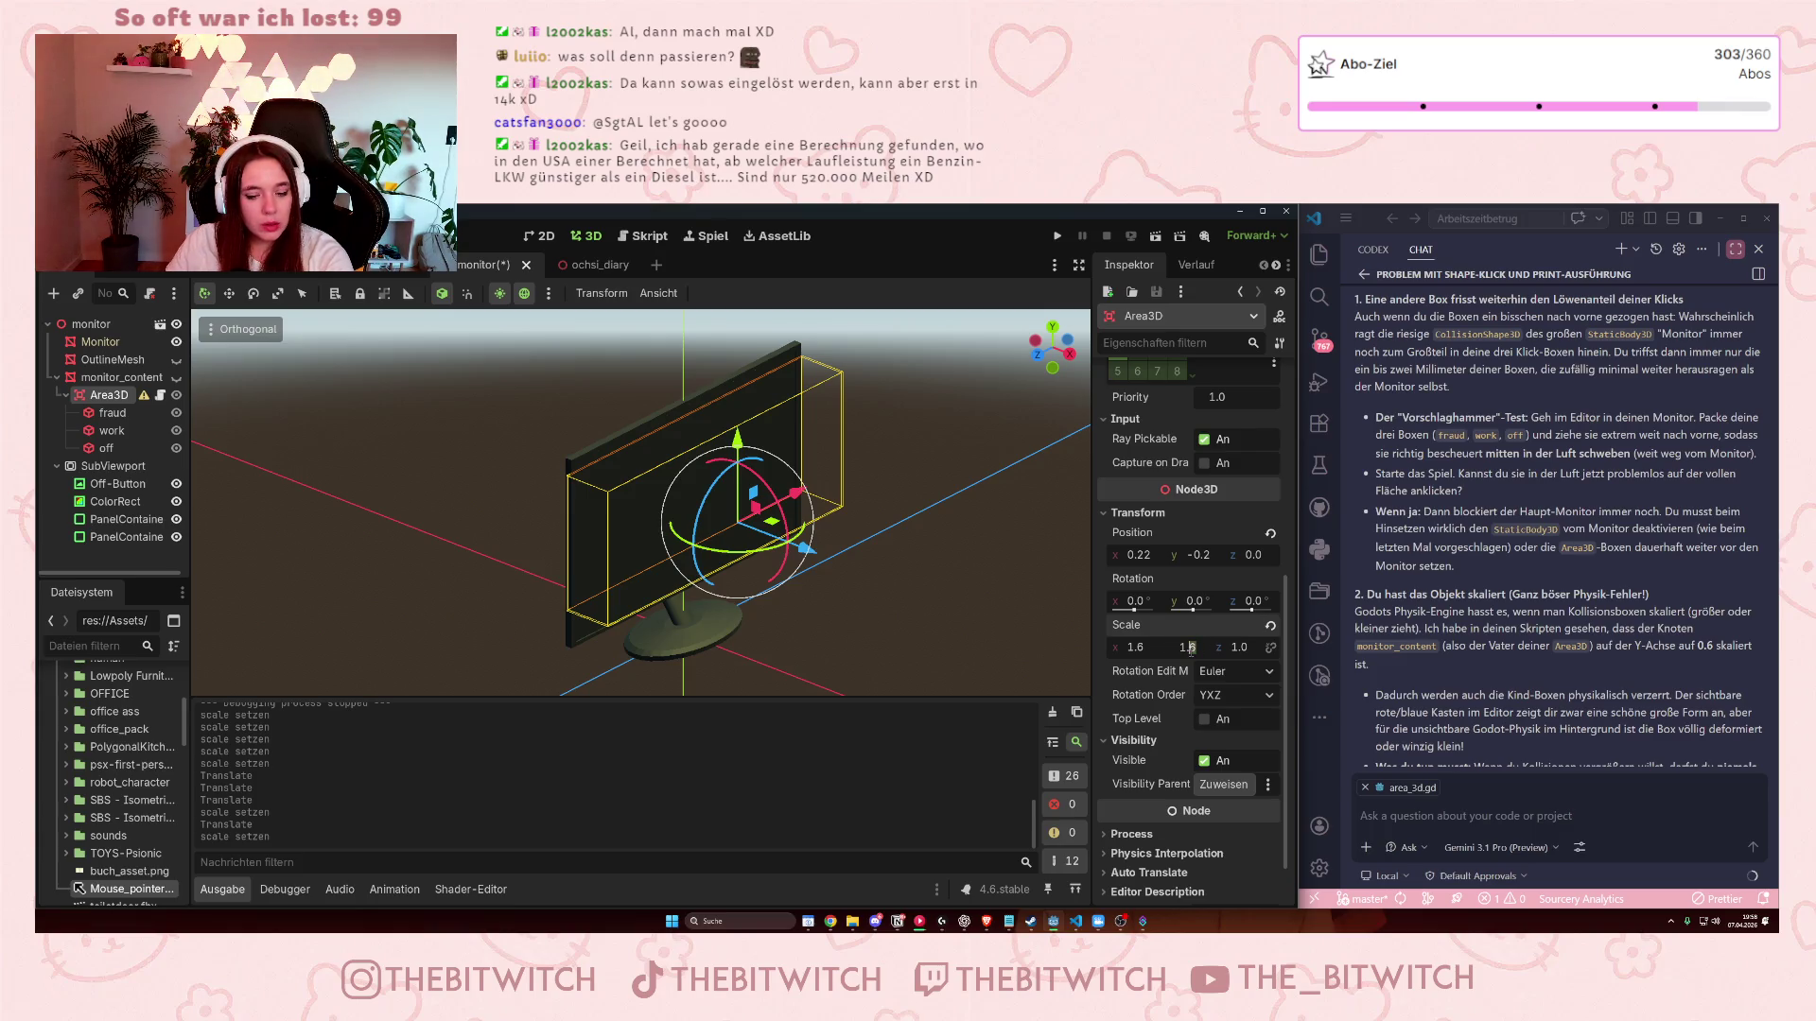
{"action": "key", "text": "BackSpace"}
{"action": "type", "text": "9"}
{"action": "key", "text": "Return"}
- In front view, adjust the box's height scale from 2.0 to 2.2 and reposition it, then undo the last change
{"action": "left_click", "coordinate": [1069, 354]}
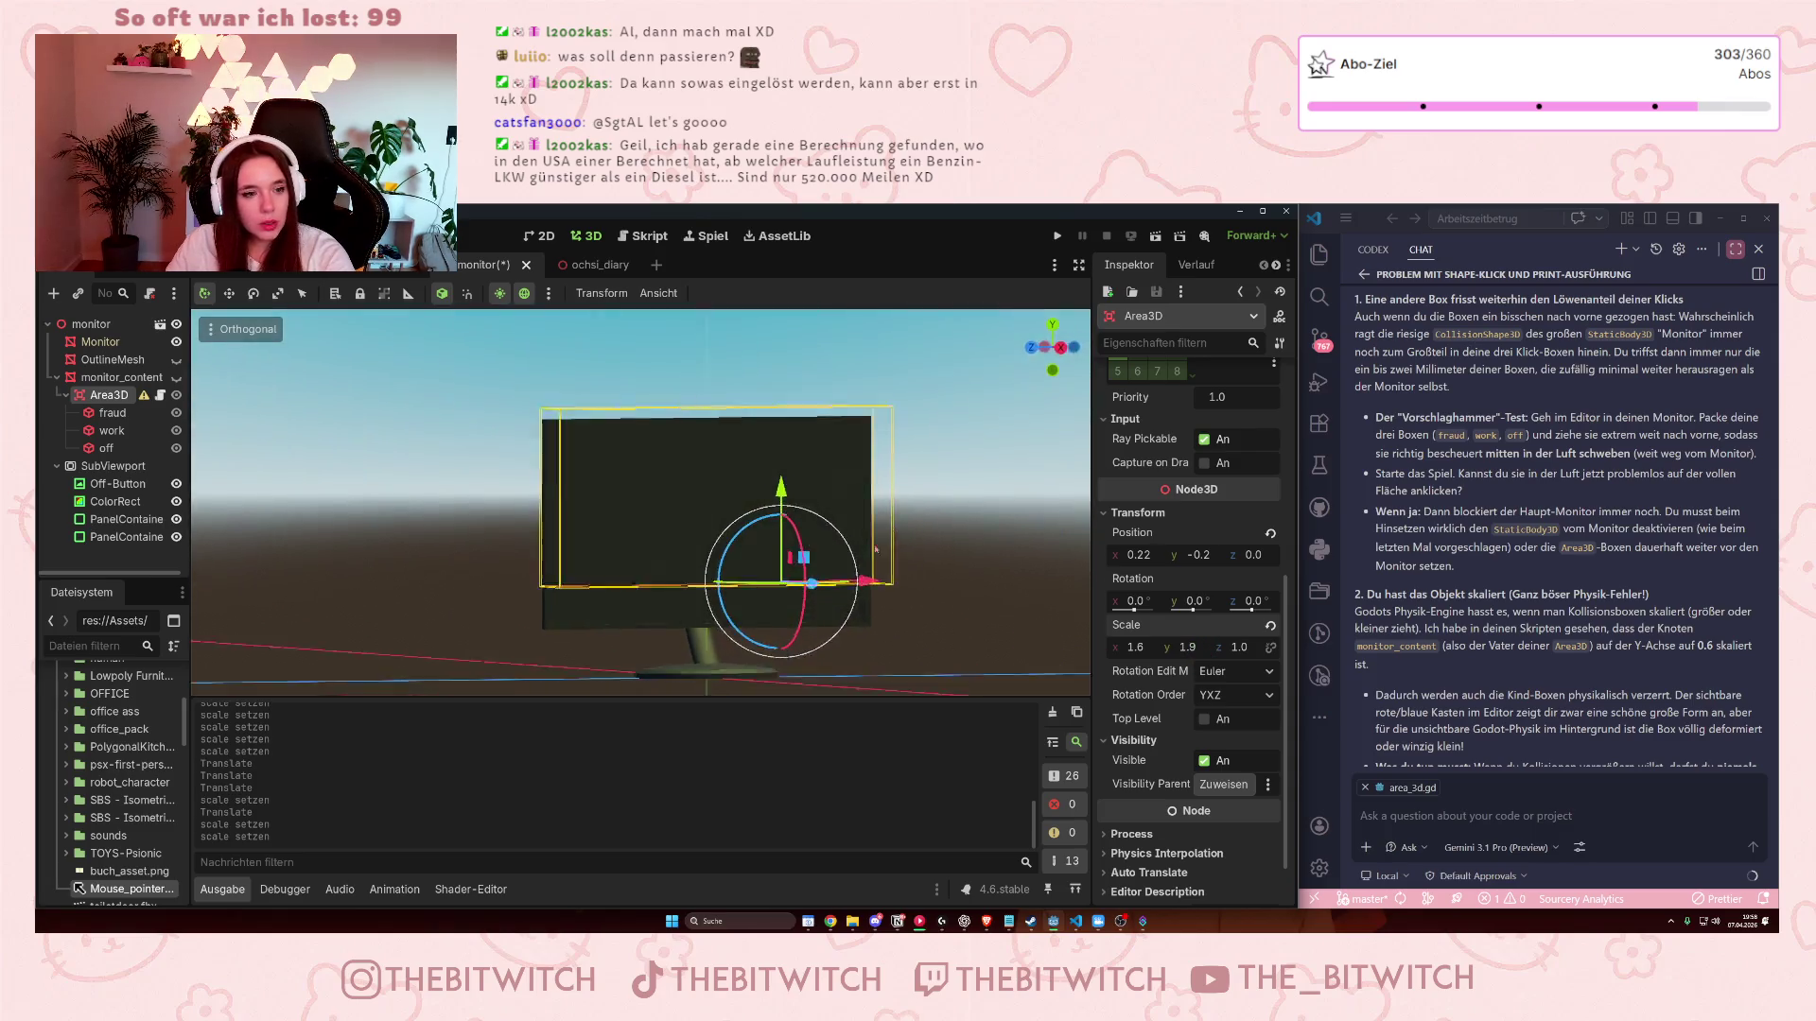
{"action": "left_click_drag", "start_coordinate": [792, 516], "coordinate": [796, 536]}
{"action": "left_click", "coordinate": [1187, 647]}
{"action": "type", "text": "2"}
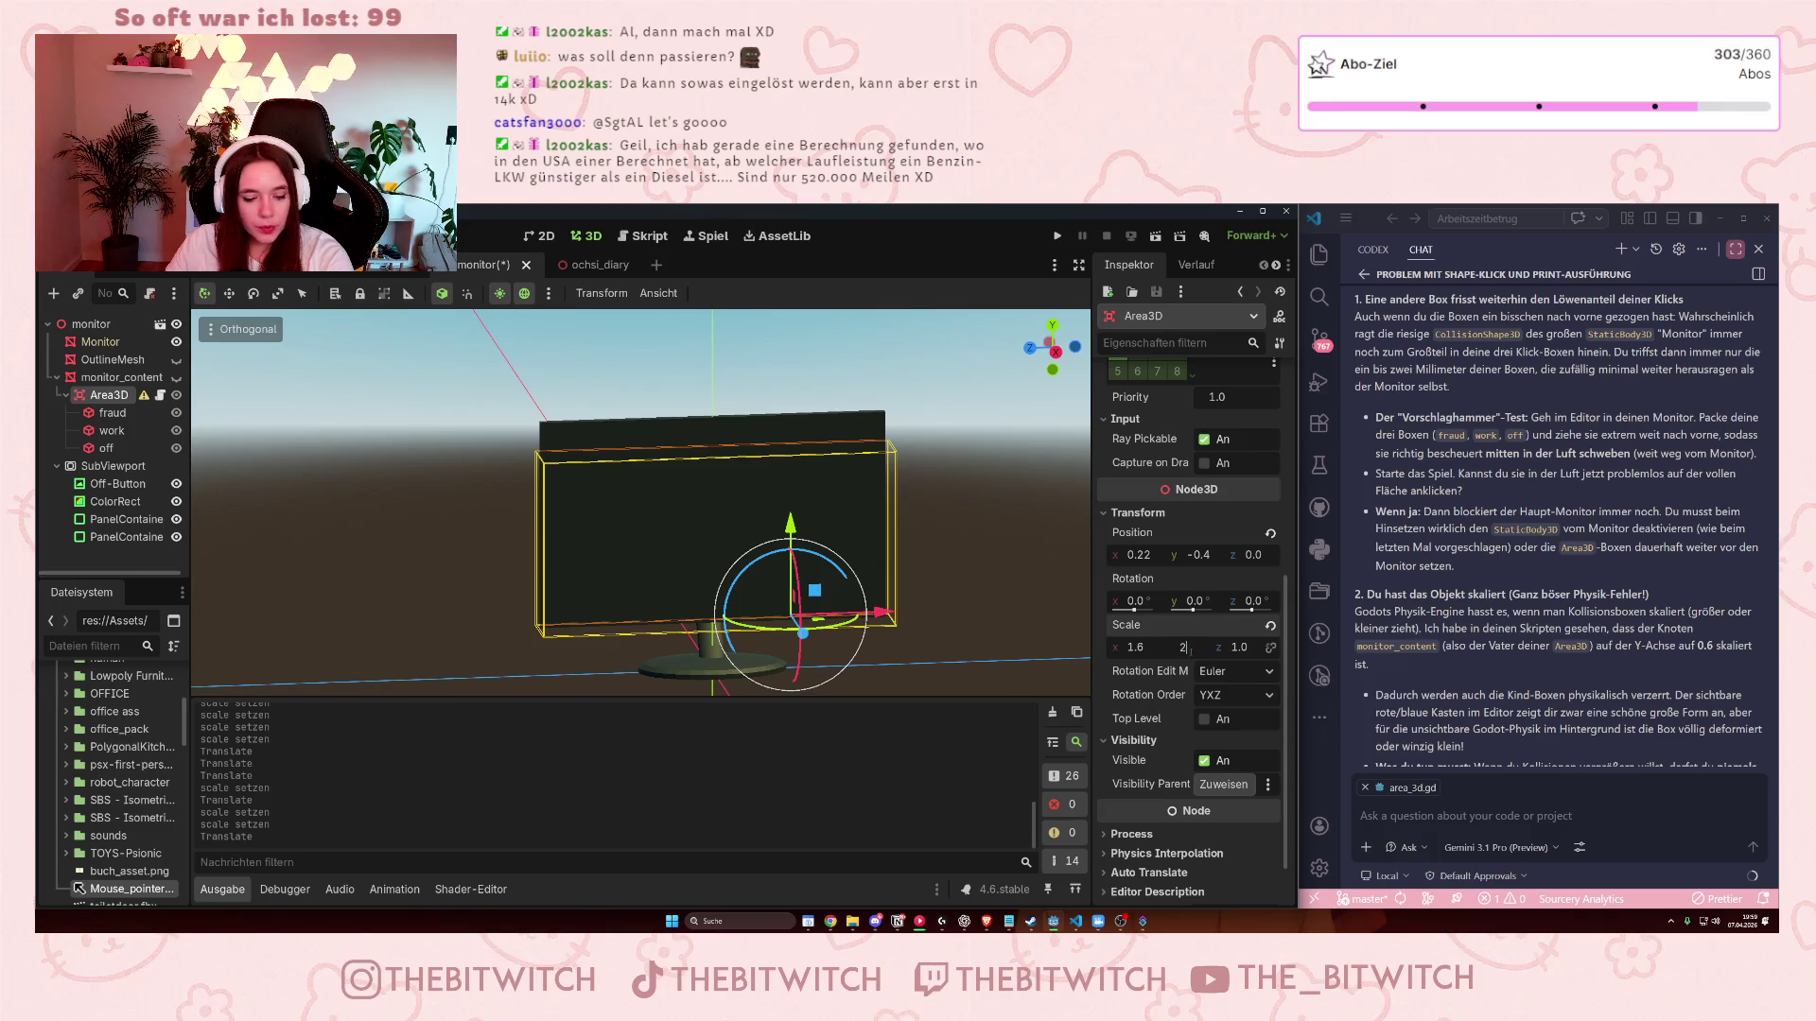
{"action": "key", "text": "Return"}
{"action": "left_click_drag", "start_coordinate": [790, 526], "coordinate": [791, 516]}
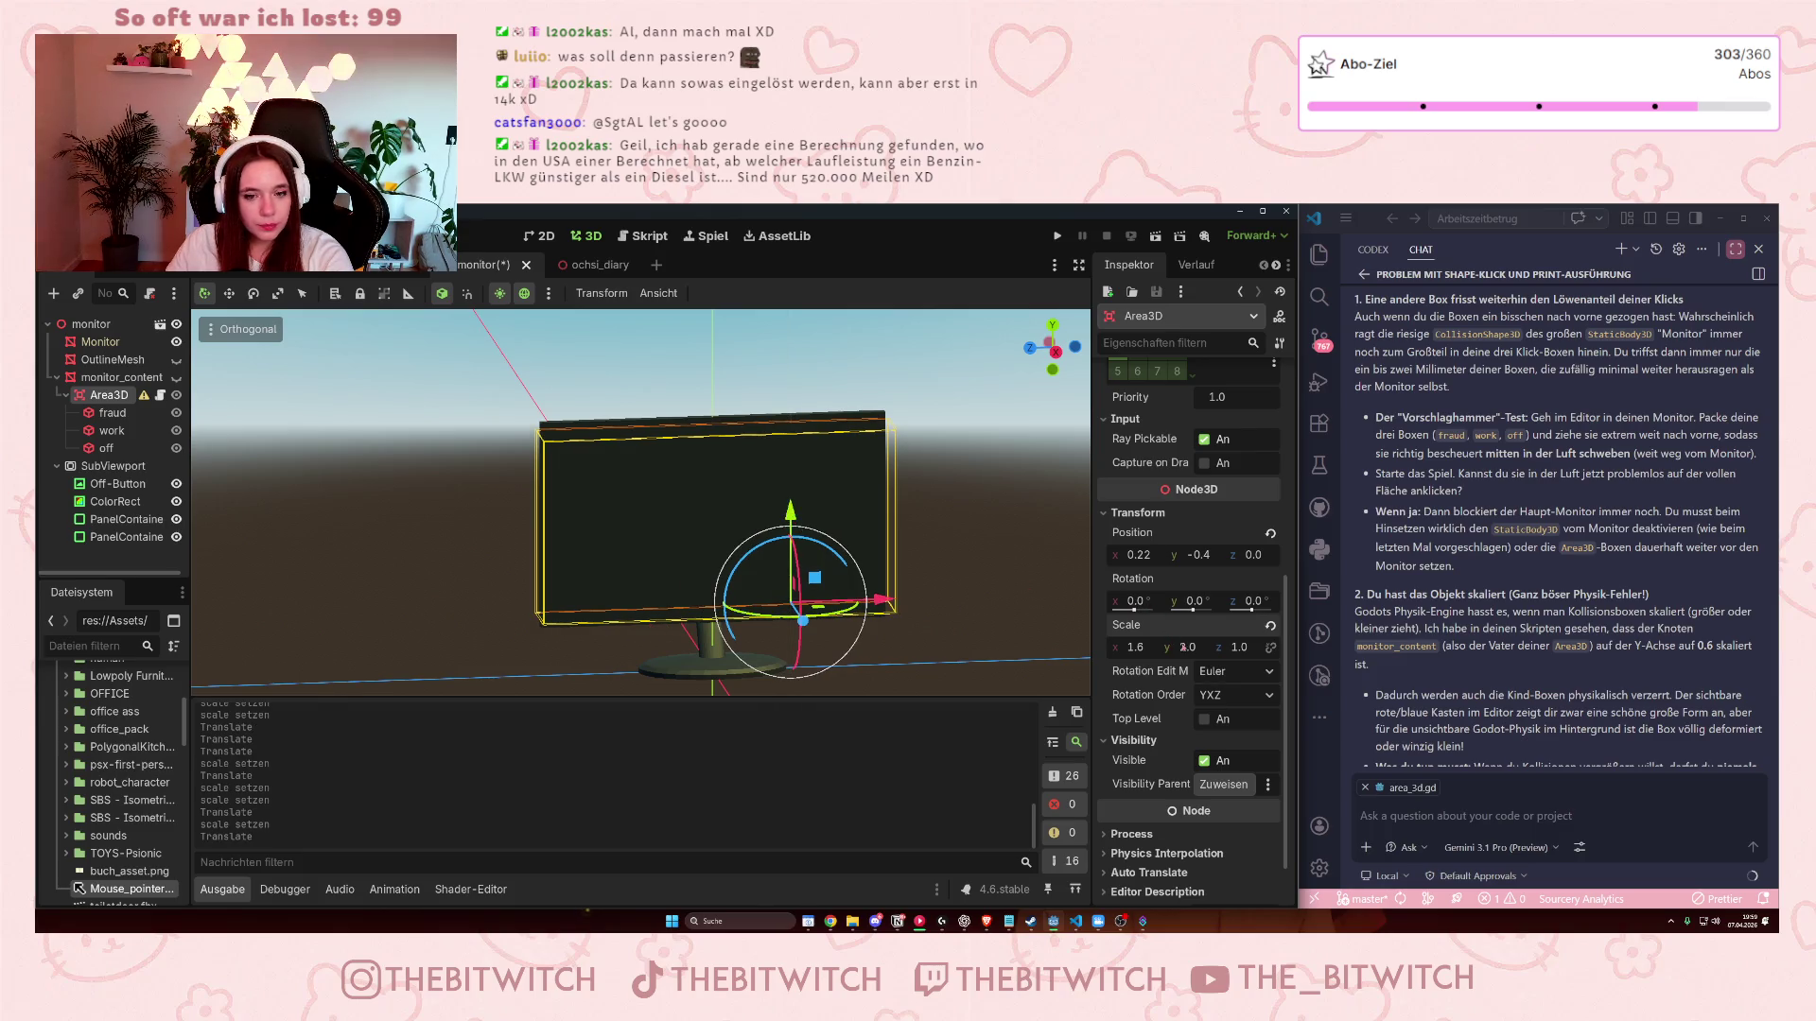
{"action": "left_click", "coordinate": [1189, 648]}
{"action": "type", "text": "2.2"}
{"action": "key", "text": "Return"}
{"action": "left_click_drag", "start_coordinate": [797, 601], "coordinate": [800, 541]}
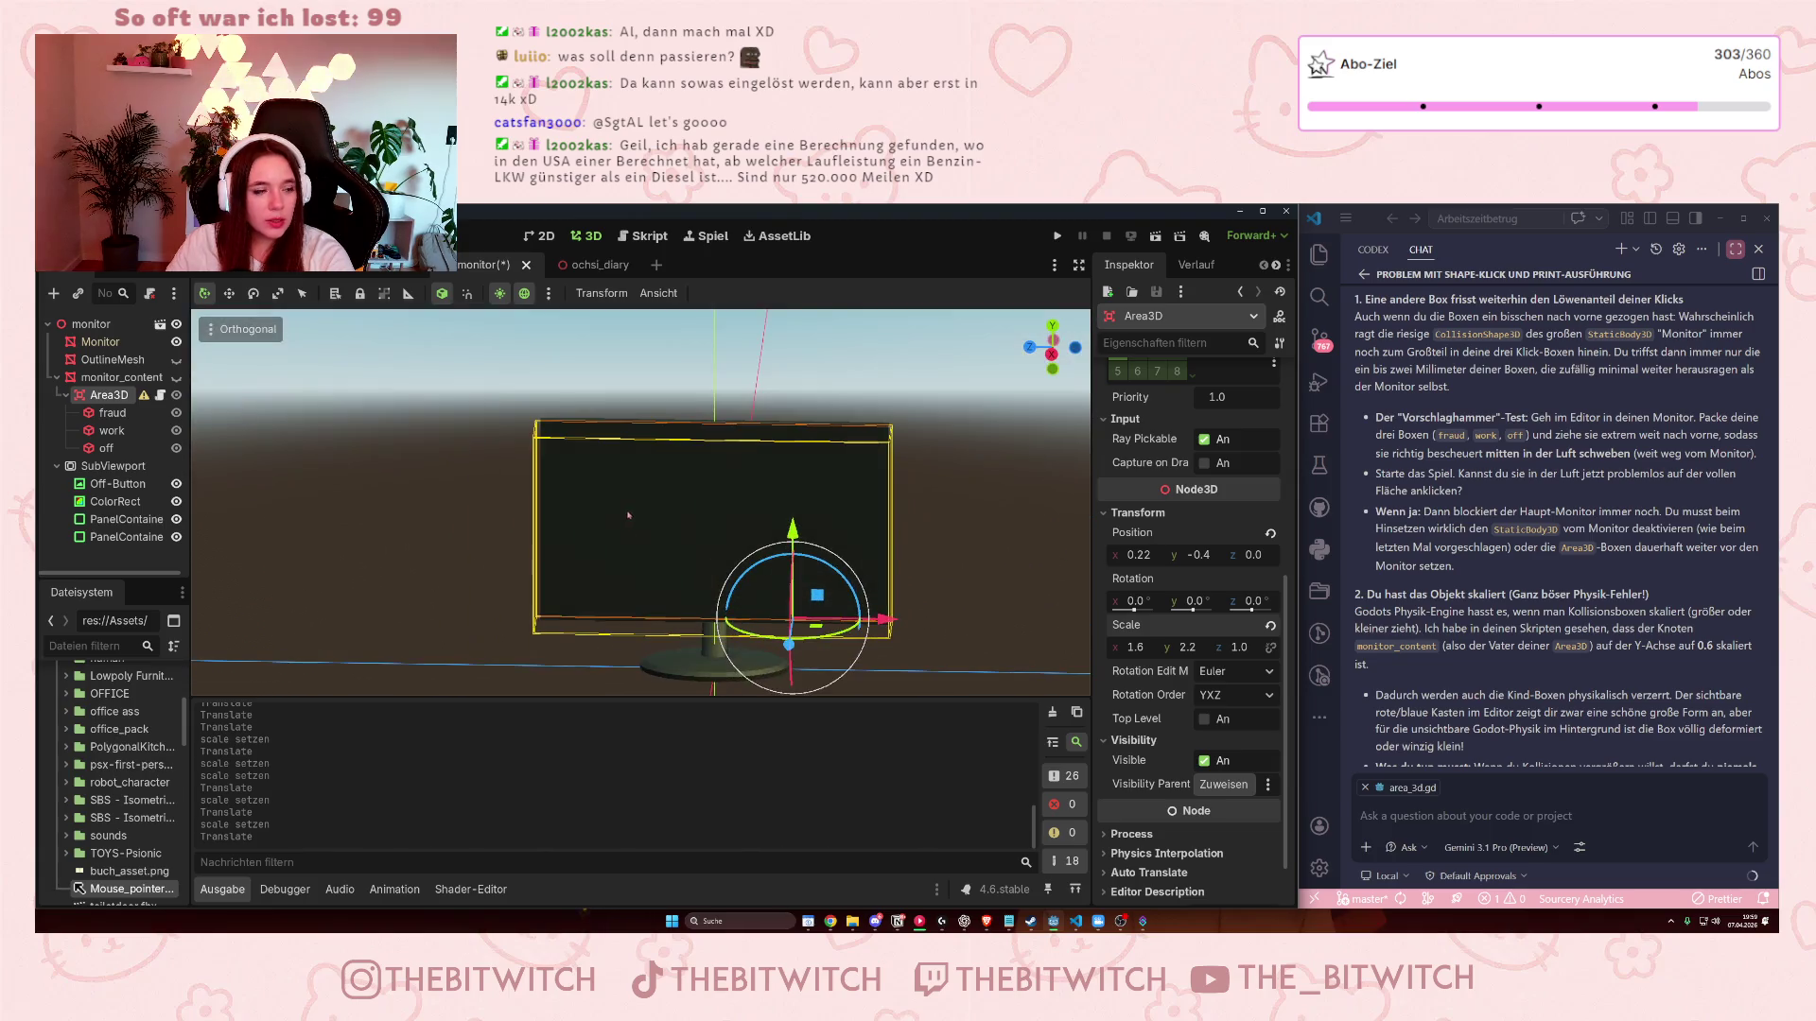
{"action": "mouse_move", "coordinate": [145, 397]}
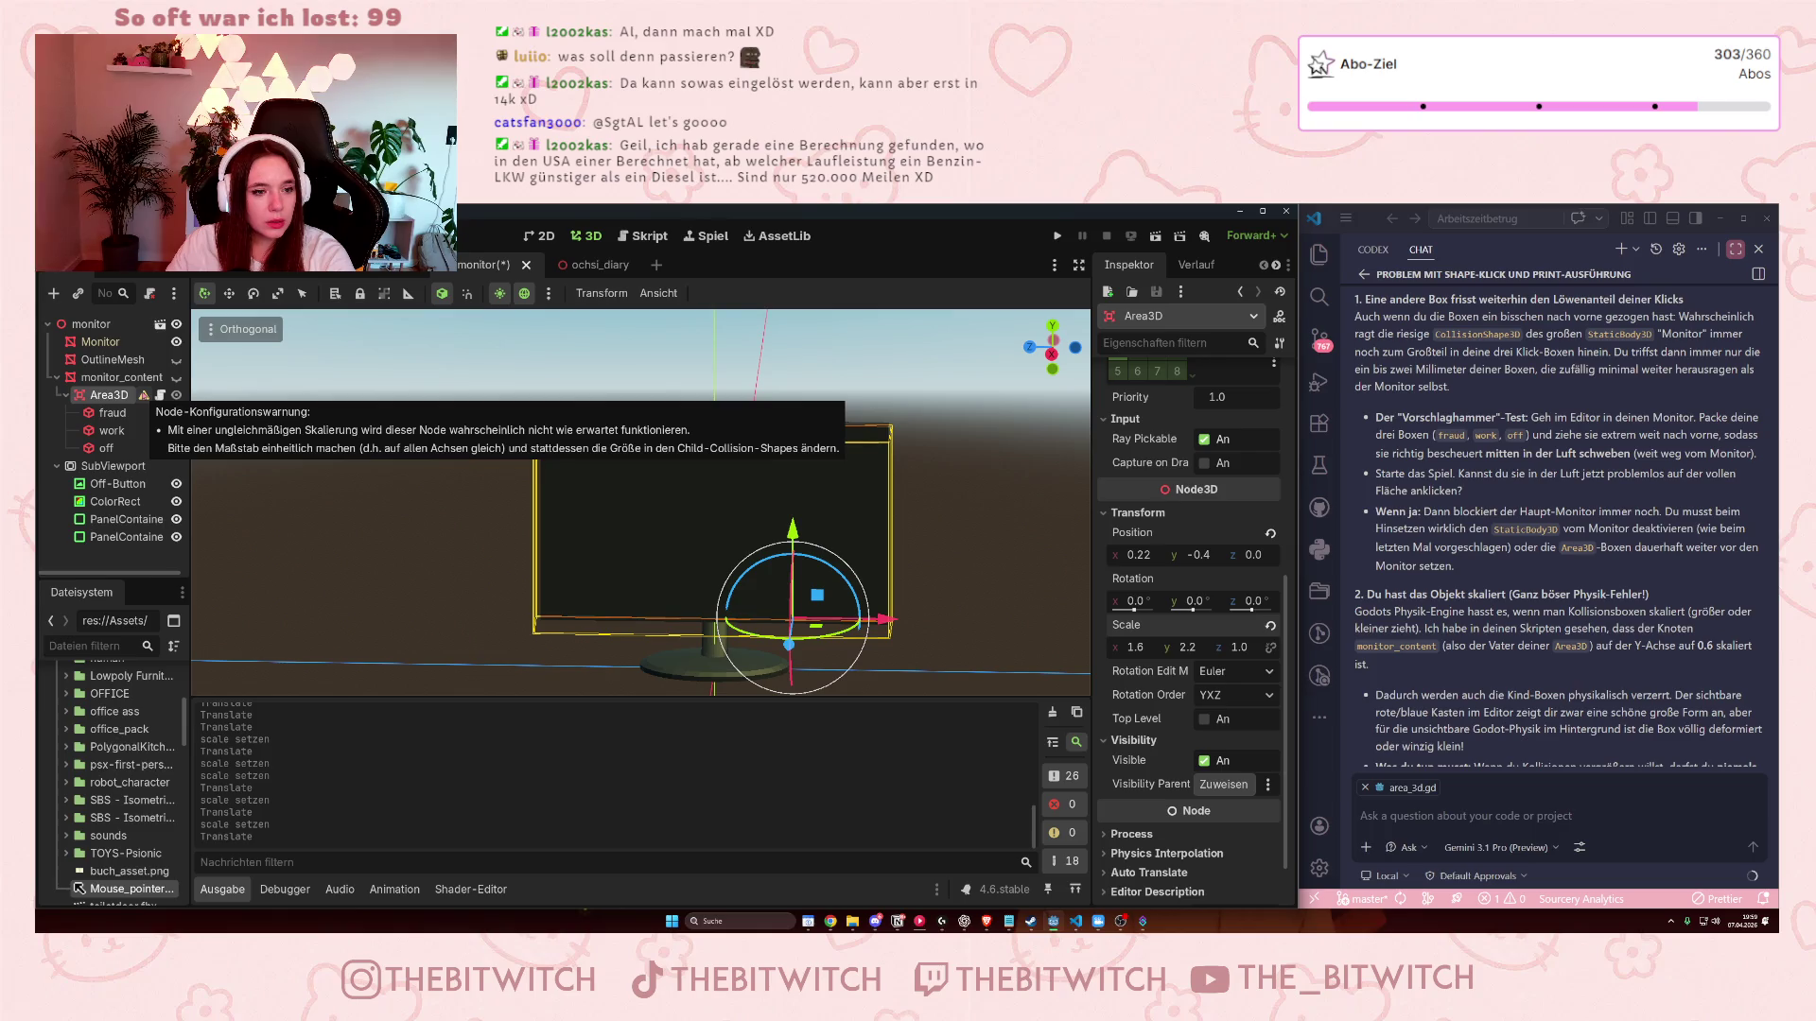
{"action": "key", "text": "ctrl+z"}
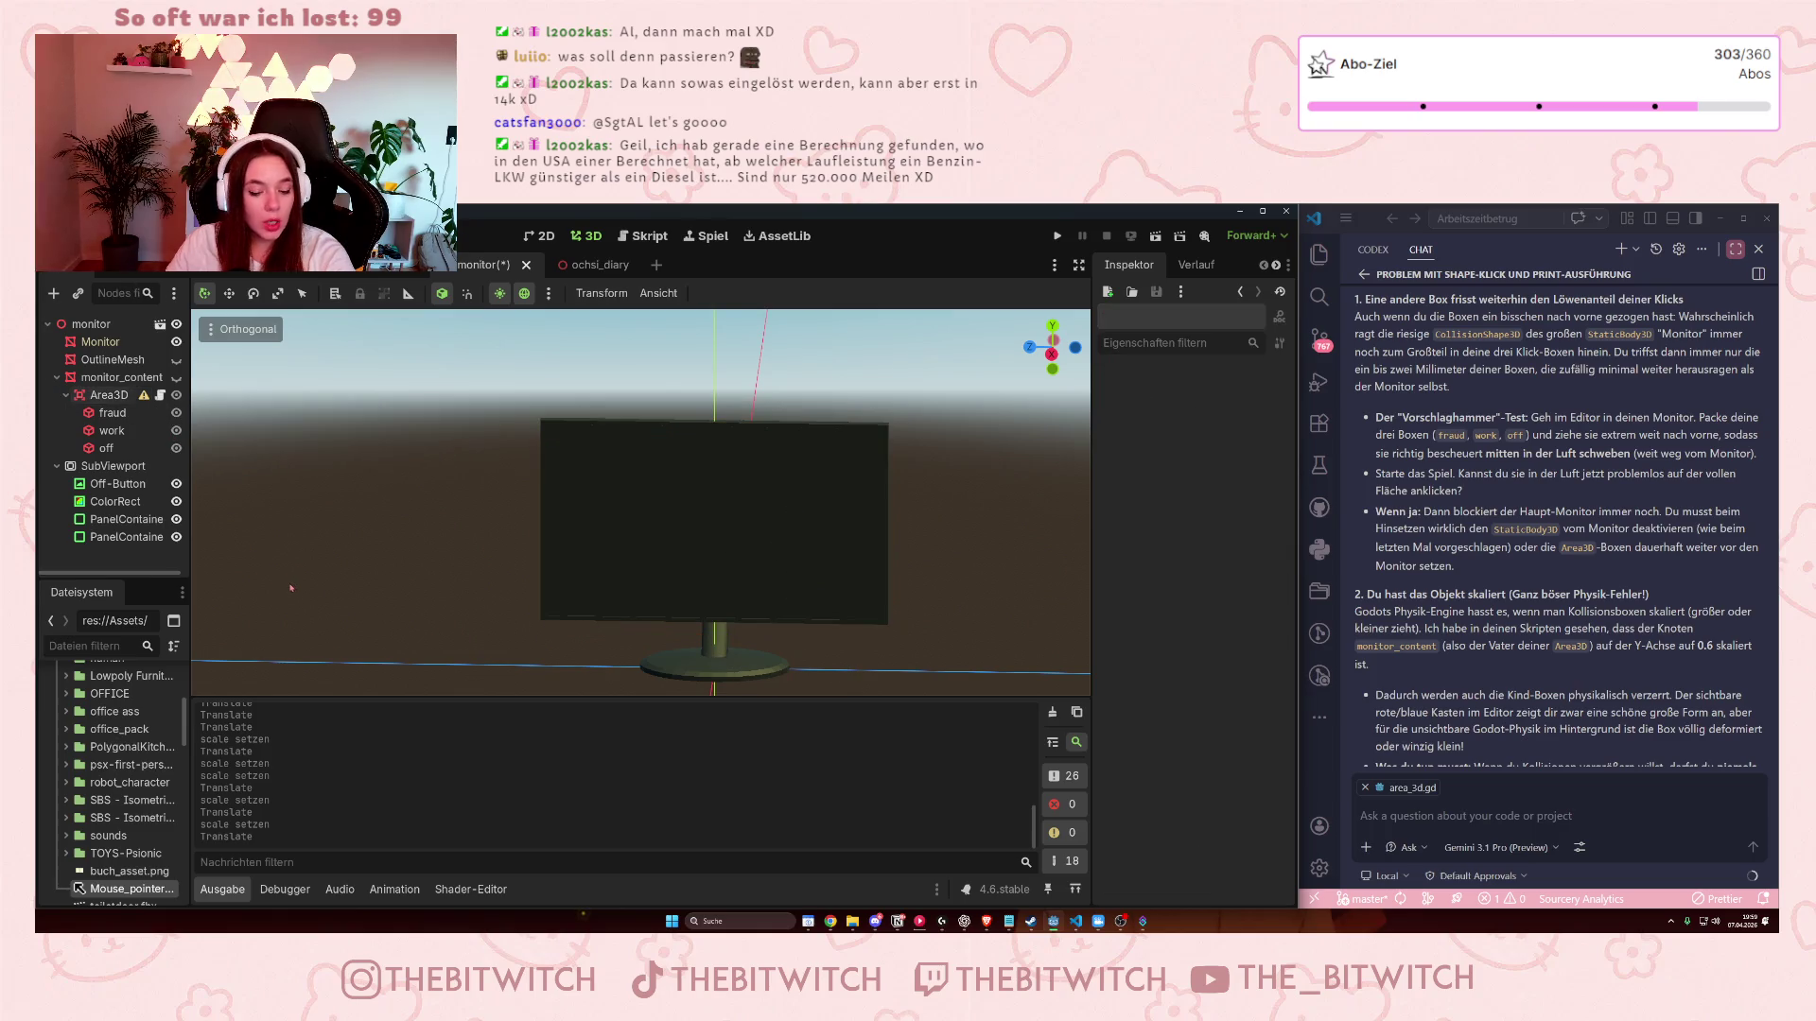
- Undo earlier edits, move the box right and down, and try a width of 2 before undoing
{"action": "key", "text": "ctrl+z"}
{"action": "key", "text": "ctrl+z"}
{"action": "key", "text": "ctrl+z"}
{"action": "key", "text": "ctrl+z"}
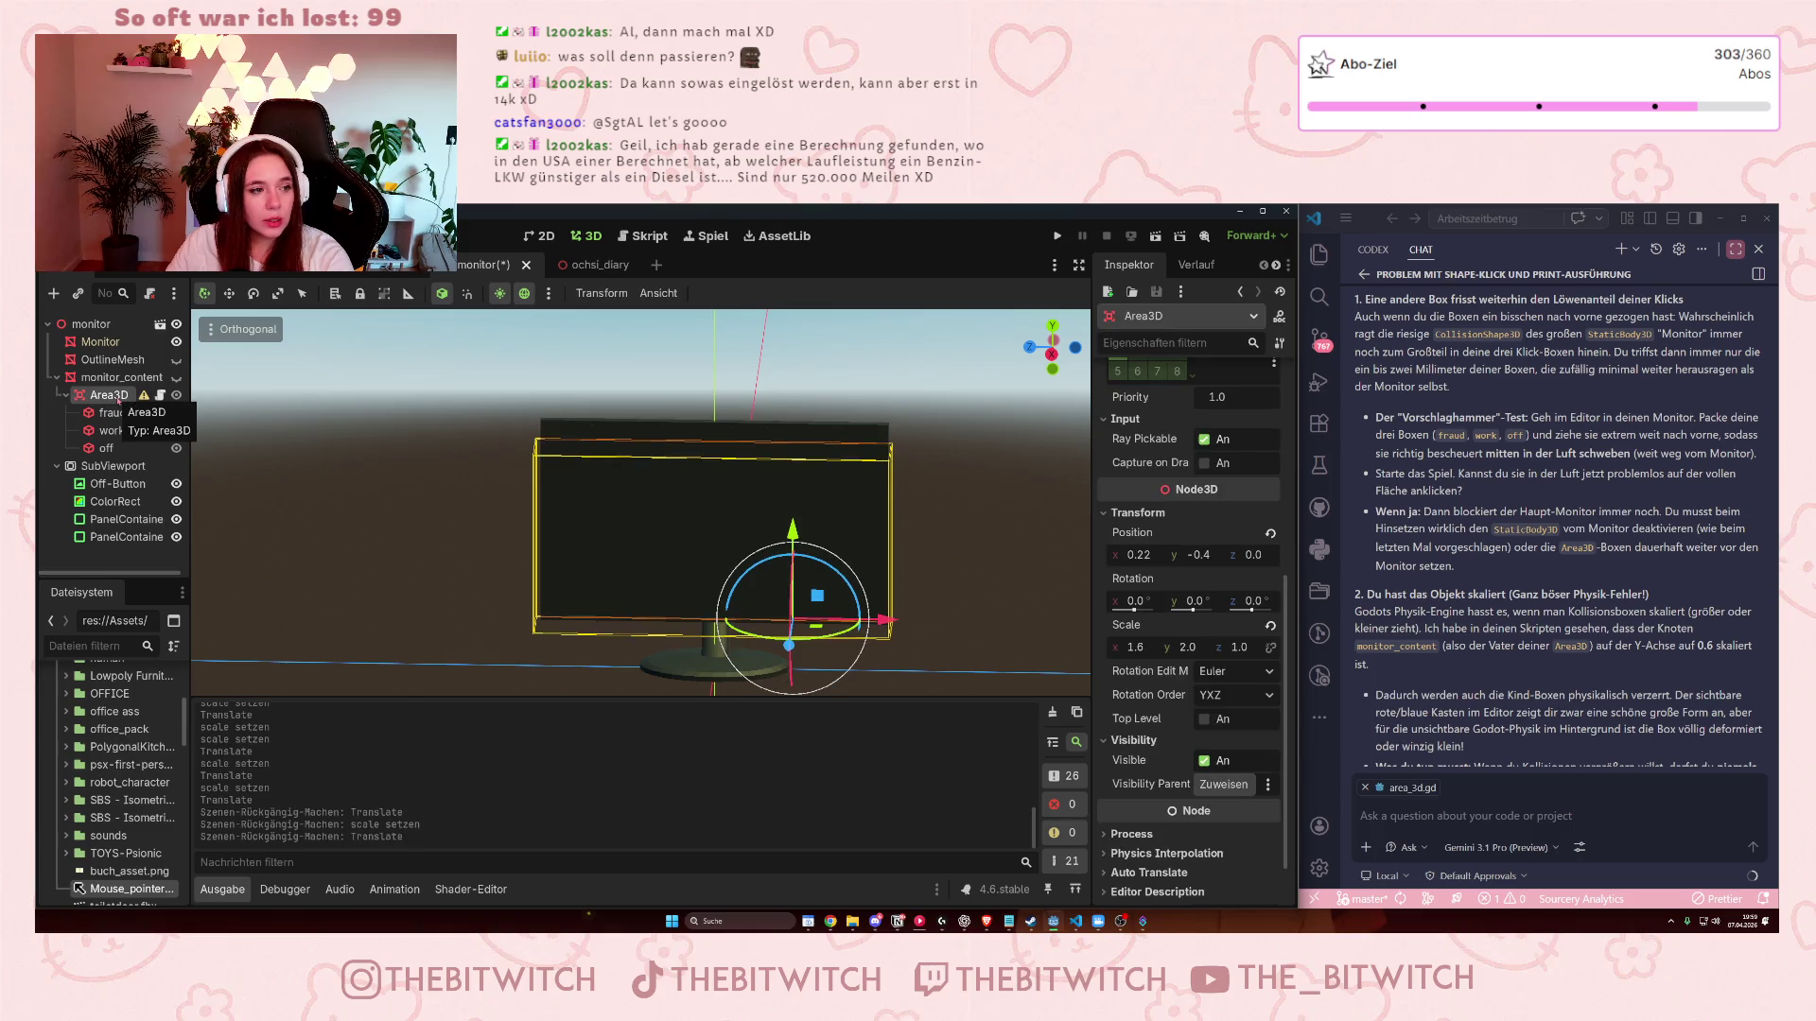
{"action": "key", "text": "ctrl+z"}
{"action": "key", "text": "ctrl+z"}
{"action": "key", "text": "ctrl+z"}
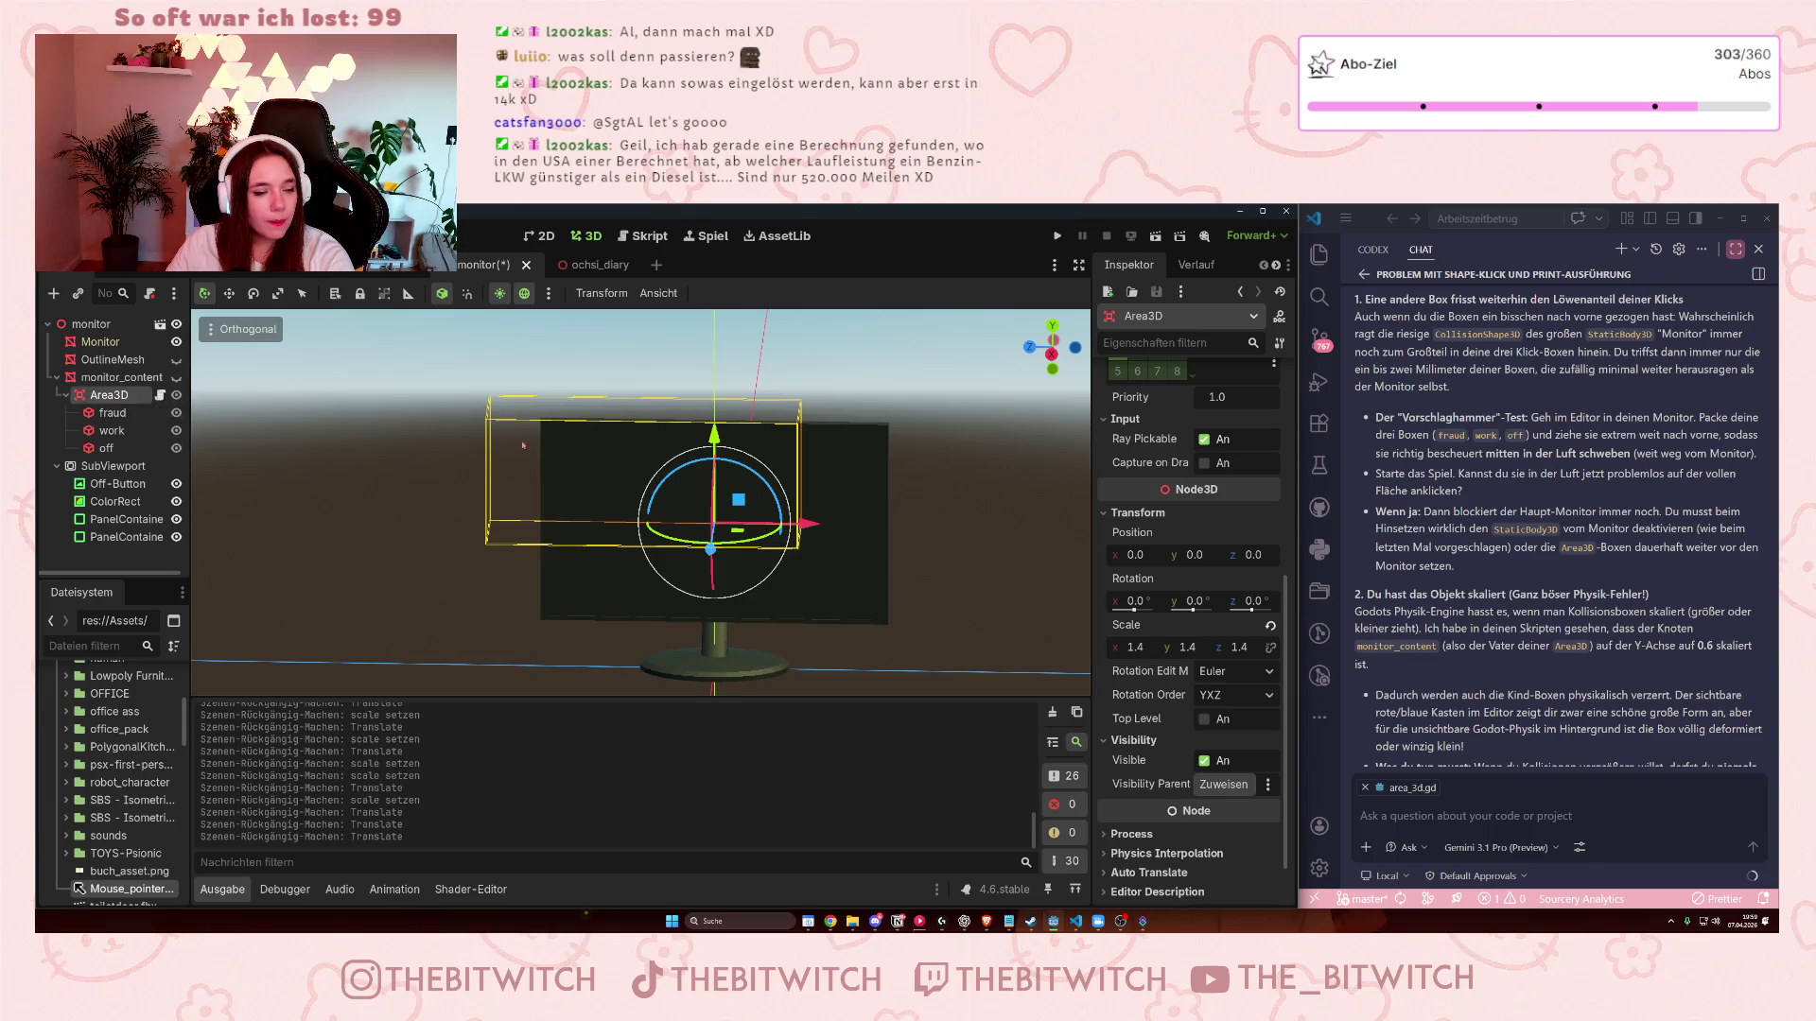
{"action": "left_click_drag", "start_coordinate": [809, 523], "coordinate": [868, 528]}
{"action": "left_click_drag", "start_coordinate": [776, 491], "coordinate": [901, 538]}
{"action": "left_click", "coordinate": [1138, 648]}
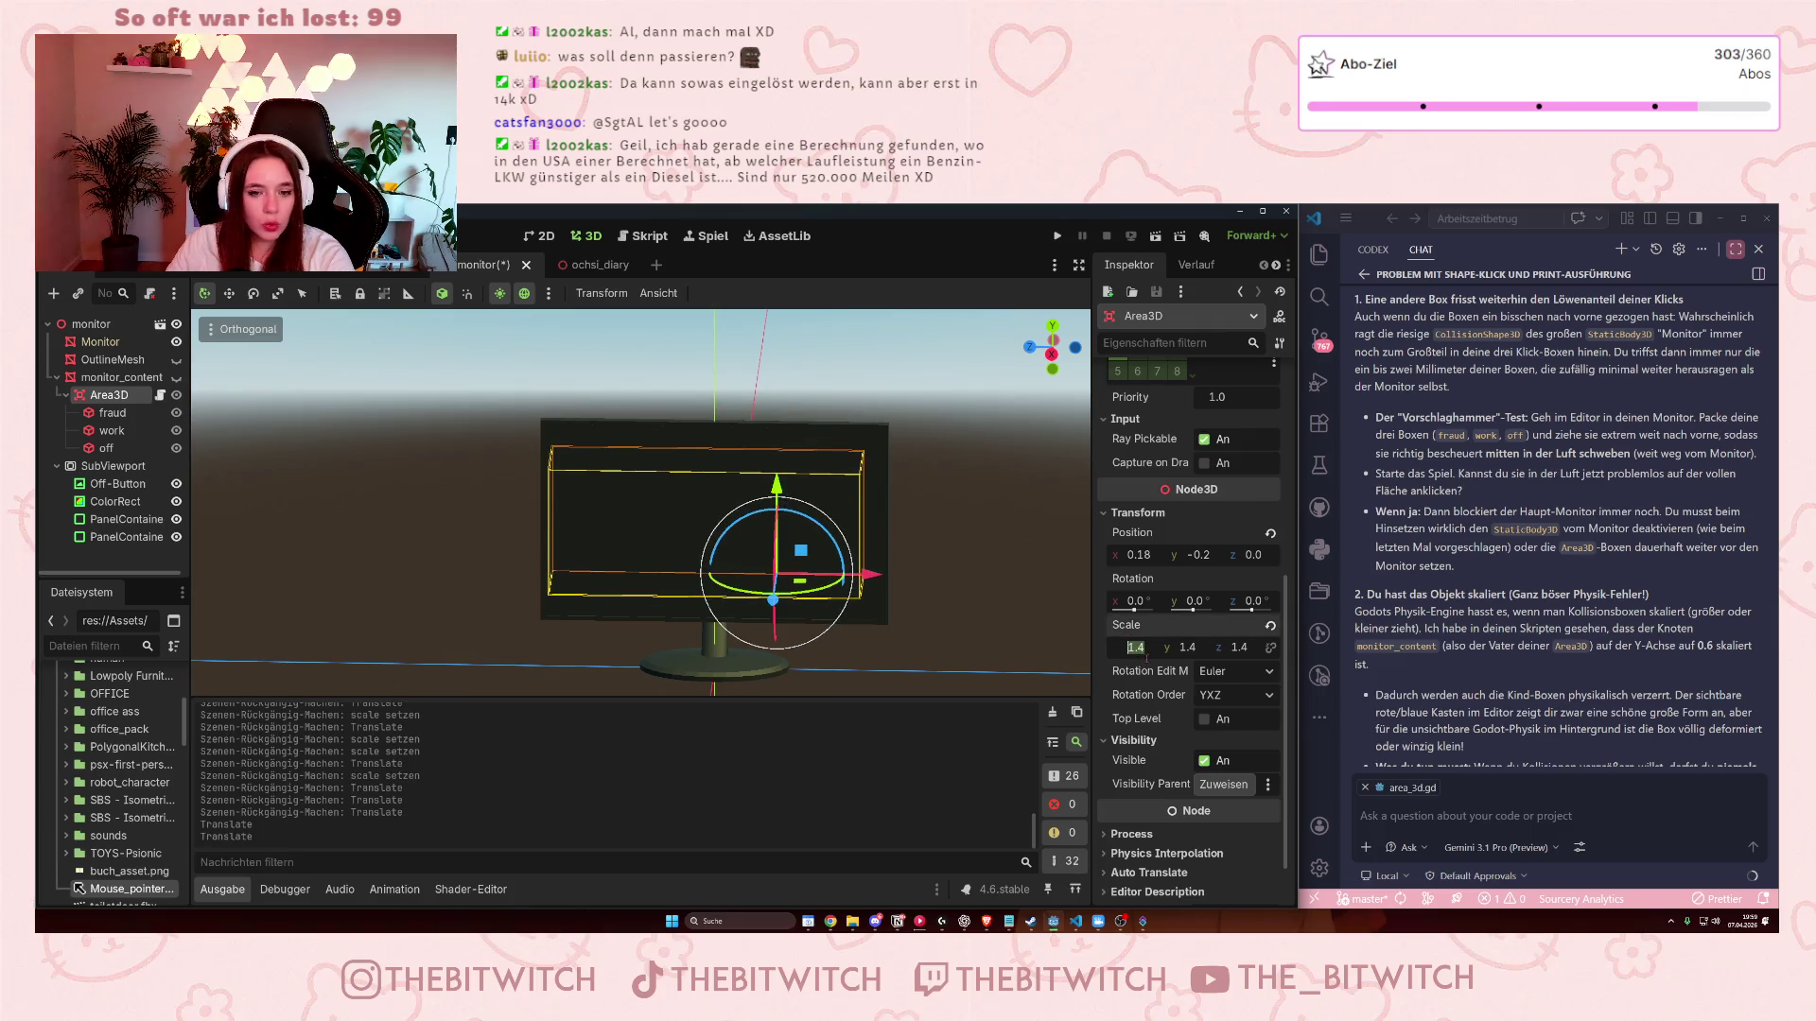
{"action": "type", "text": "2"}
{"action": "key", "text": "Return"}
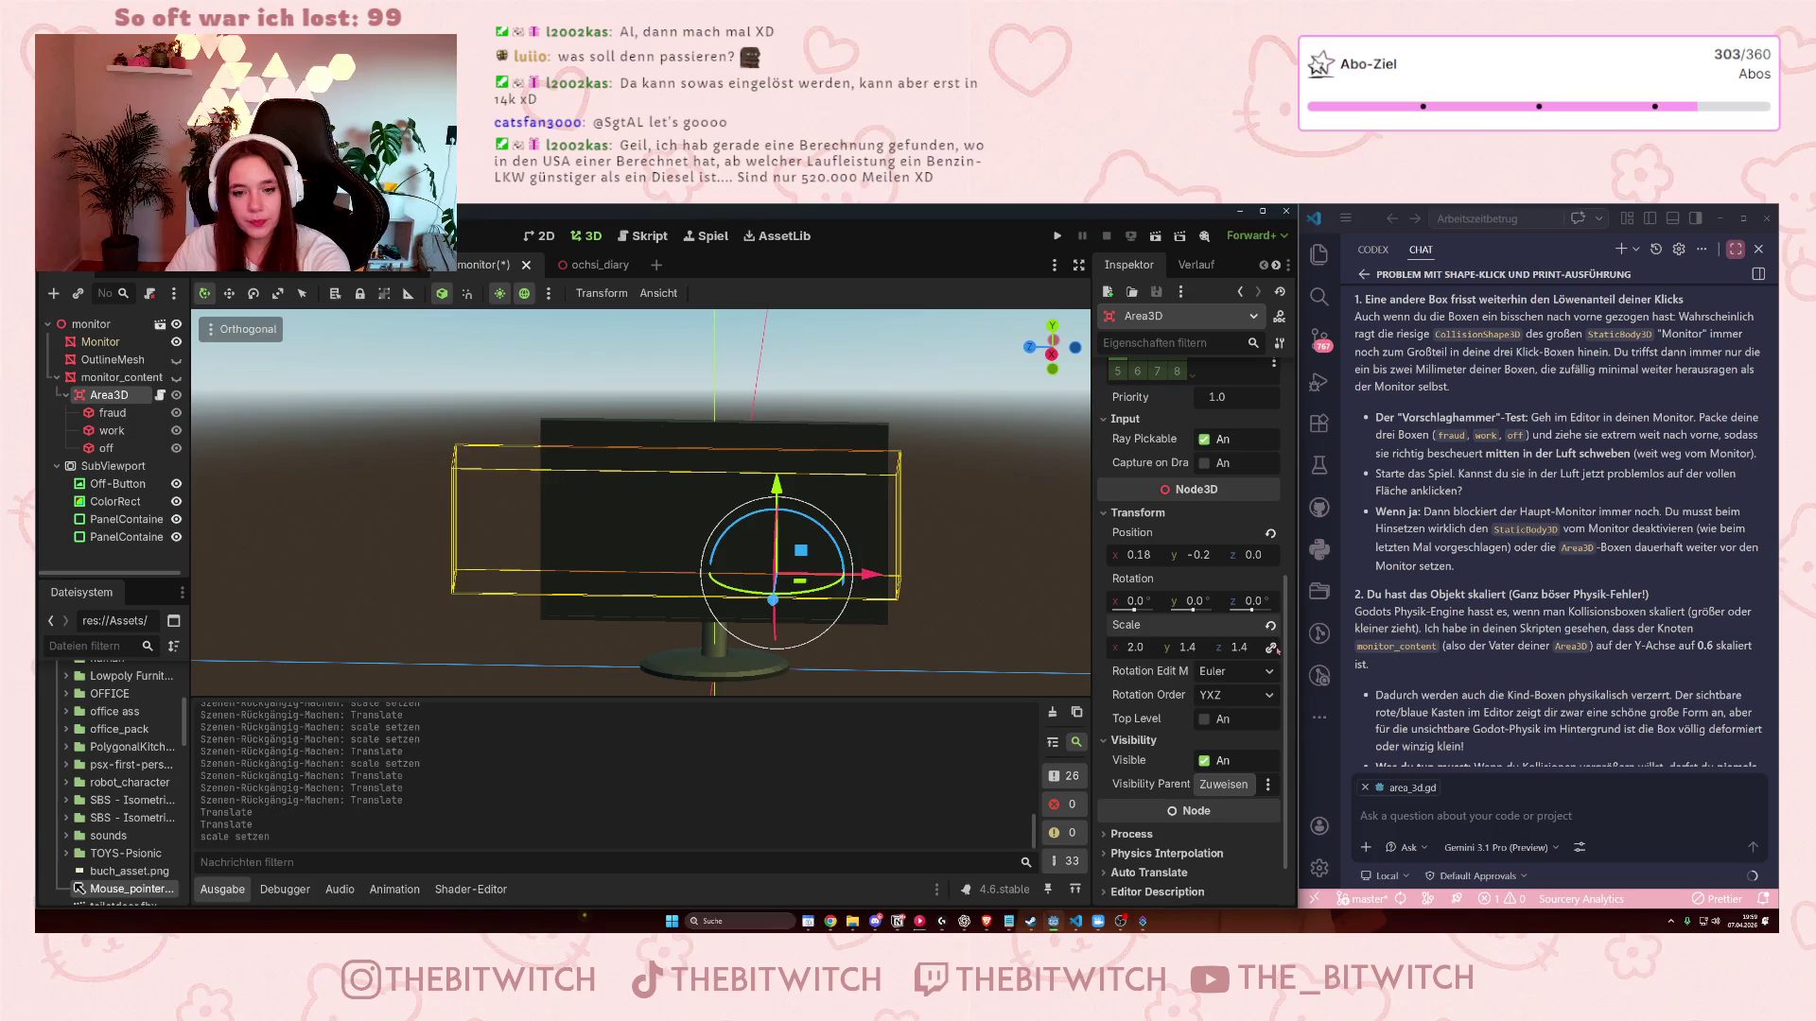
{"action": "left_click", "coordinate": [1134, 648]}
{"action": "type", "text": "2"}
{"action": "key", "text": "ctrl+z"}
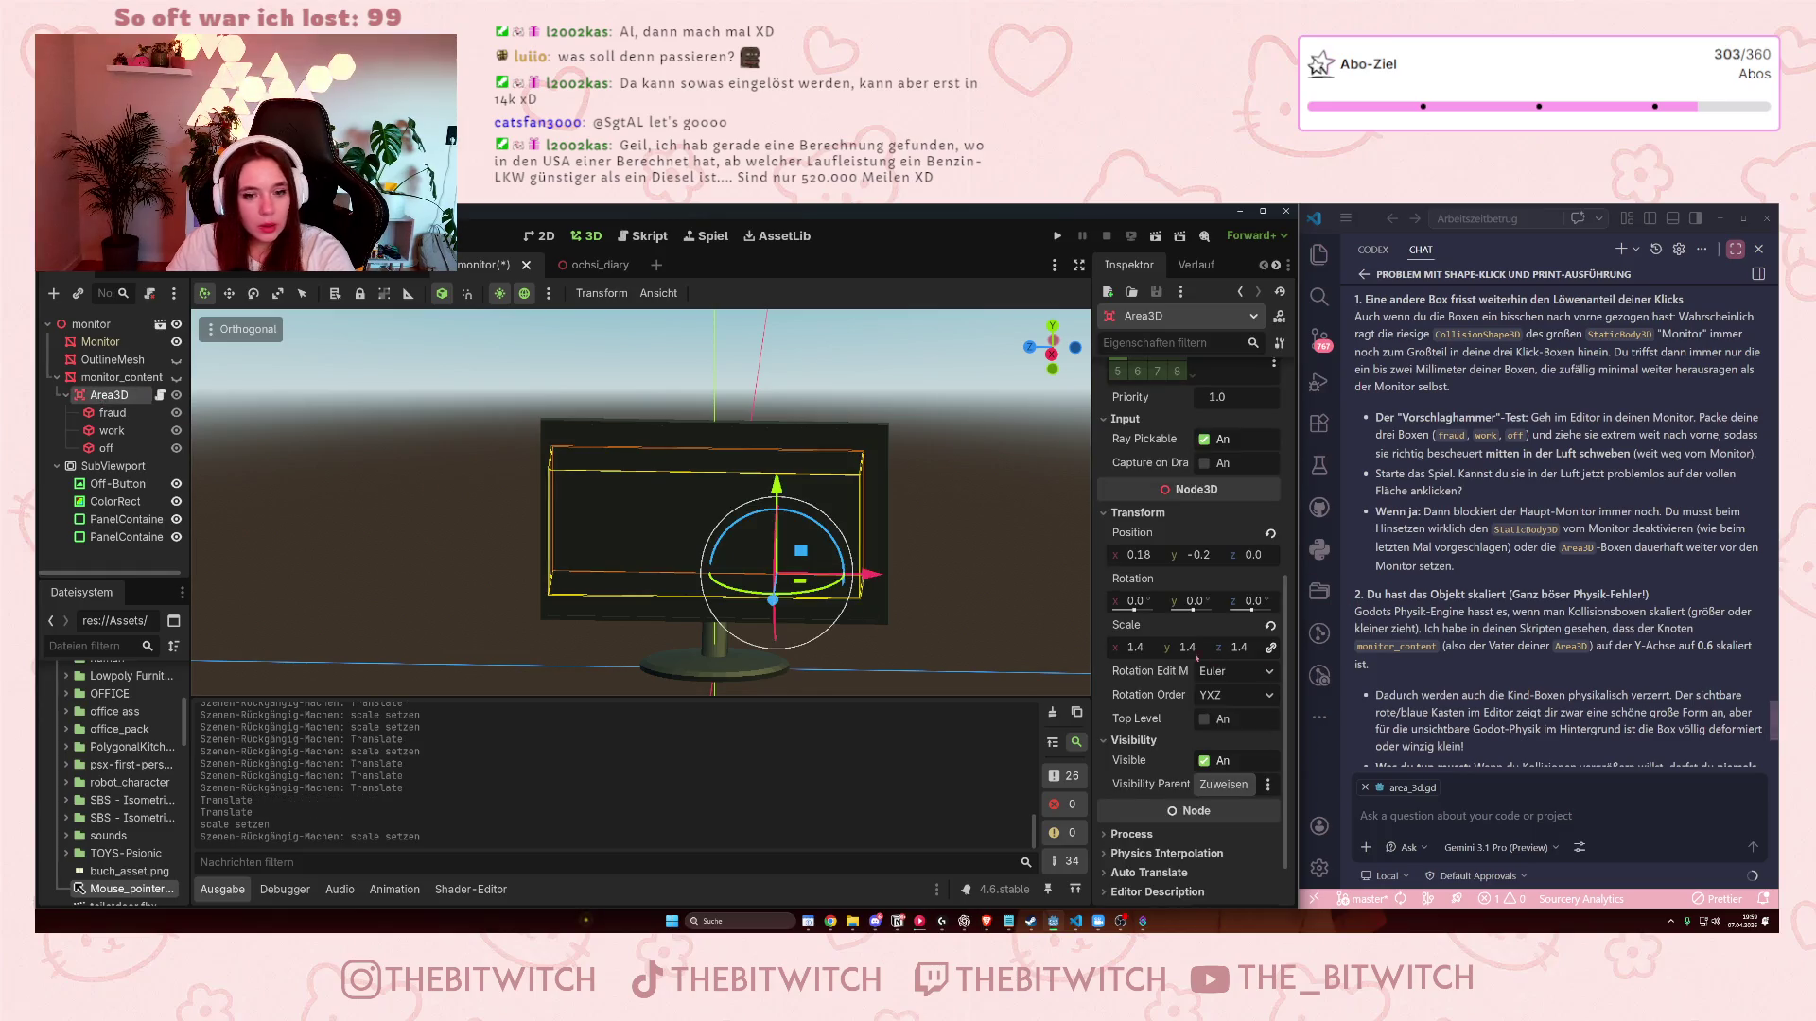
- Scale the box uniformly to 2.0, reposition it, then scale it uniformly to 3.0
{"action": "left_click", "coordinate": [1140, 647]}
{"action": "type", "text": "2"}
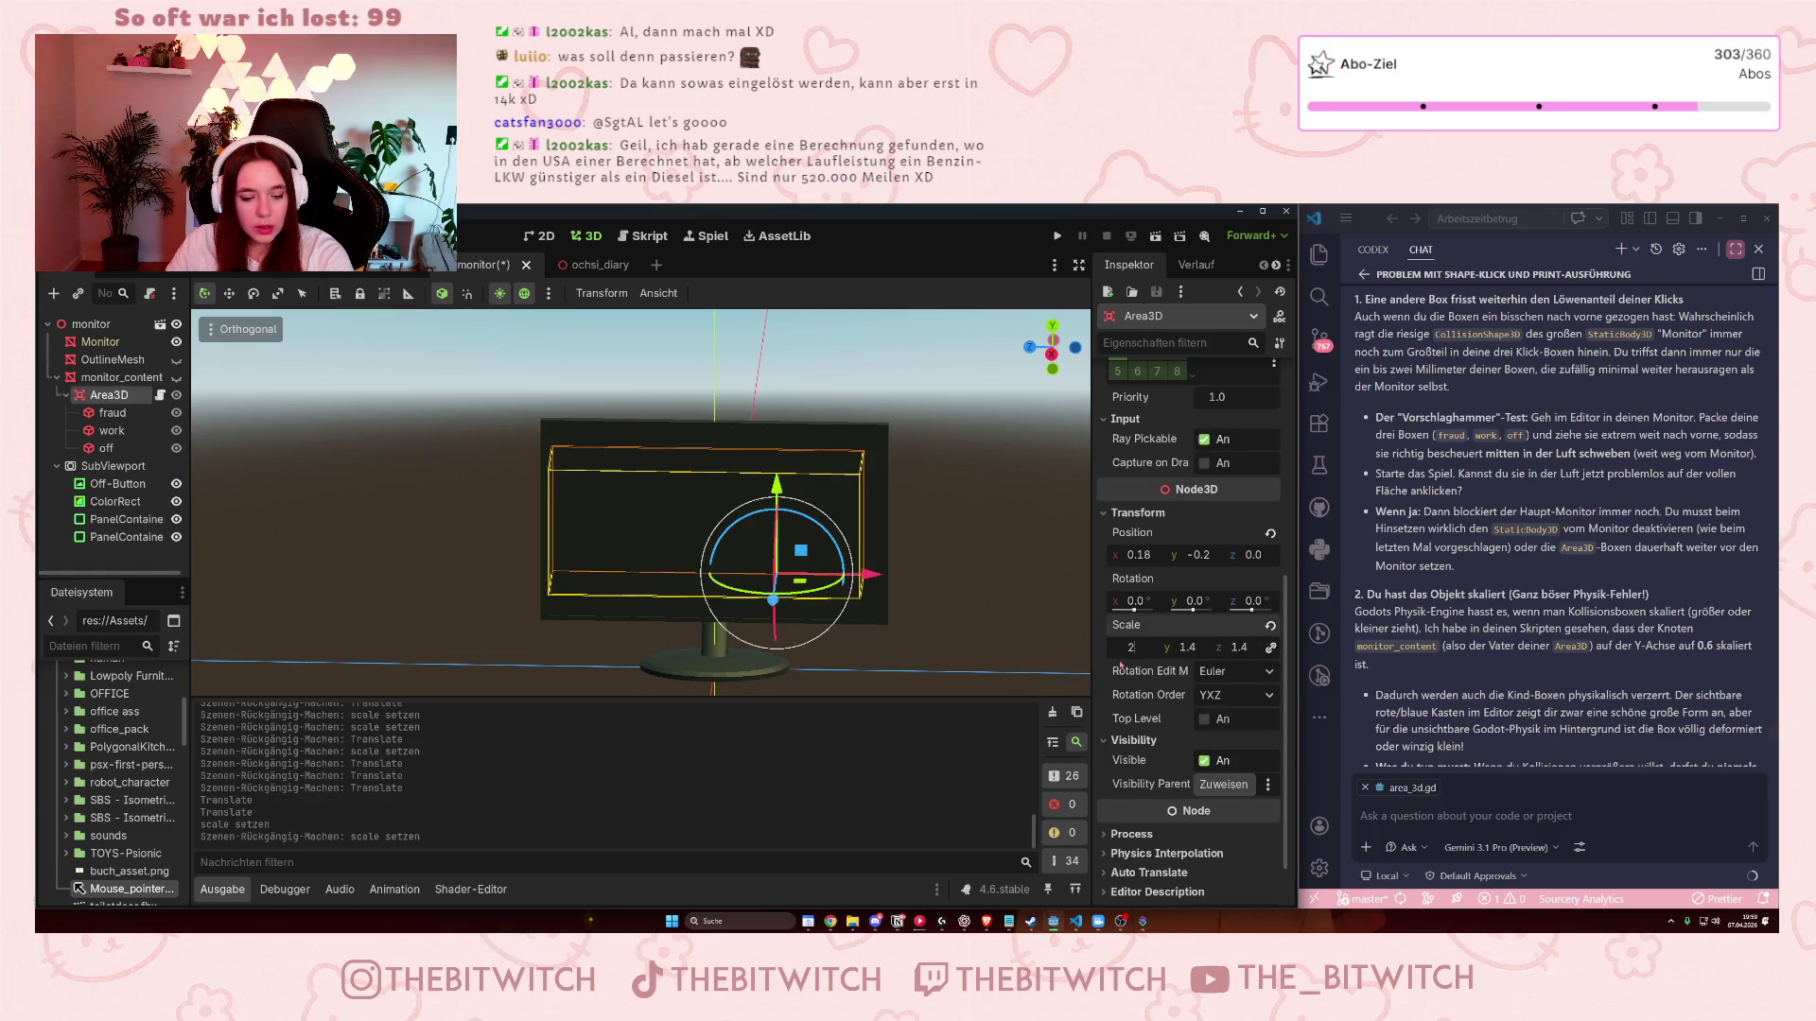
{"action": "key", "text": "Return"}
{"action": "left_click_drag", "start_coordinate": [866, 574], "coordinate": [924, 574]}
{"action": "left_click_drag", "start_coordinate": [834, 511], "coordinate": [1248, 584]}
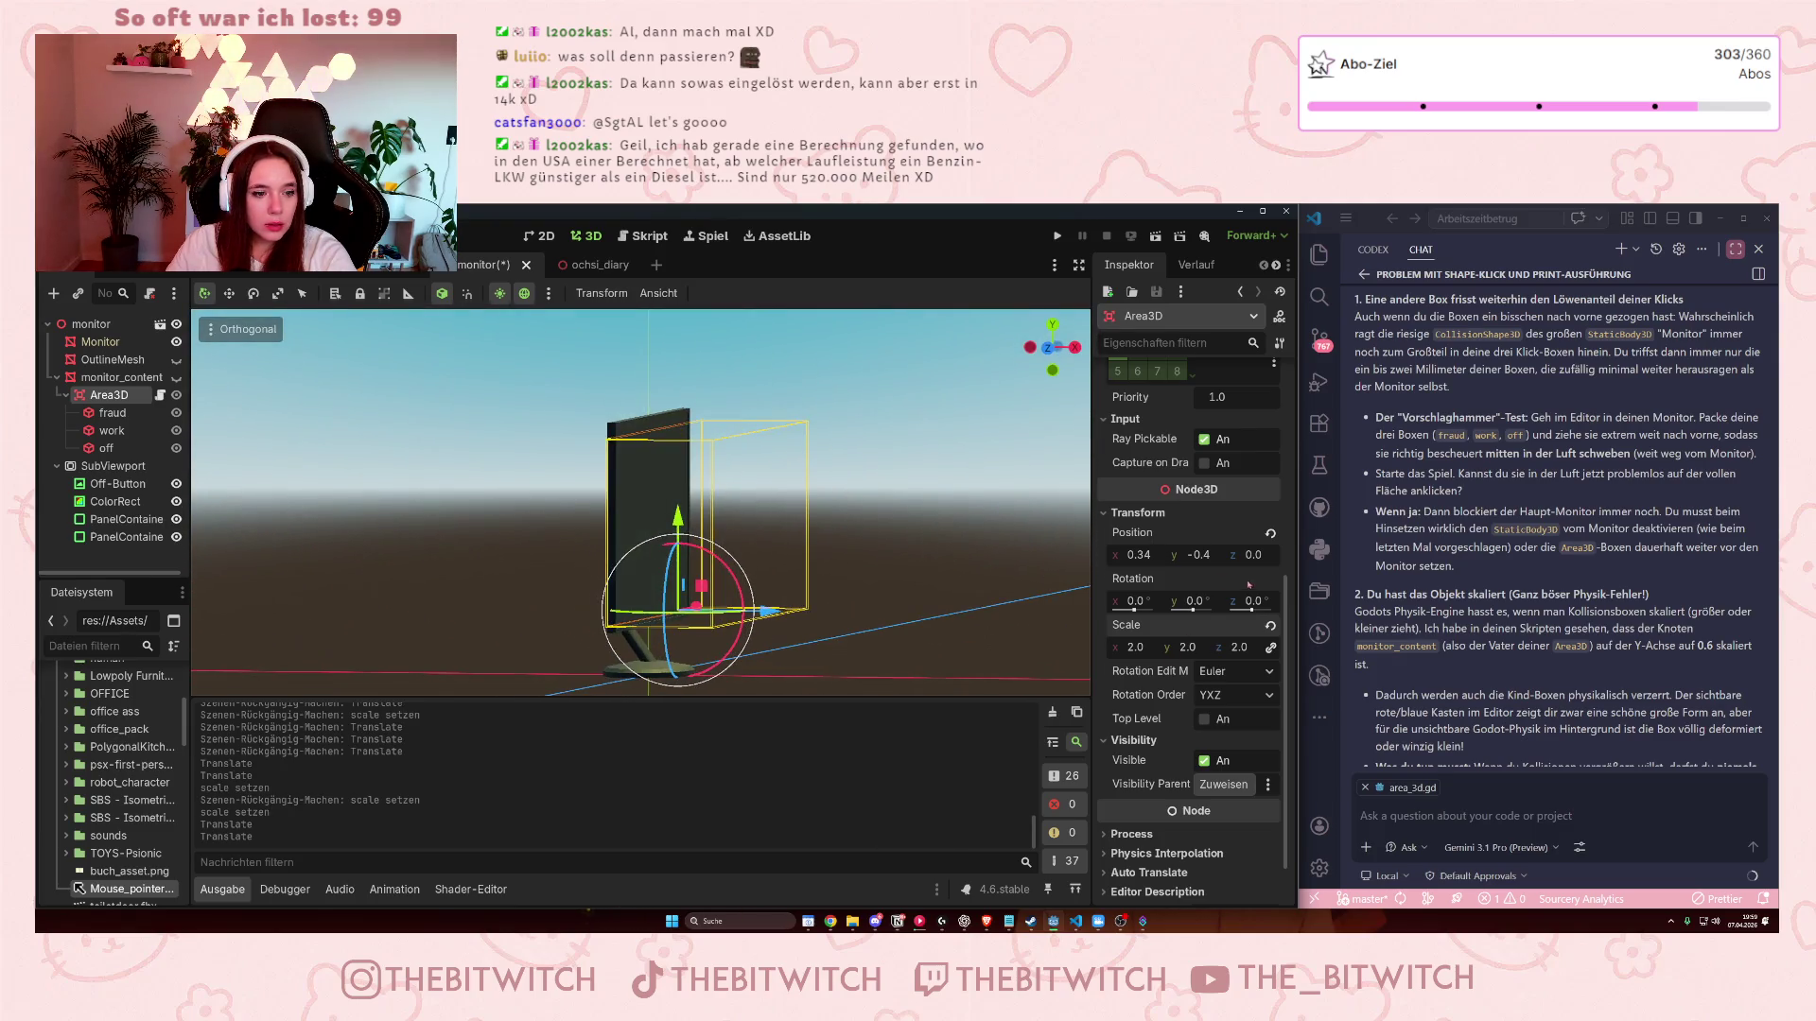
{"action": "left_click", "coordinate": [1142, 650]}
{"action": "type", "text": "3"}
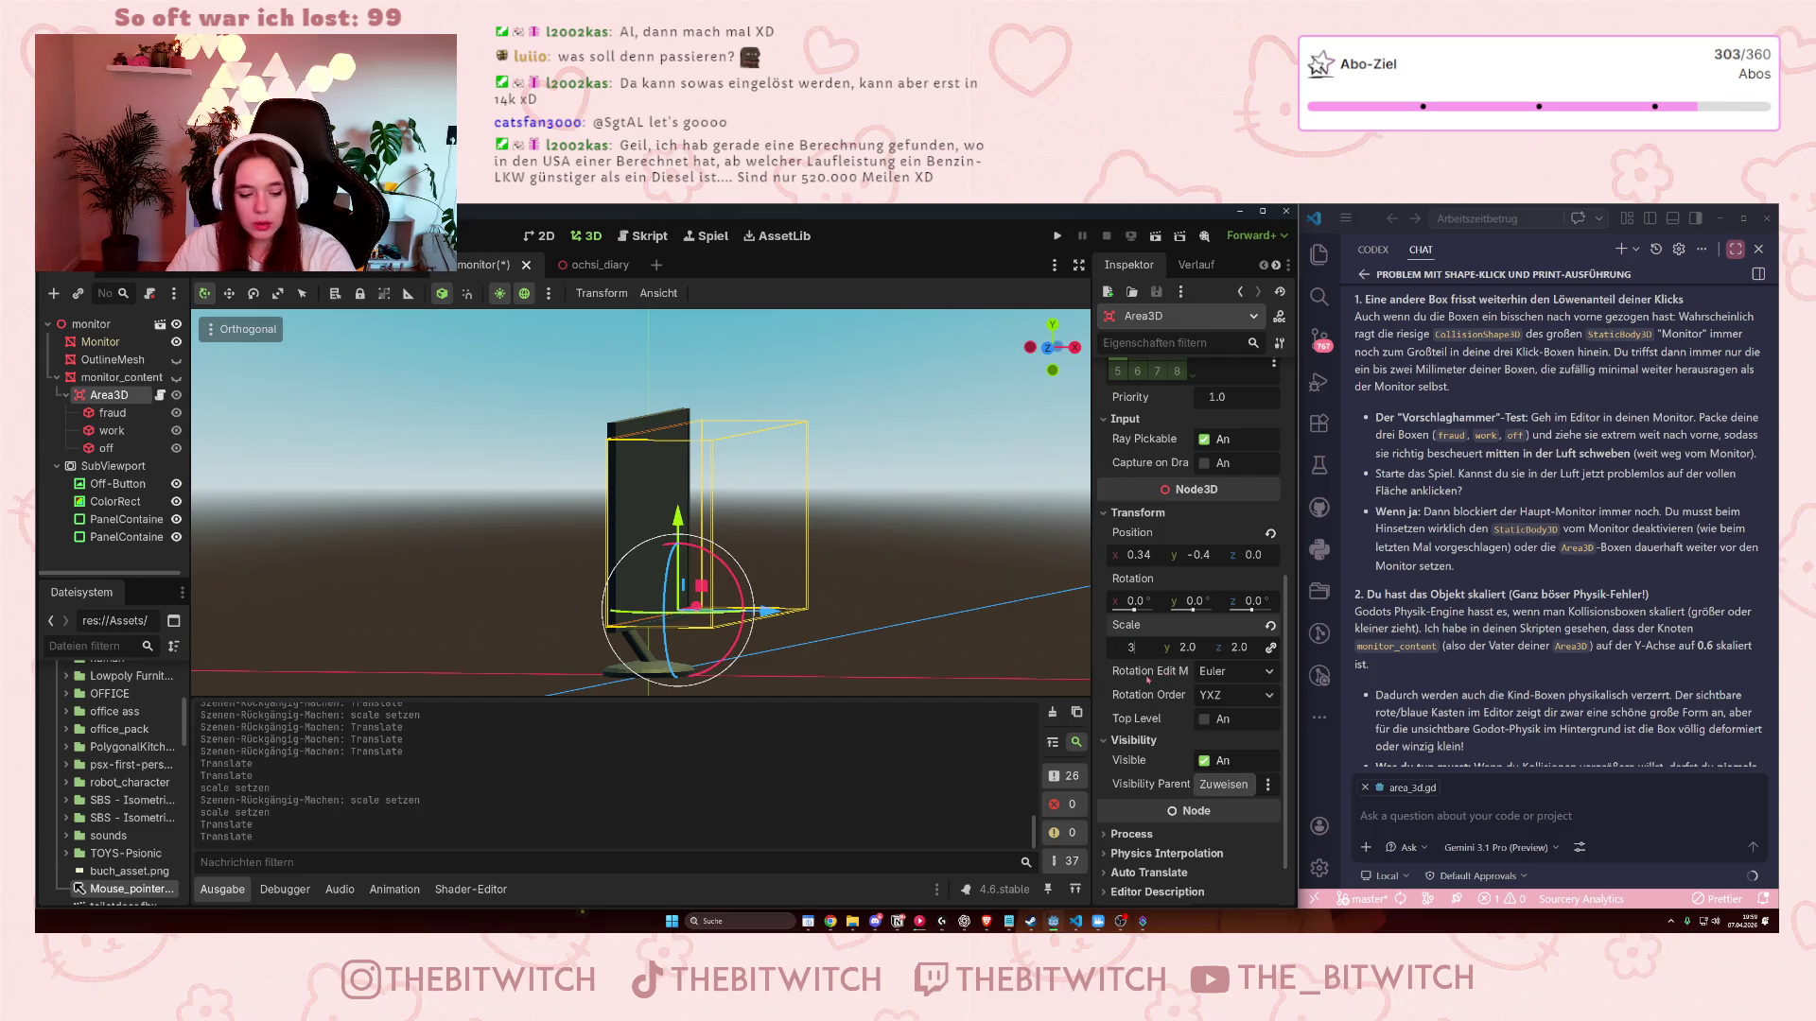
{"action": "key", "text": "Return"}
{"action": "left_click_drag", "start_coordinate": [804, 501], "coordinate": [1178, 530]}
{"action": "scroll", "scroll_direction": "up", "scroll_amount": 3}
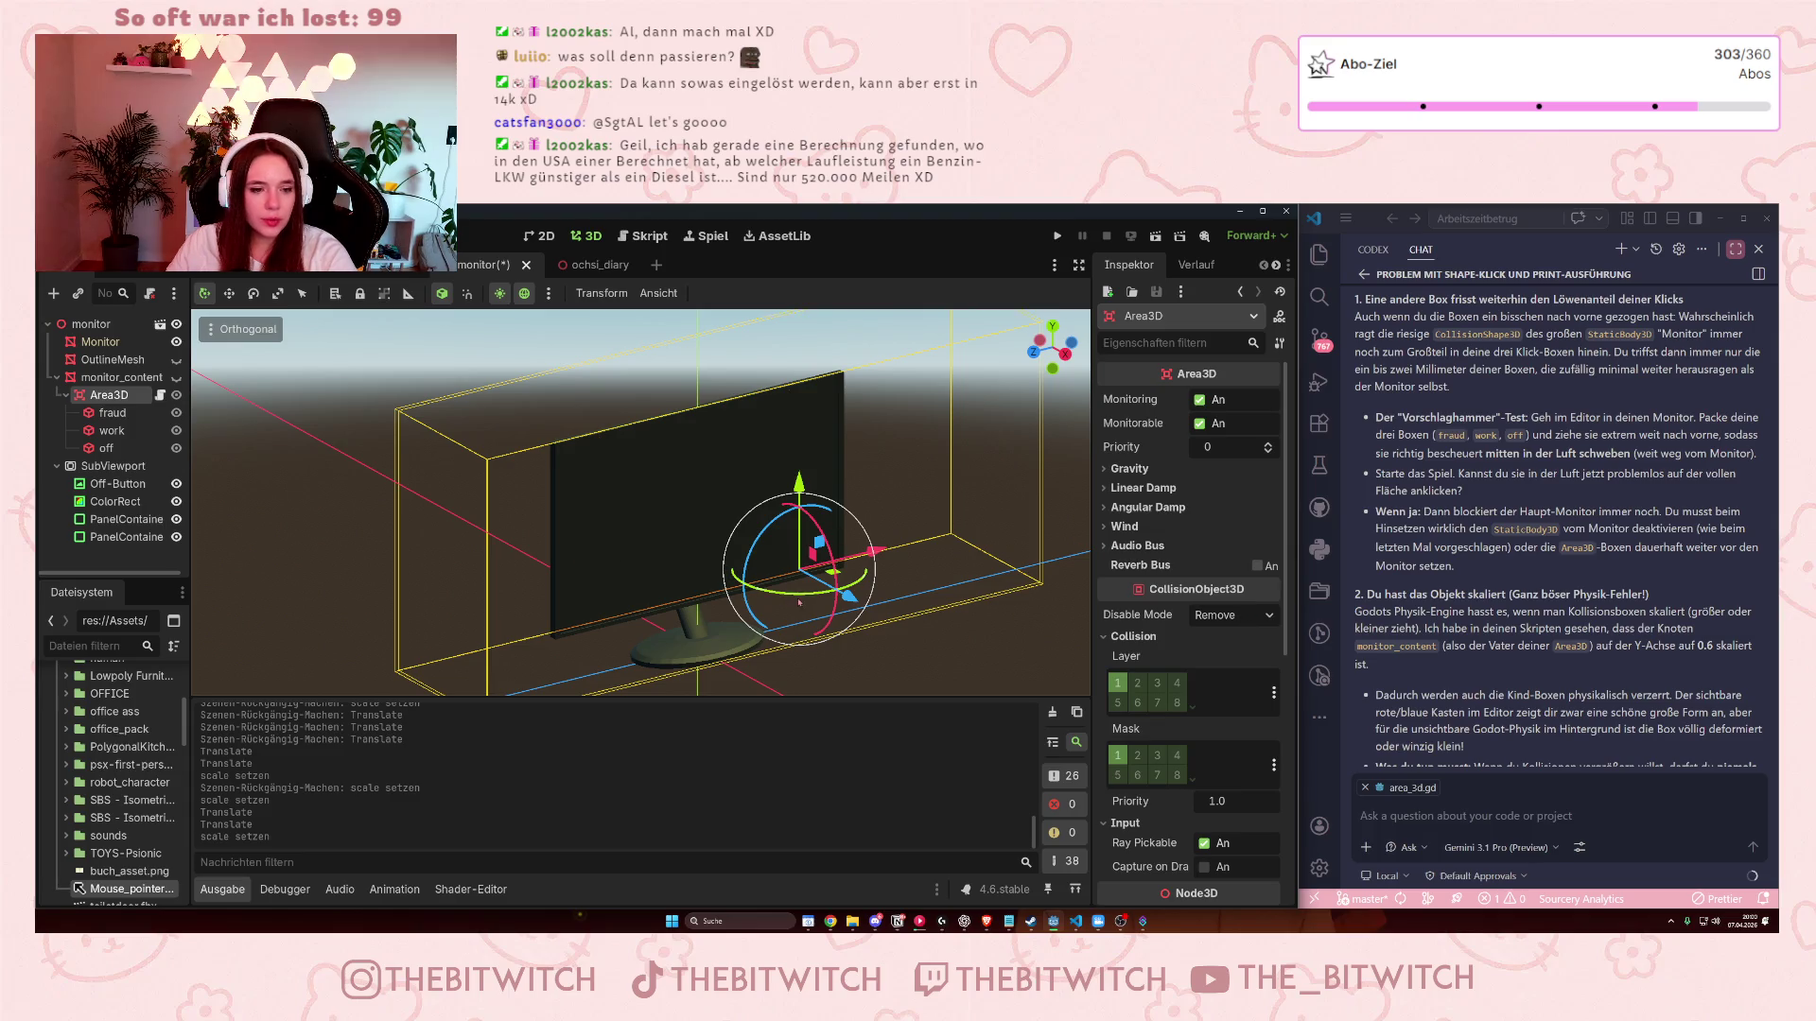
- Save, make the monitor_content panels visible again, orbit to check them, and launch the game
{"action": "key", "text": "ctrl+s"}
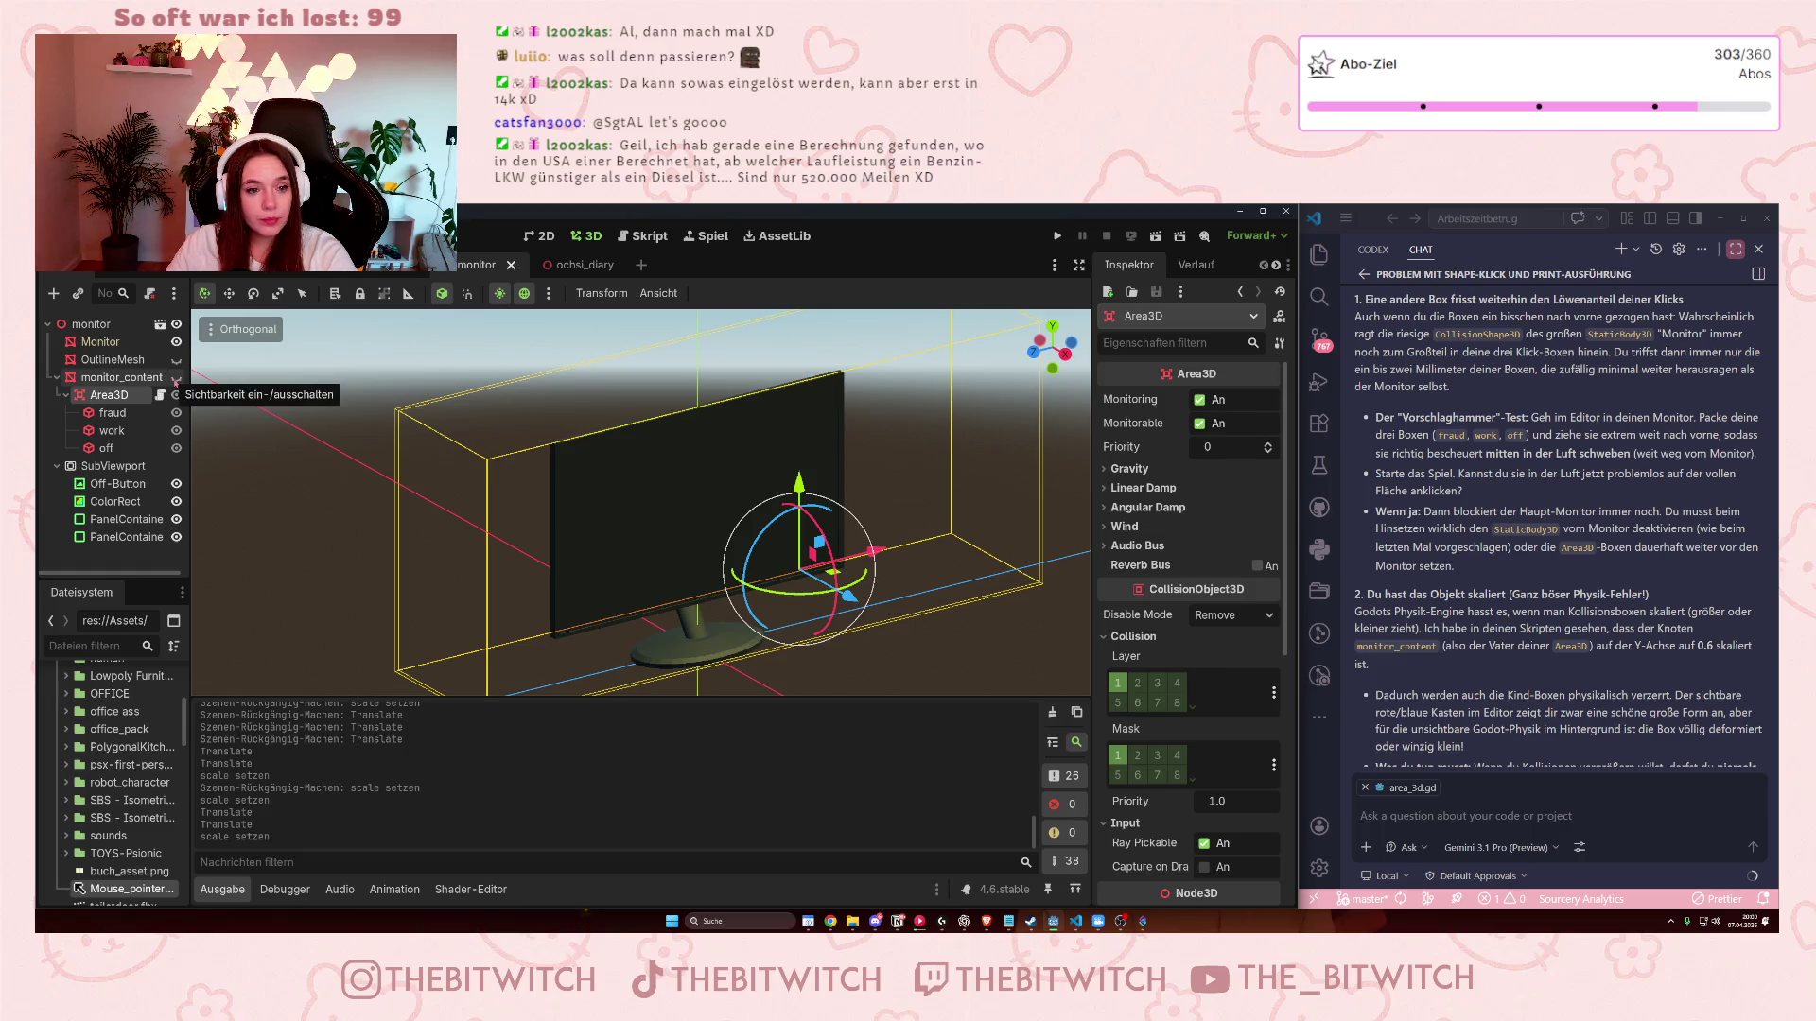
{"action": "left_click", "coordinate": [176, 378]}
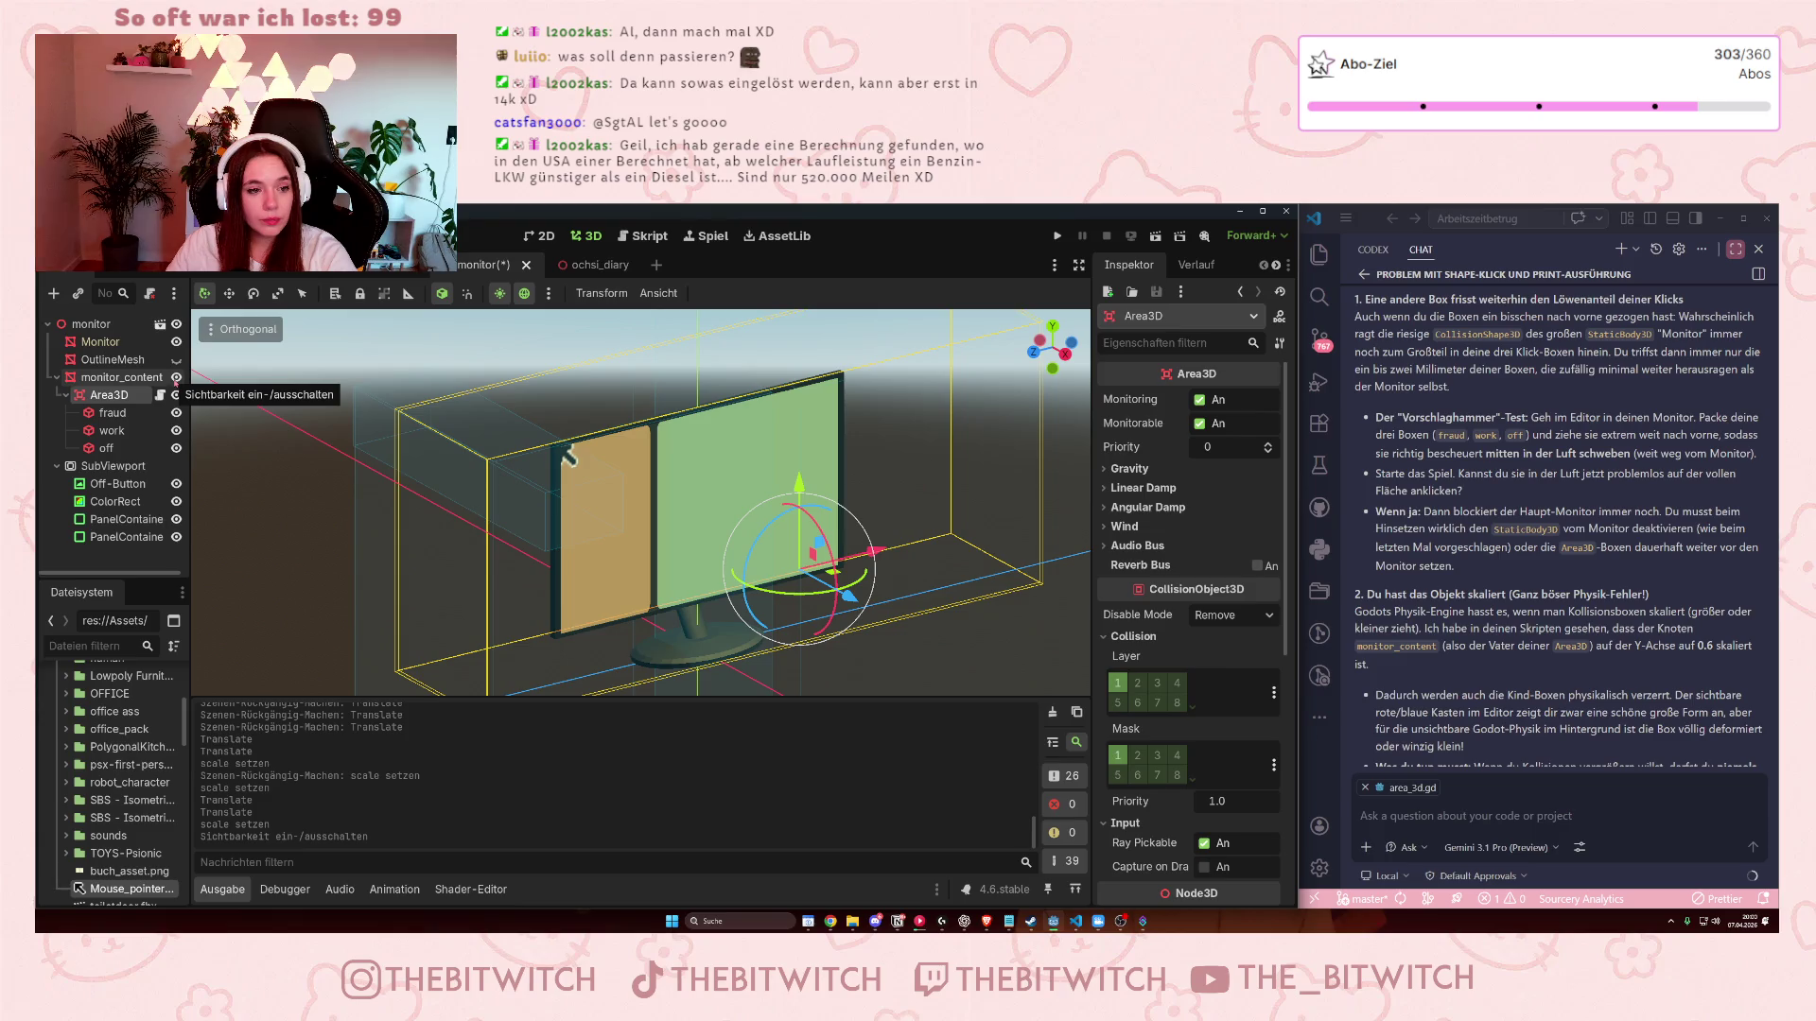
{"action": "left_click_drag", "start_coordinate": [510, 567], "coordinate": [695, 441]}
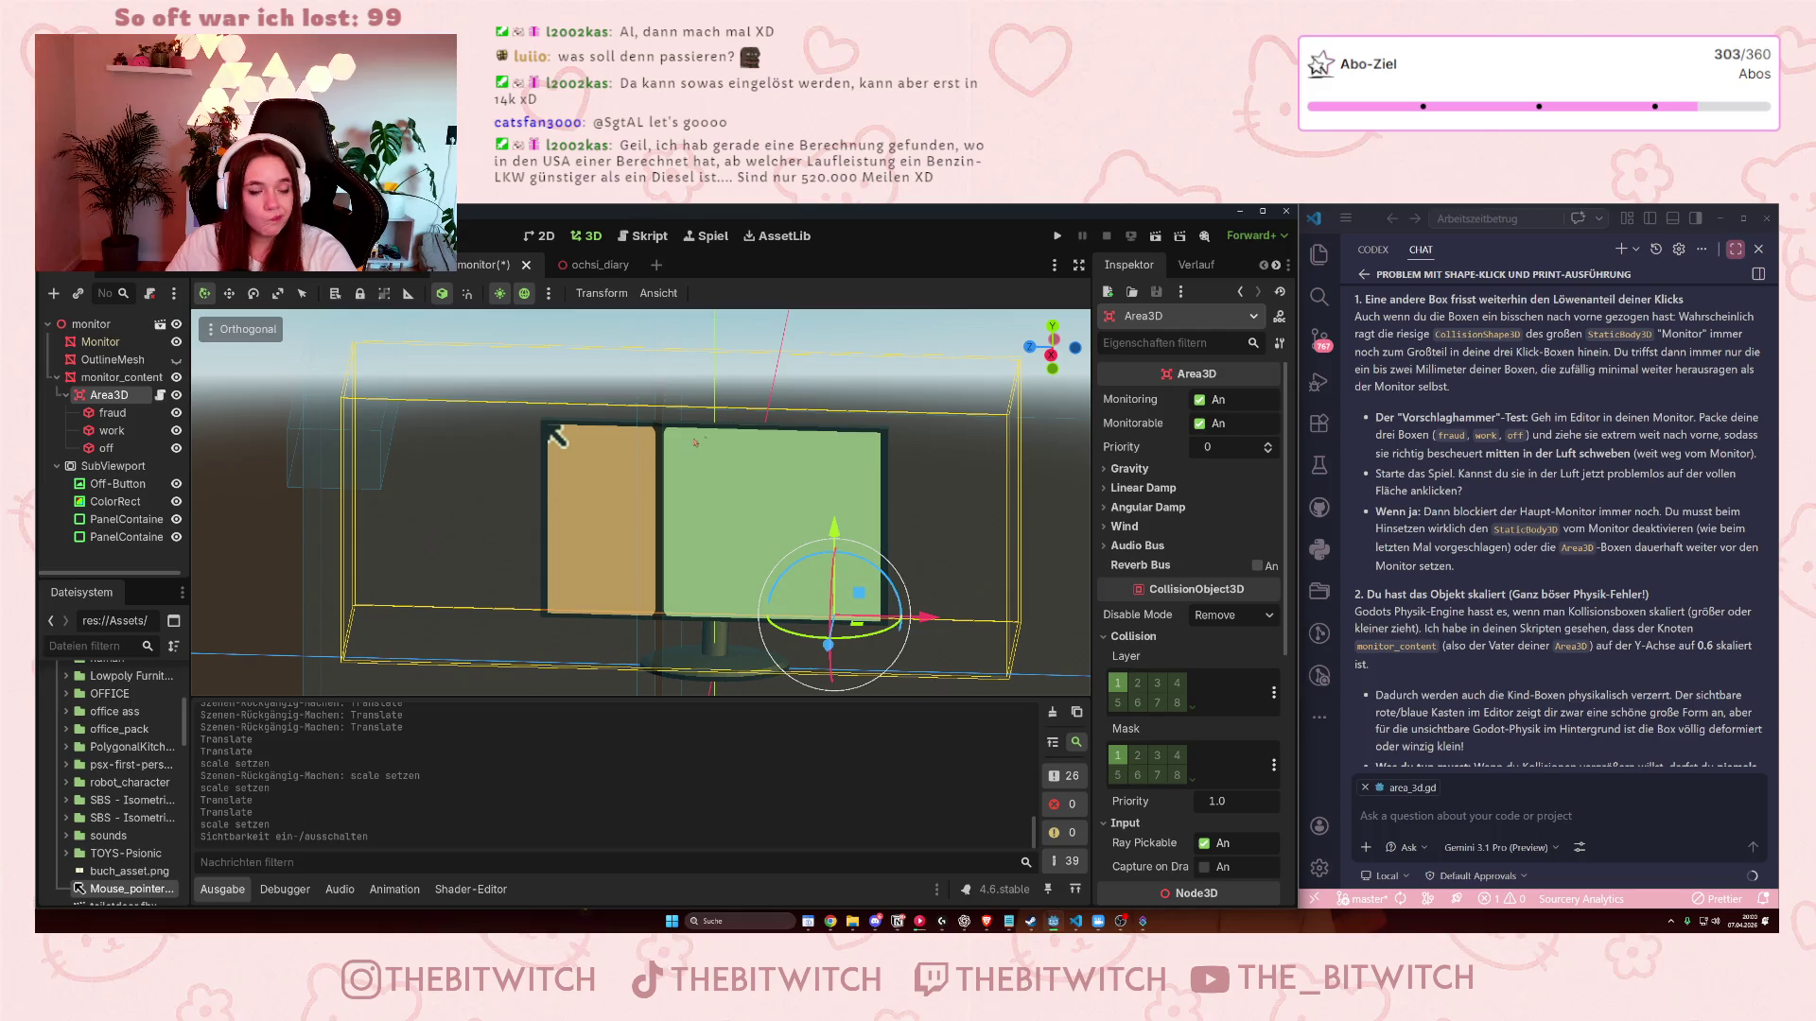
{"action": "left_click", "coordinate": [1057, 236]}
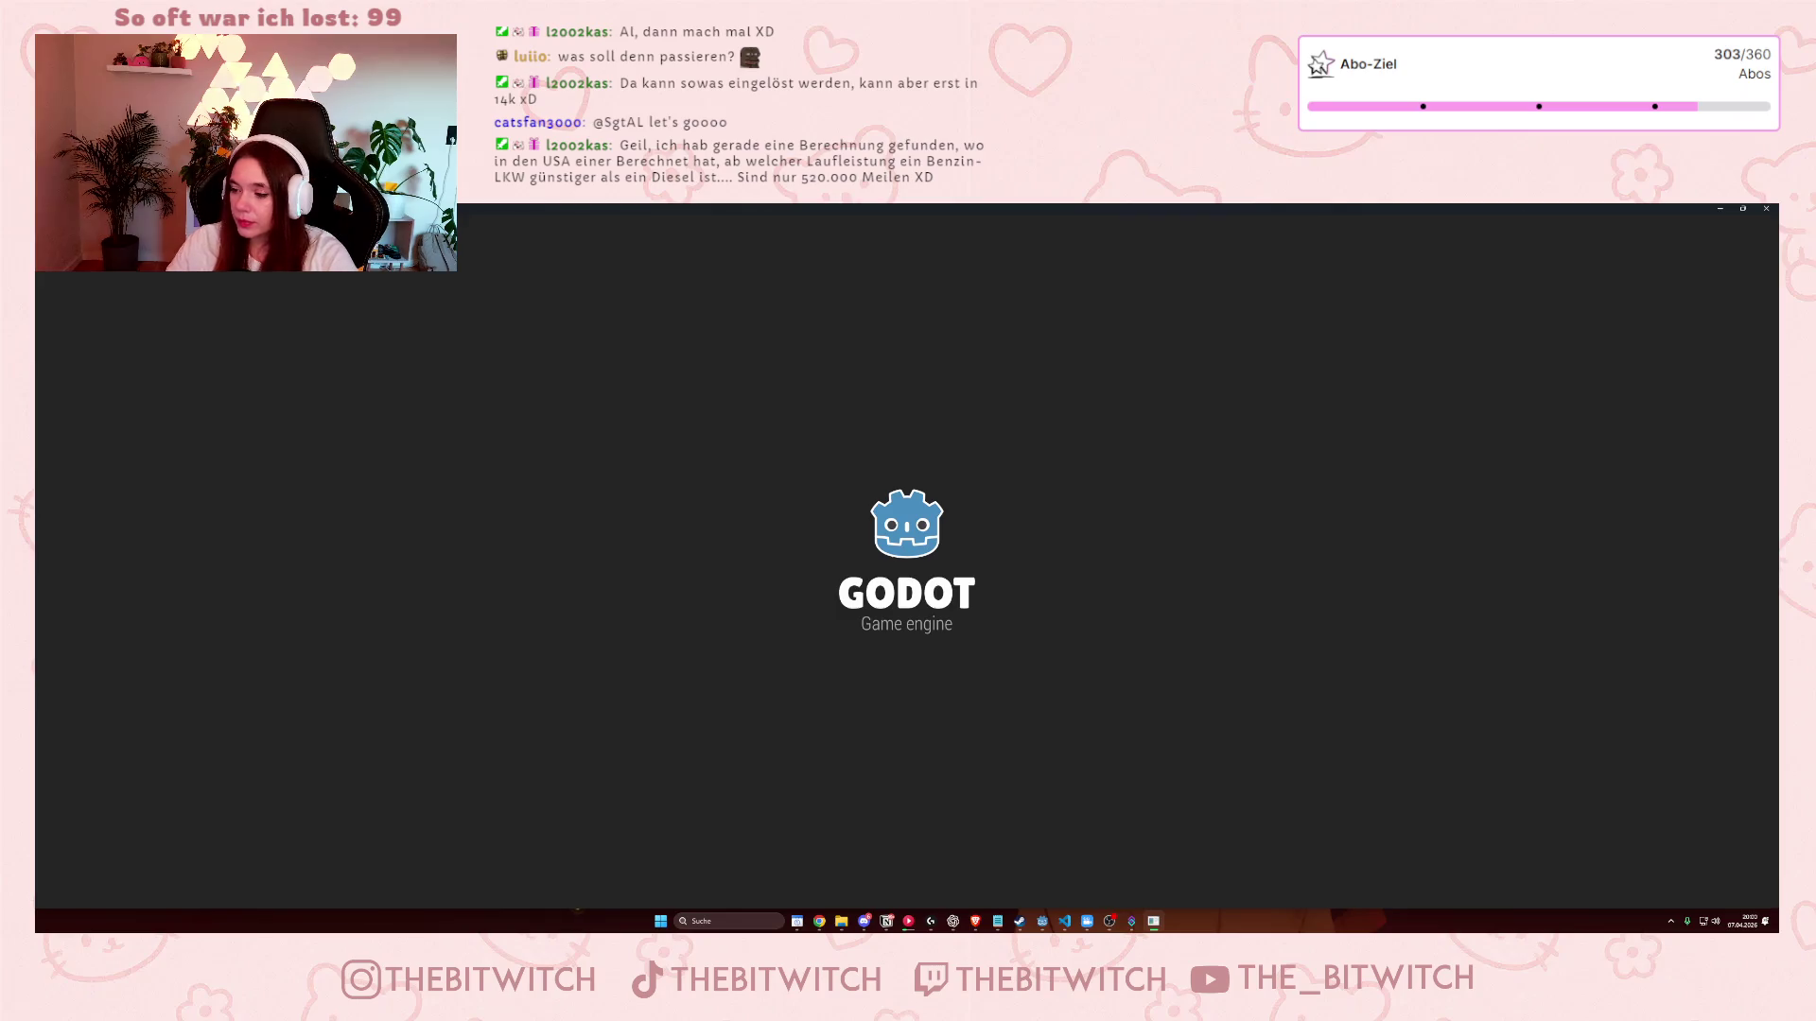
- Walk through the office, sit down facing the monitor, and shrink the game window
{"action": "key", "text": "s"}
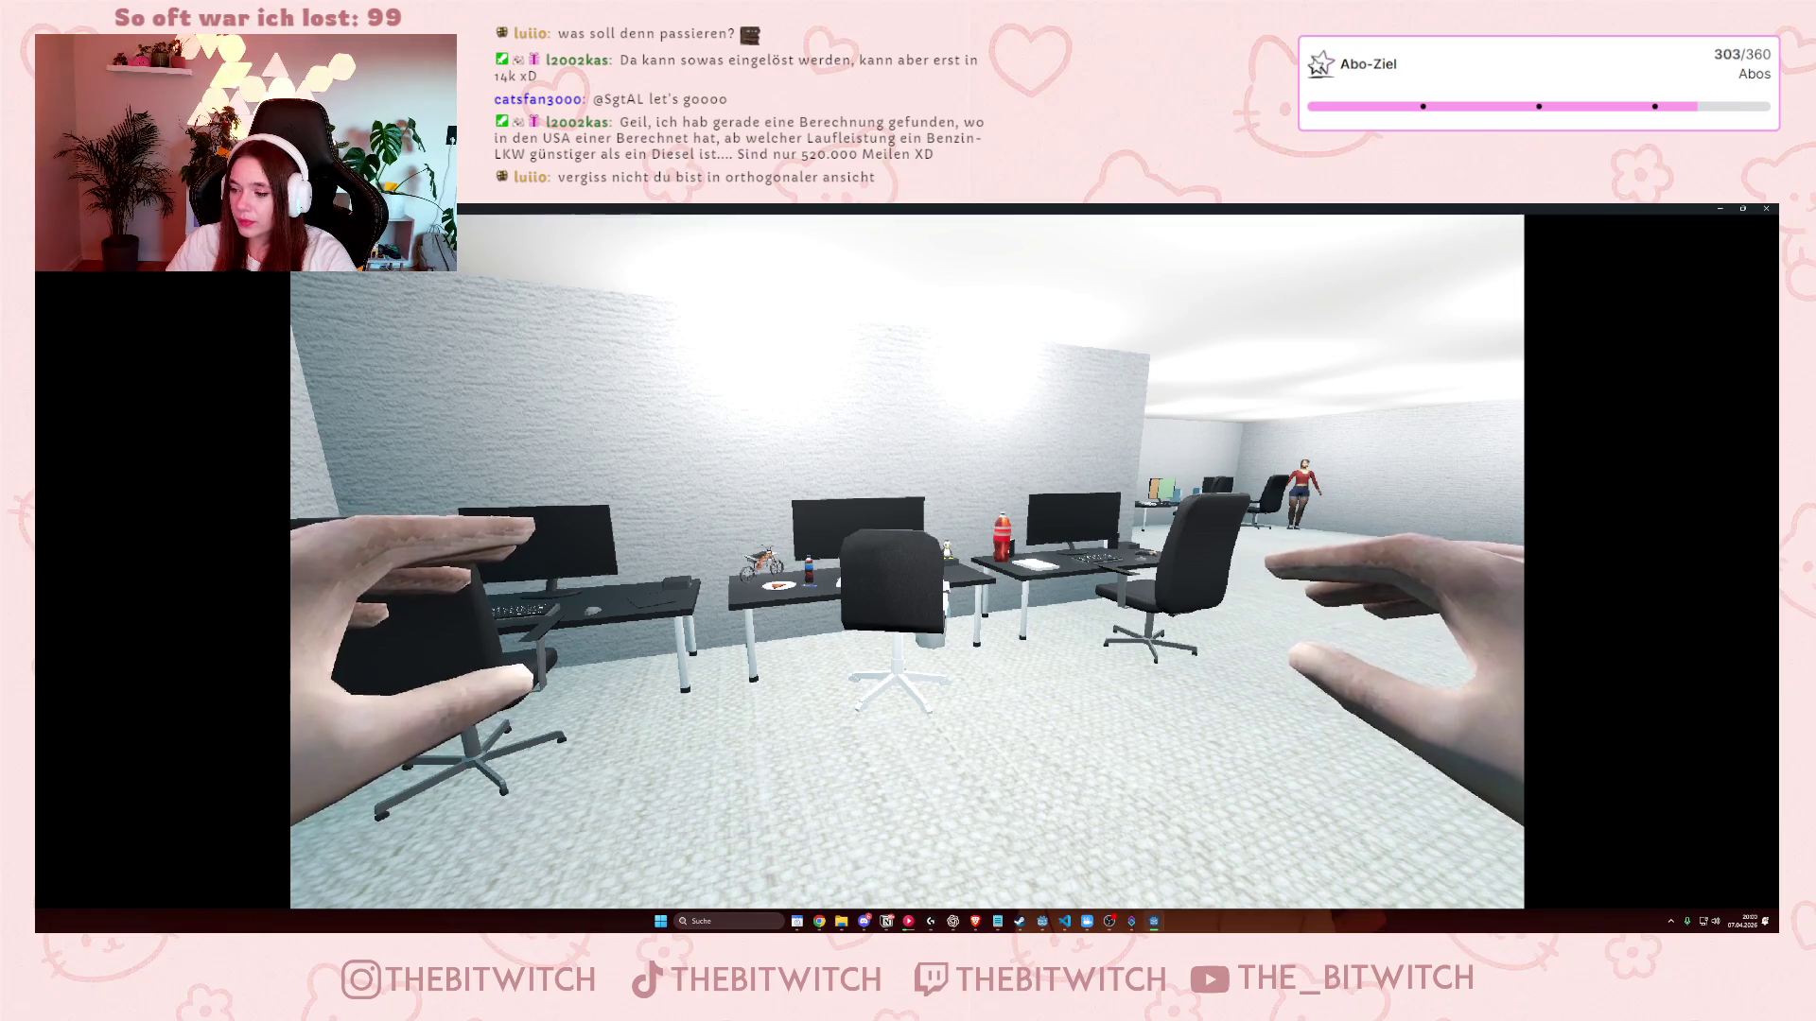
{"action": "key", "text": "a"}
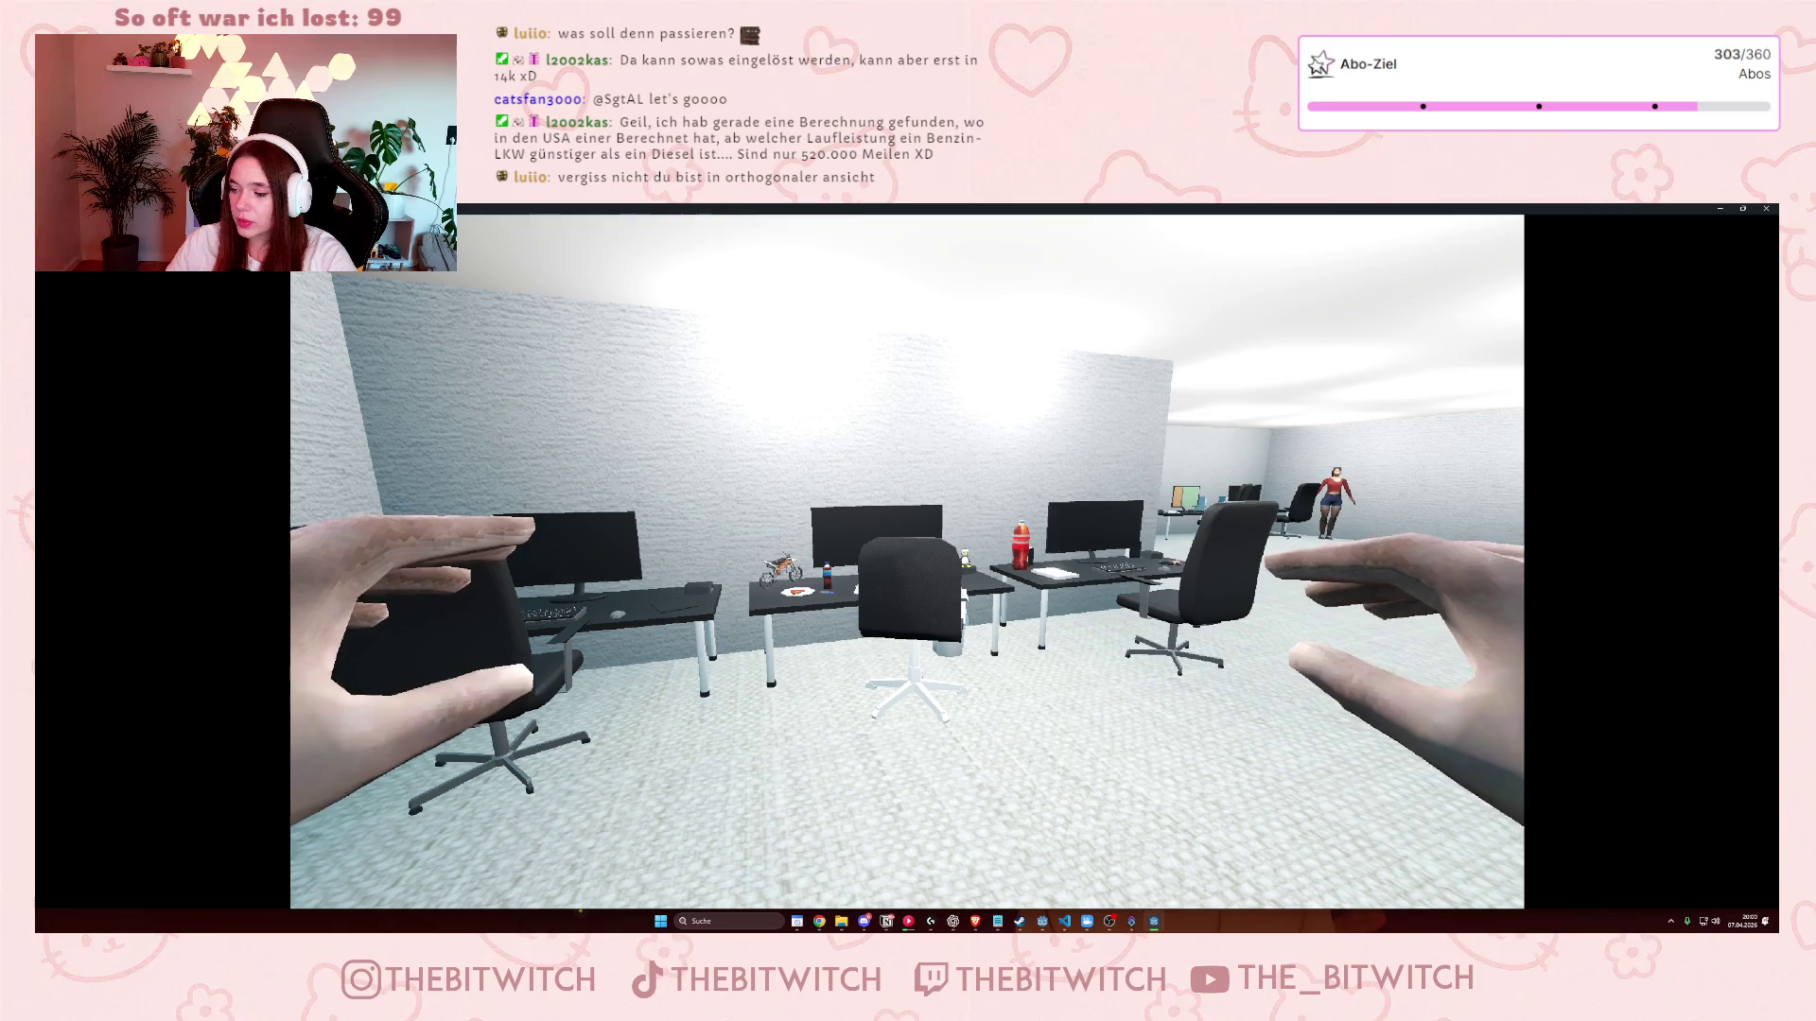
{"action": "left_click", "coordinate": [896, 556]}
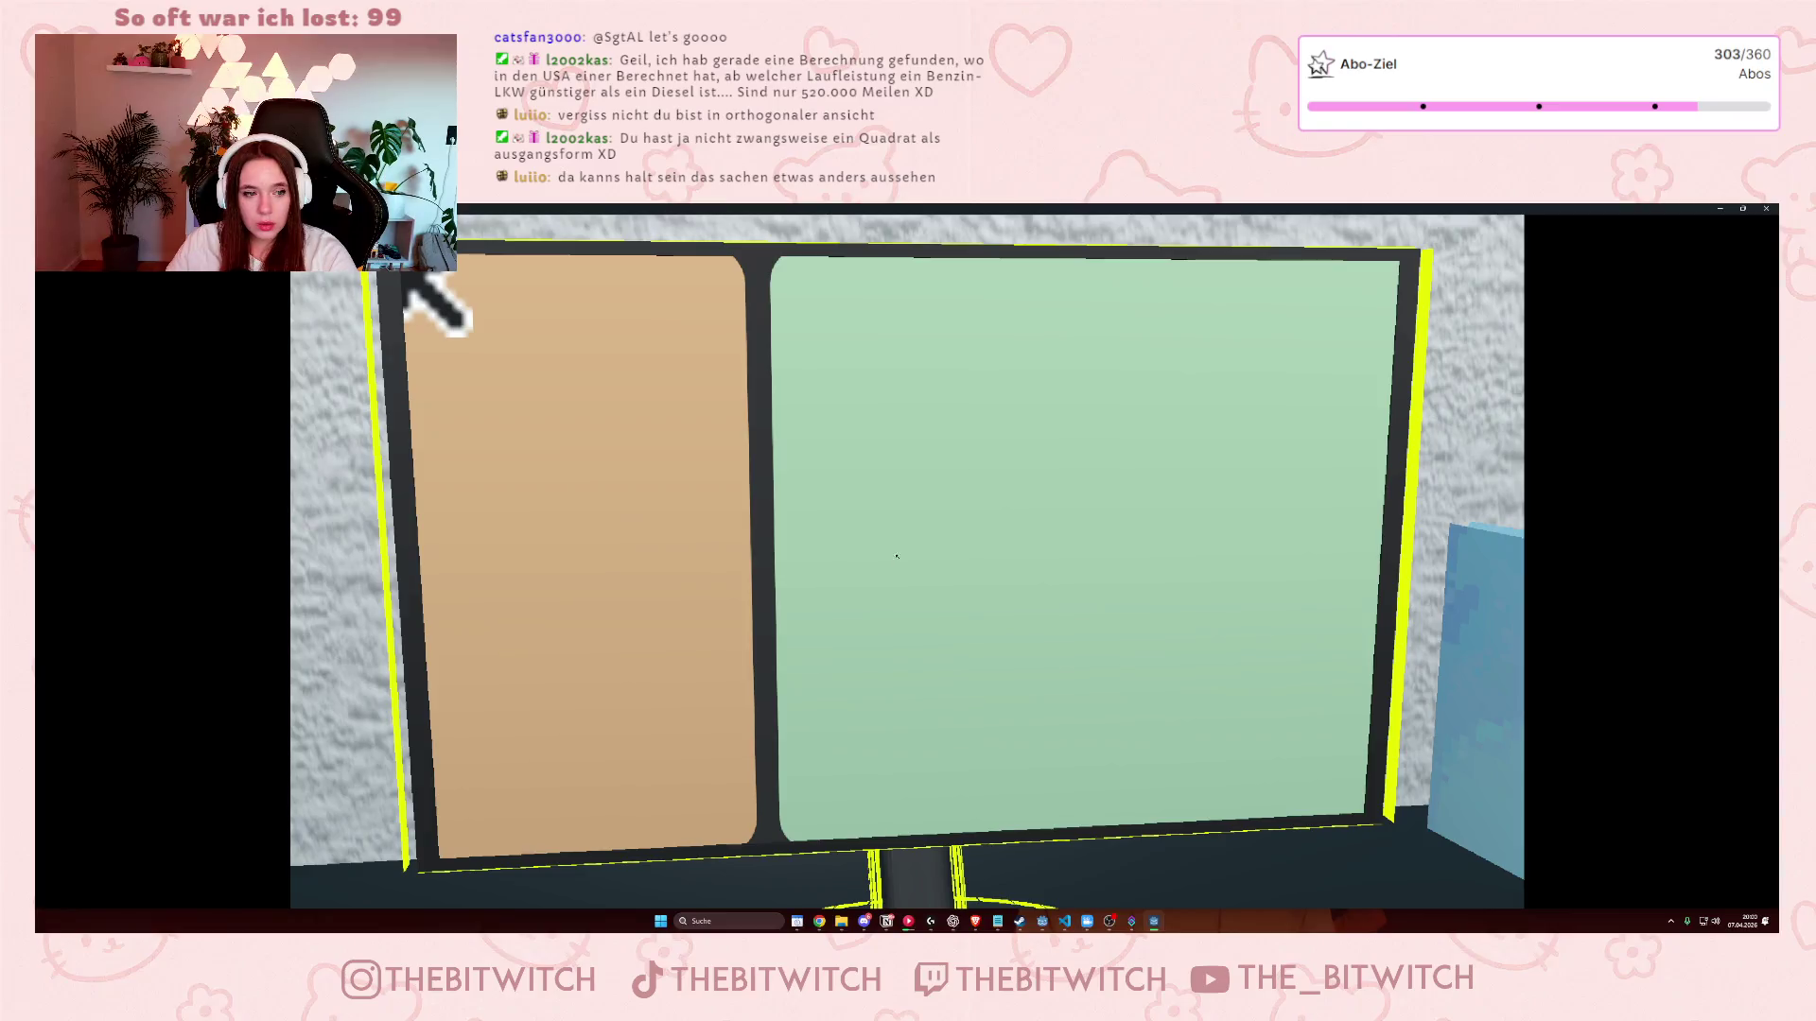
{"action": "double_click", "coordinate": [1117, 212]}
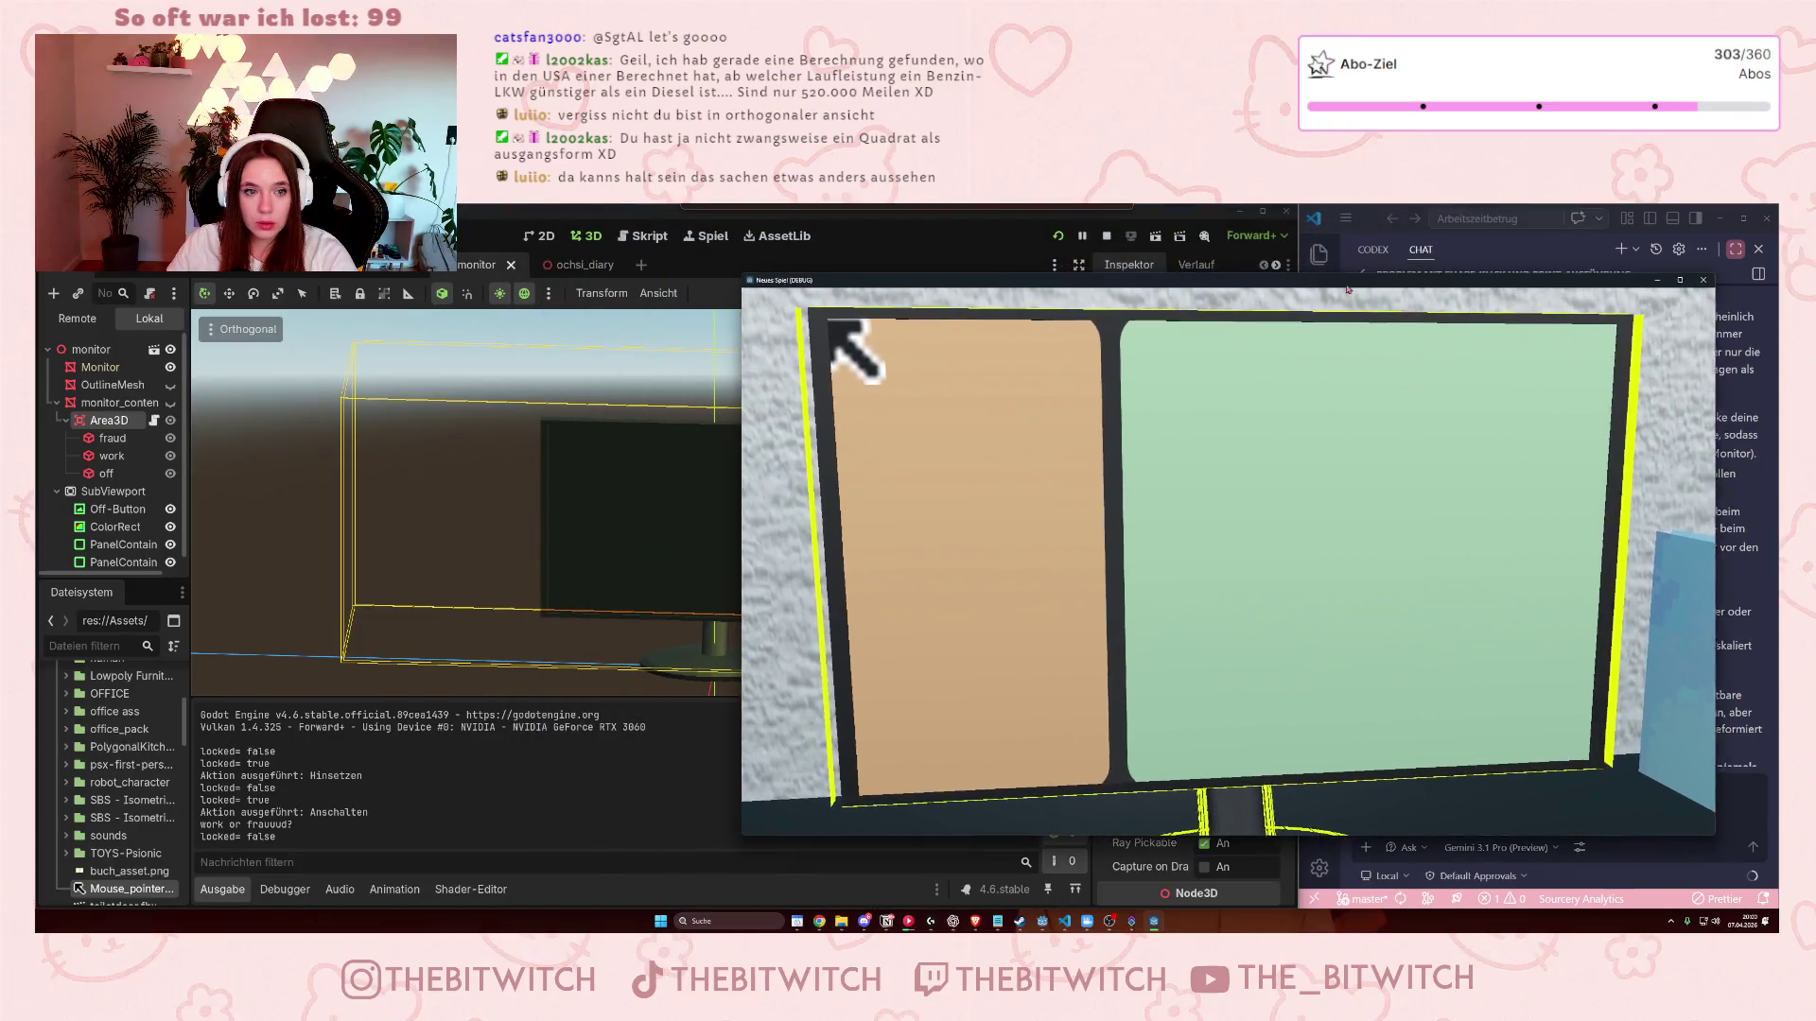
- Click the work panel three times to test that it registers, then close the game
{"action": "left_click", "coordinate": [1362, 577]}
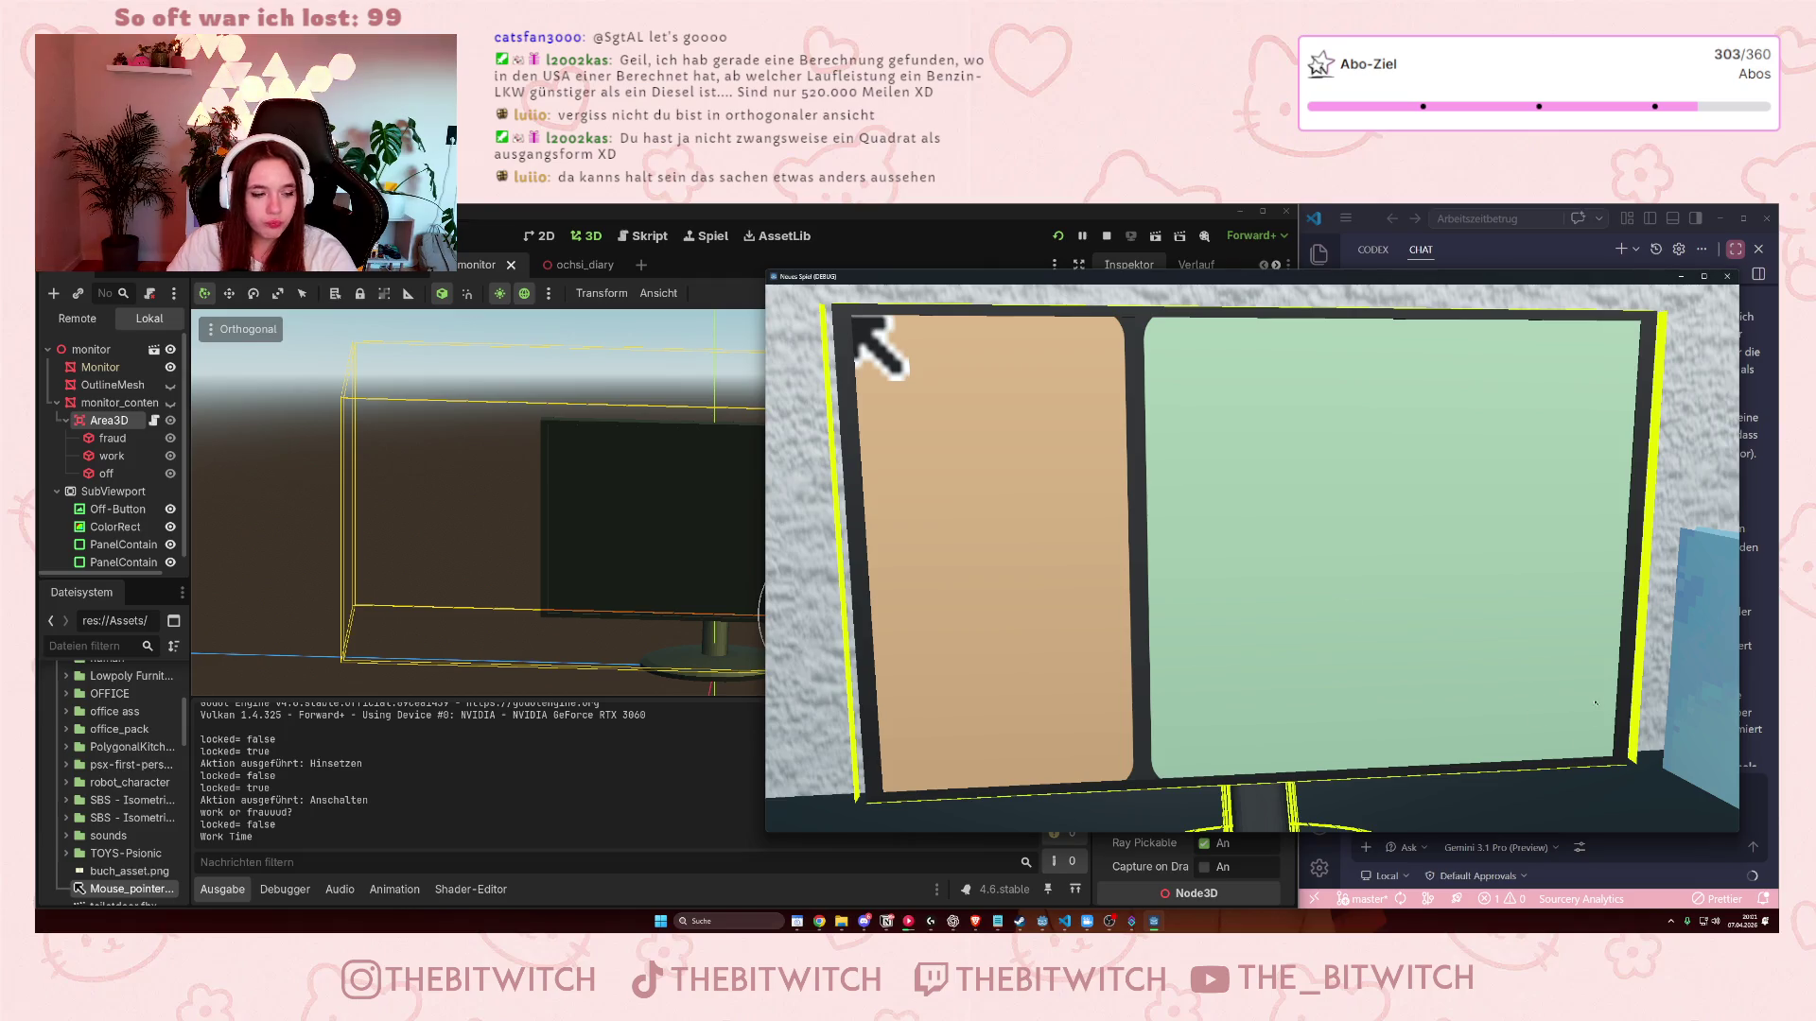
{"action": "left_click", "coordinate": [1269, 475]}
{"action": "left_click", "coordinate": [1002, 641]}
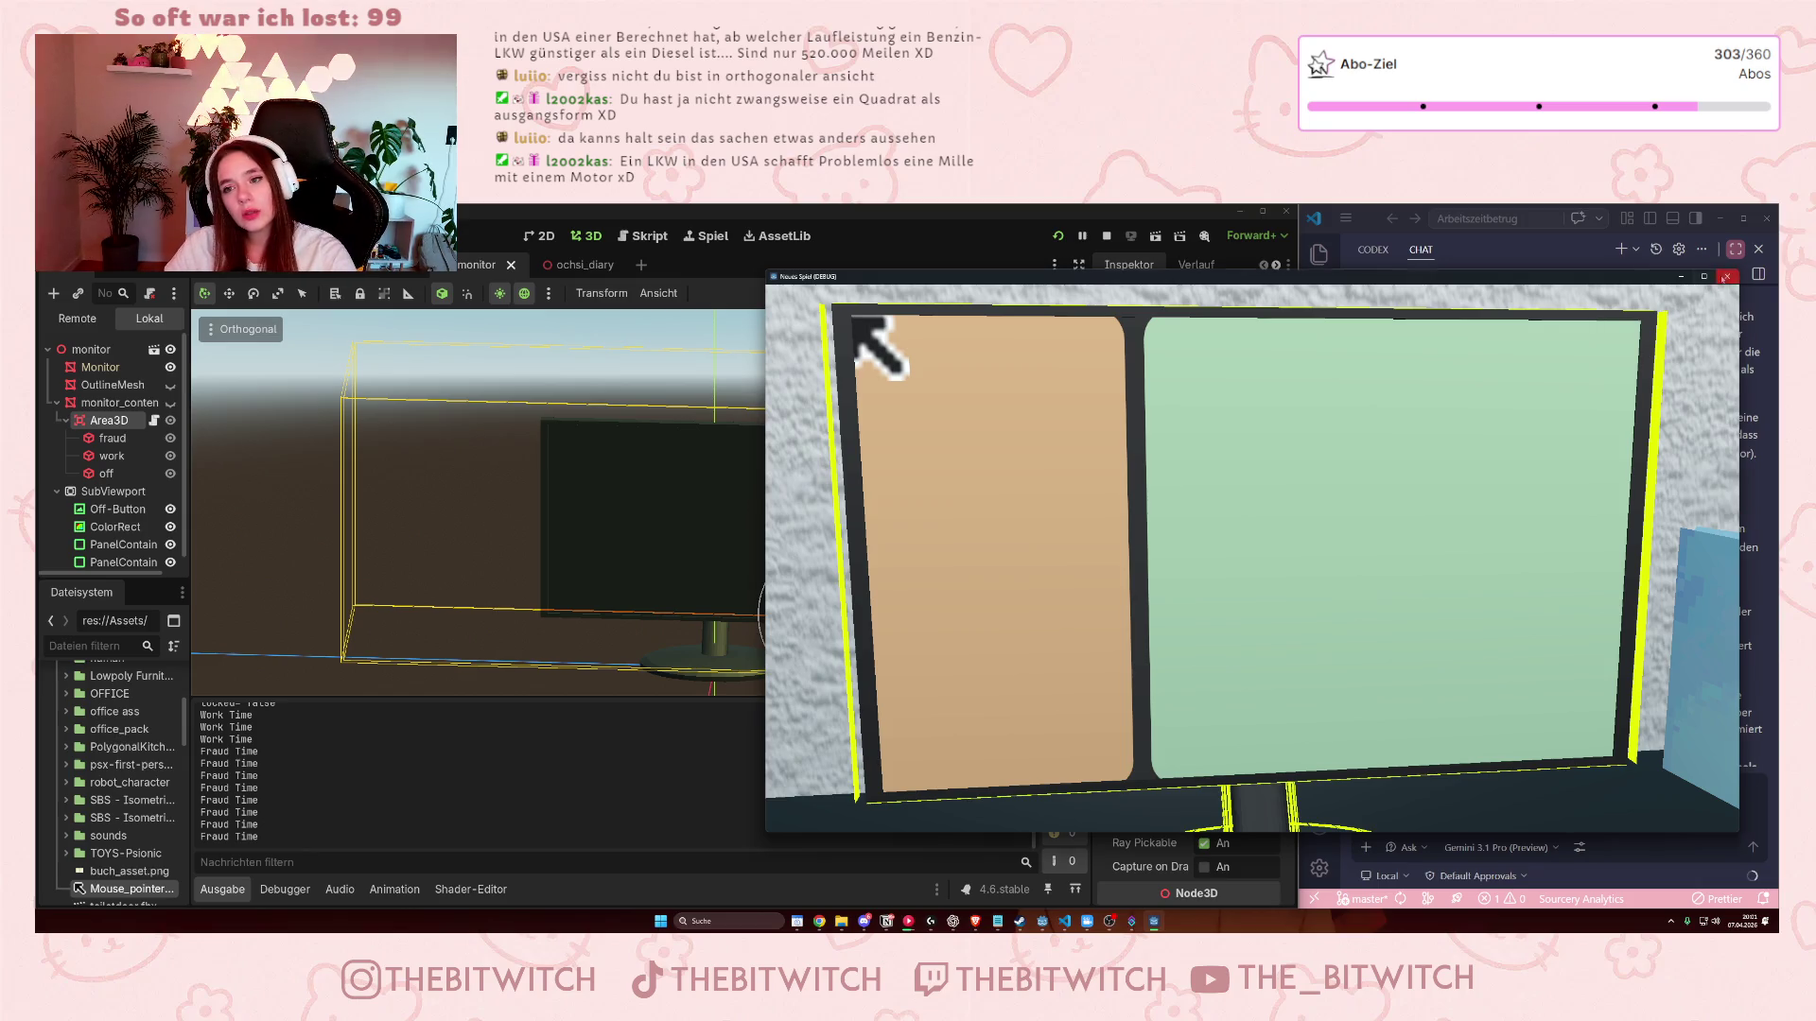
{"action": "left_click", "coordinate": [1727, 276]}
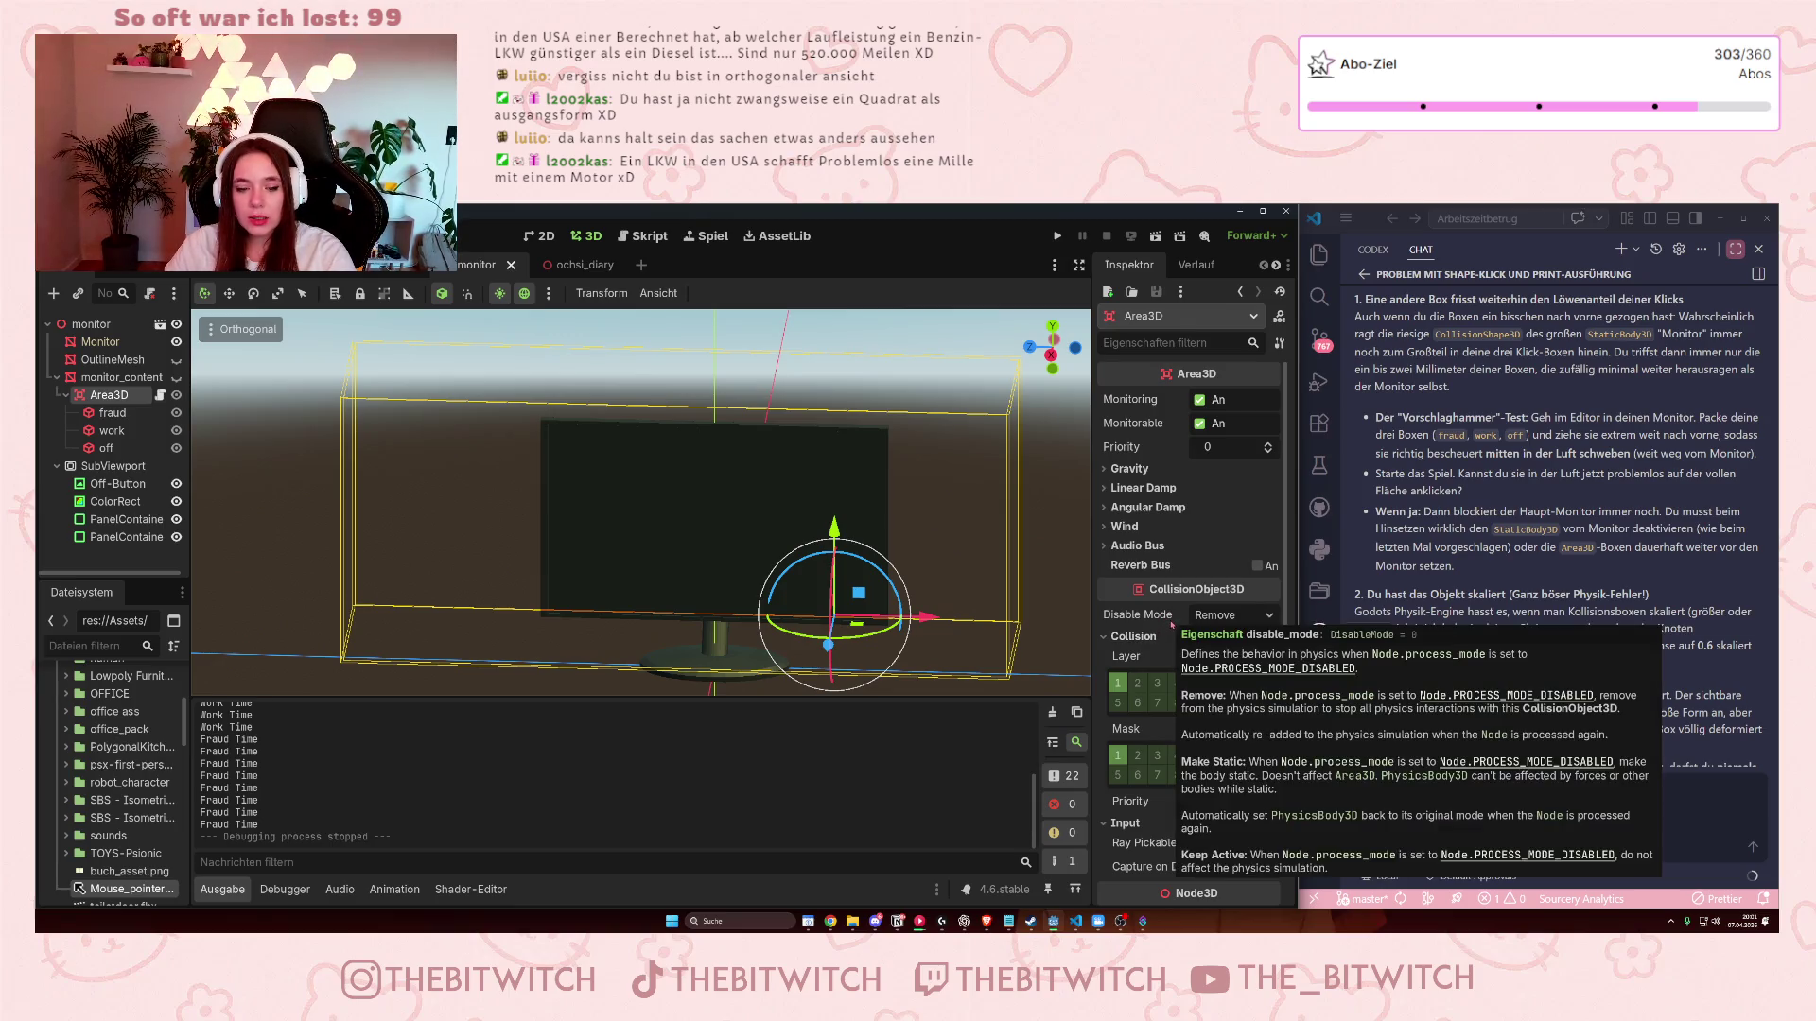
- Select the fraud click box and hide the Monitor mesh to expose the click boxes
{"action": "left_click", "coordinate": [111, 412]}
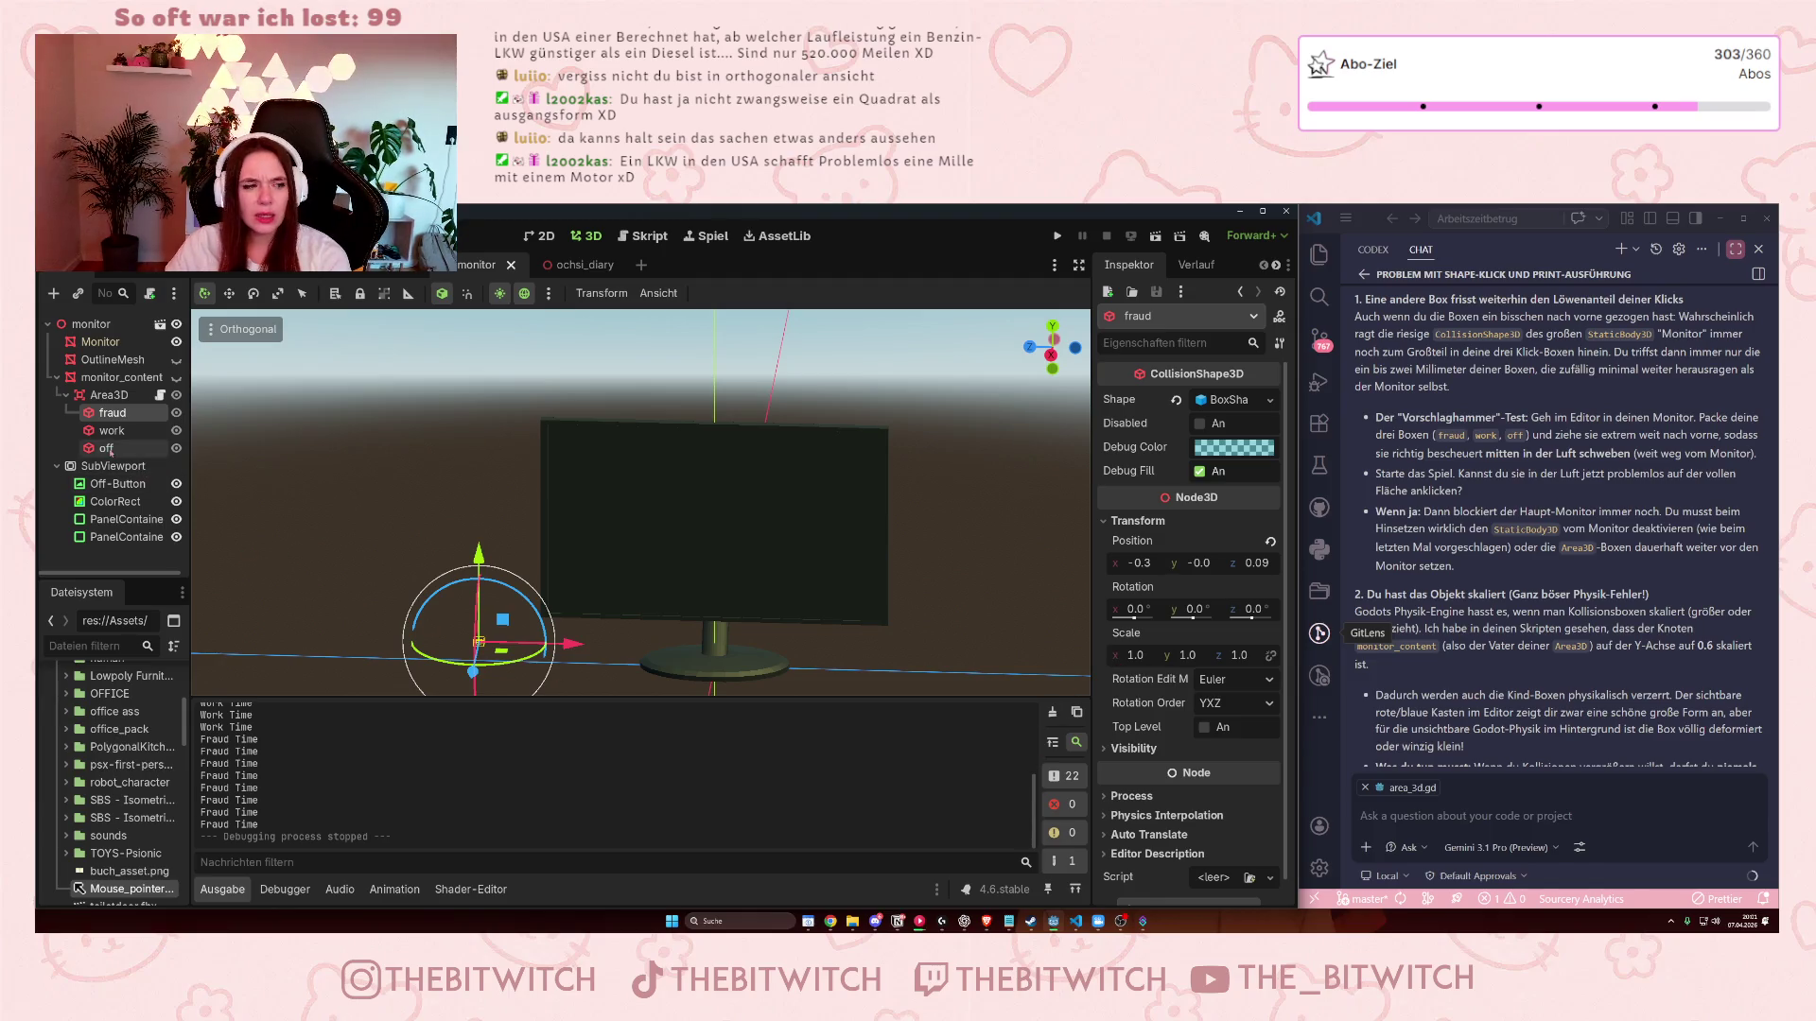
{"action": "left_click", "coordinate": [112, 430]}
{"action": "left_click", "coordinate": [106, 448]}
{"action": "left_click", "coordinate": [112, 414]}
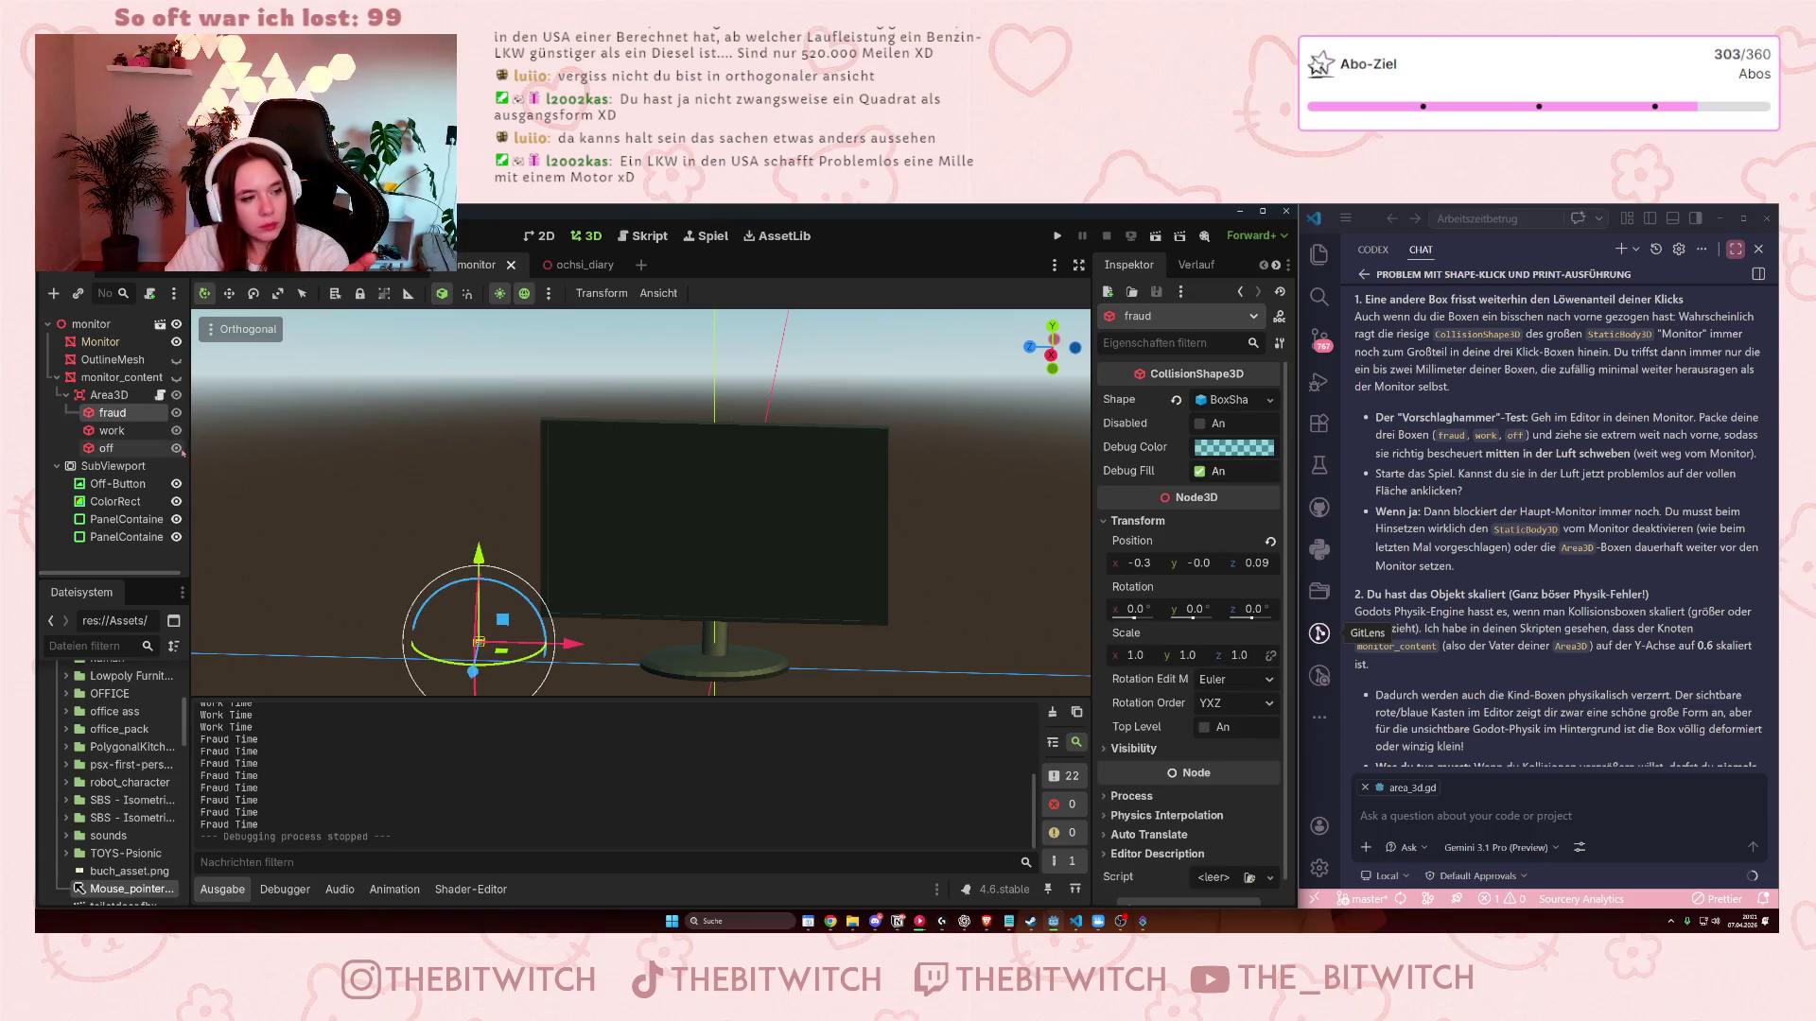
{"action": "key", "text": "Down"}
{"action": "left_click", "coordinate": [136, 416]}
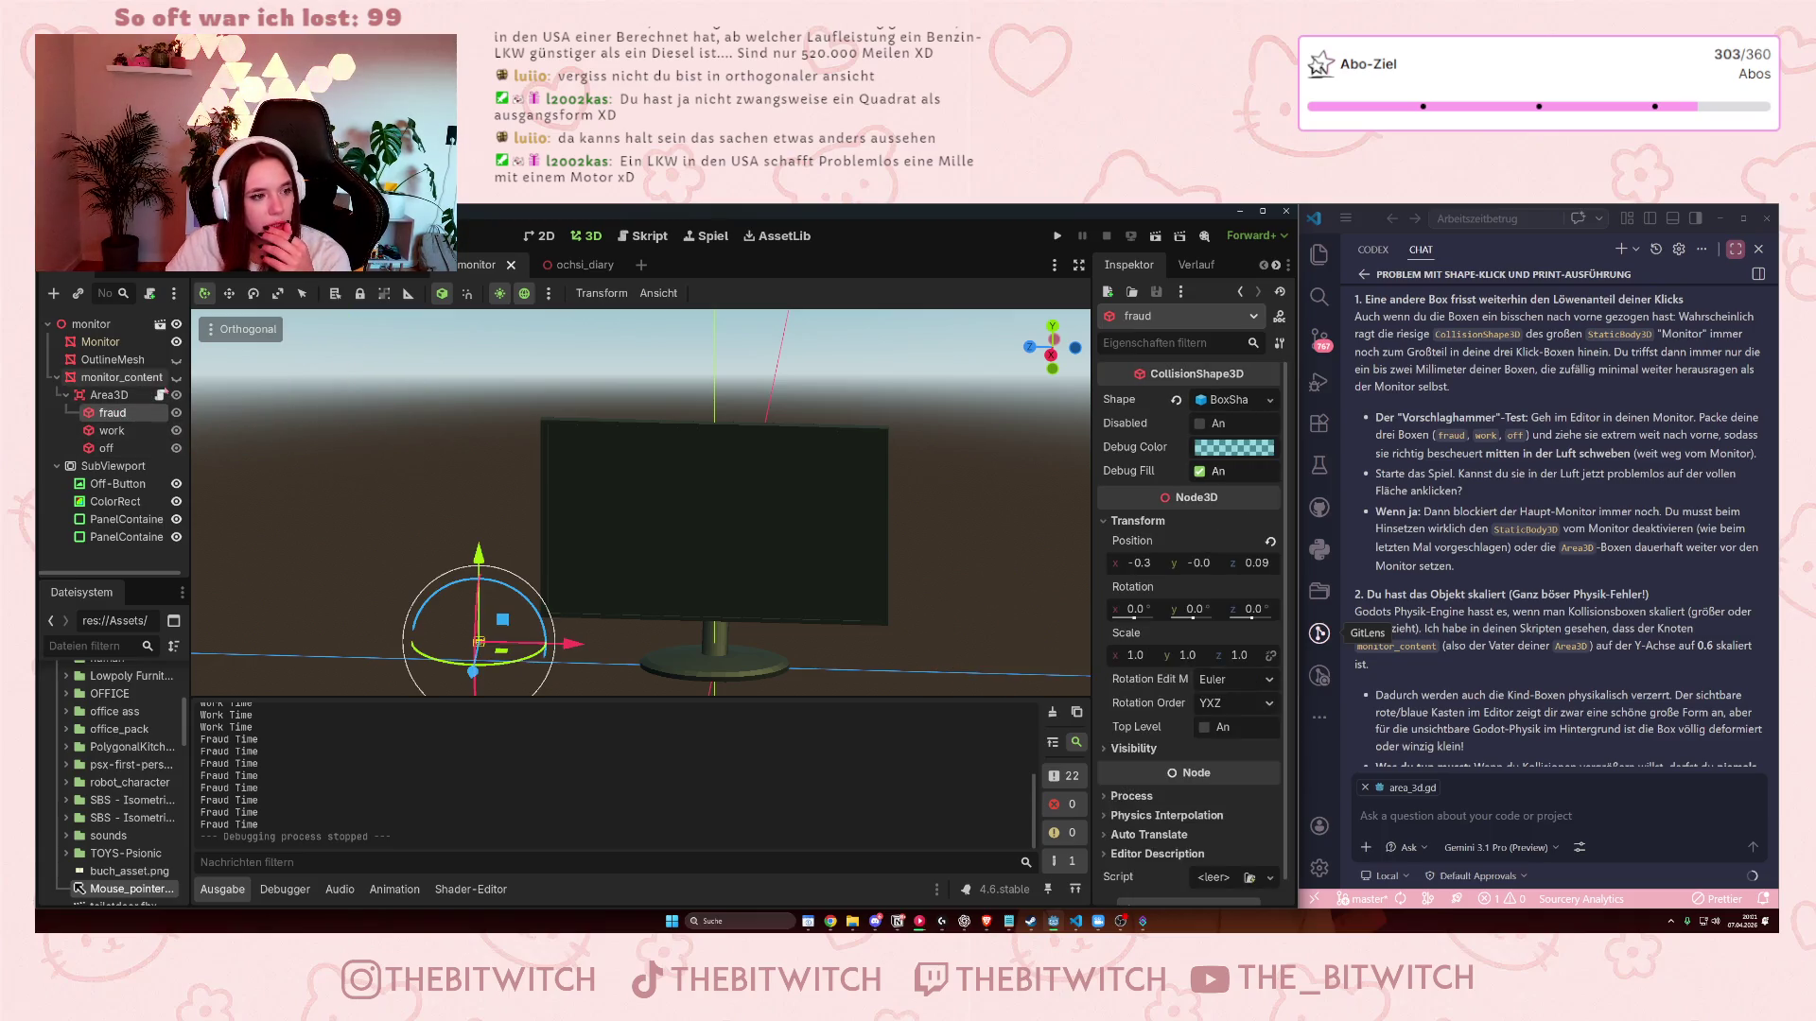
{"action": "left_click", "coordinate": [177, 378]}
{"action": "scroll", "scroll_direction": "down", "scroll_amount": 3}
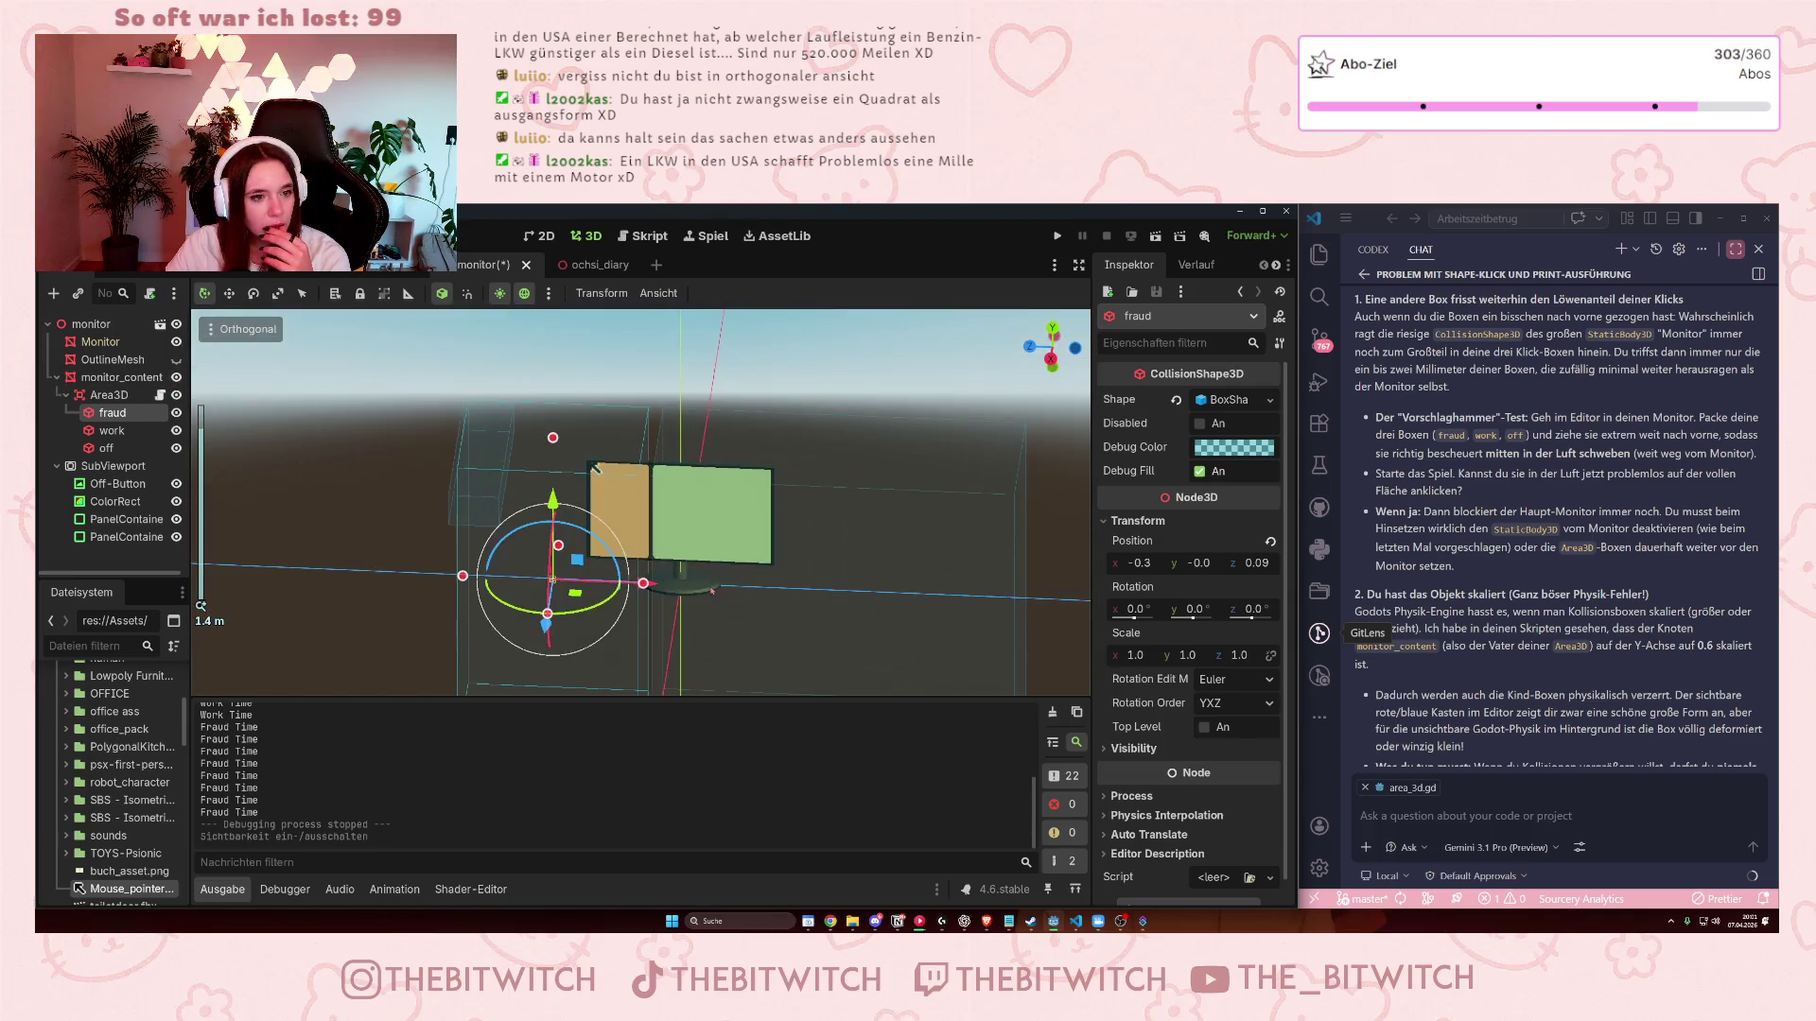
{"action": "scroll", "scroll_direction": "up", "scroll_amount": 3}
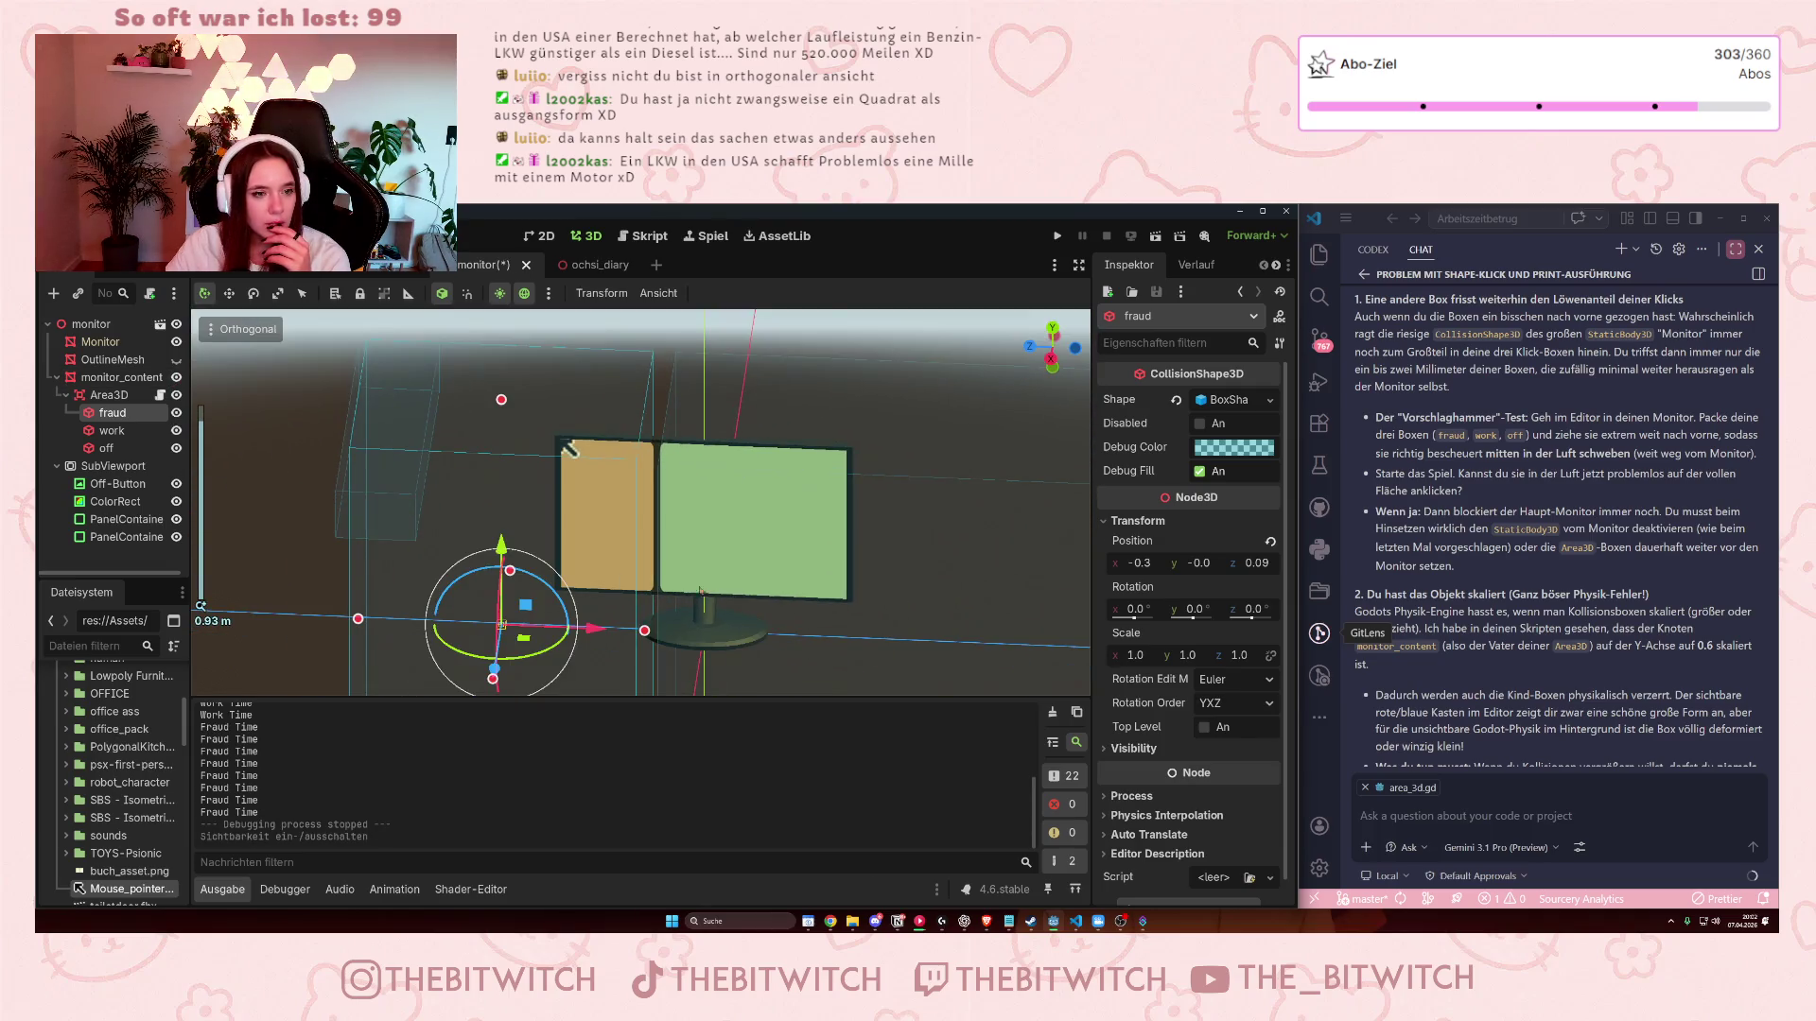
{"action": "left_click_drag", "start_coordinate": [697, 600], "coordinate": [569, 596]}
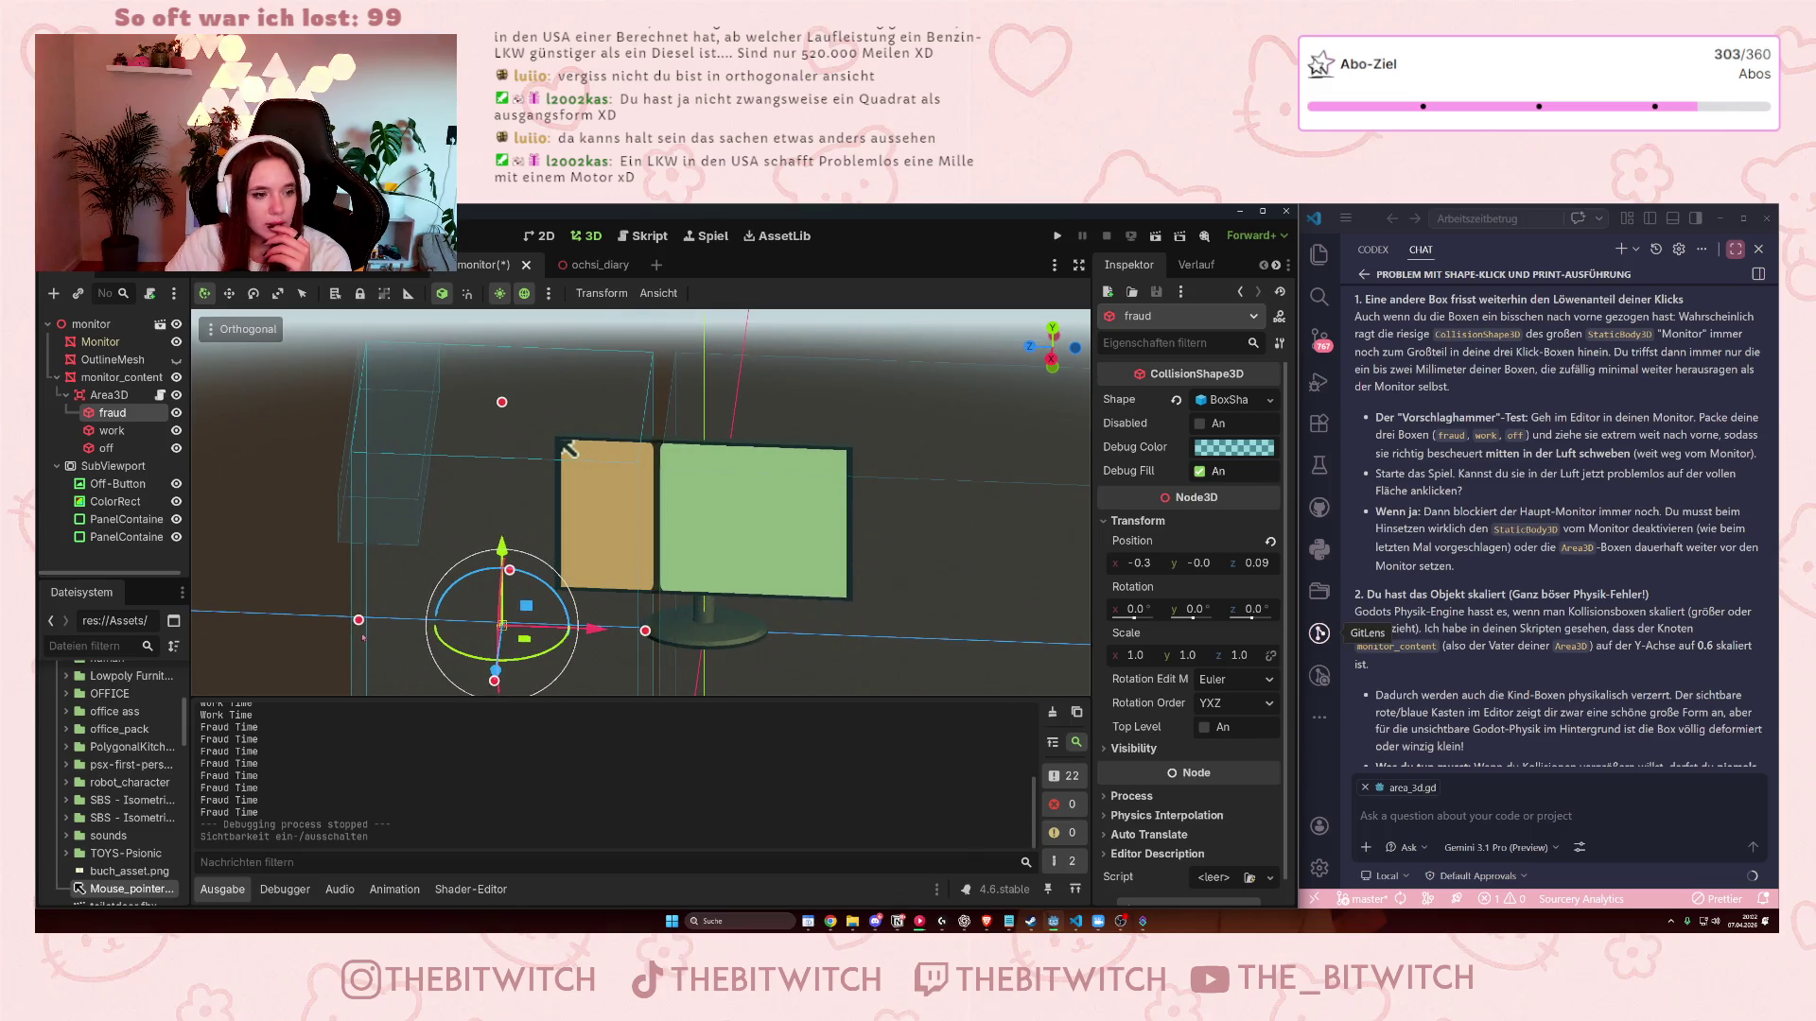
- Shrink the fraud box to about 0.107 × 0.297 × 0.030 over the tan panel
{"action": "left_click_drag", "start_coordinate": [360, 622], "coordinate": [527, 679]}
{"action": "scroll", "scroll_direction": "up", "scroll_amount": 3}
{"action": "left_click_drag", "start_coordinate": [593, 381], "coordinate": [615, 565]}
{"action": "left_click_drag", "start_coordinate": [872, 635], "coordinate": [620, 545]}
{"action": "scroll", "scroll_direction": "down", "scroll_amount": 3}
{"action": "scroll", "scroll_direction": "up", "scroll_amount": 3}
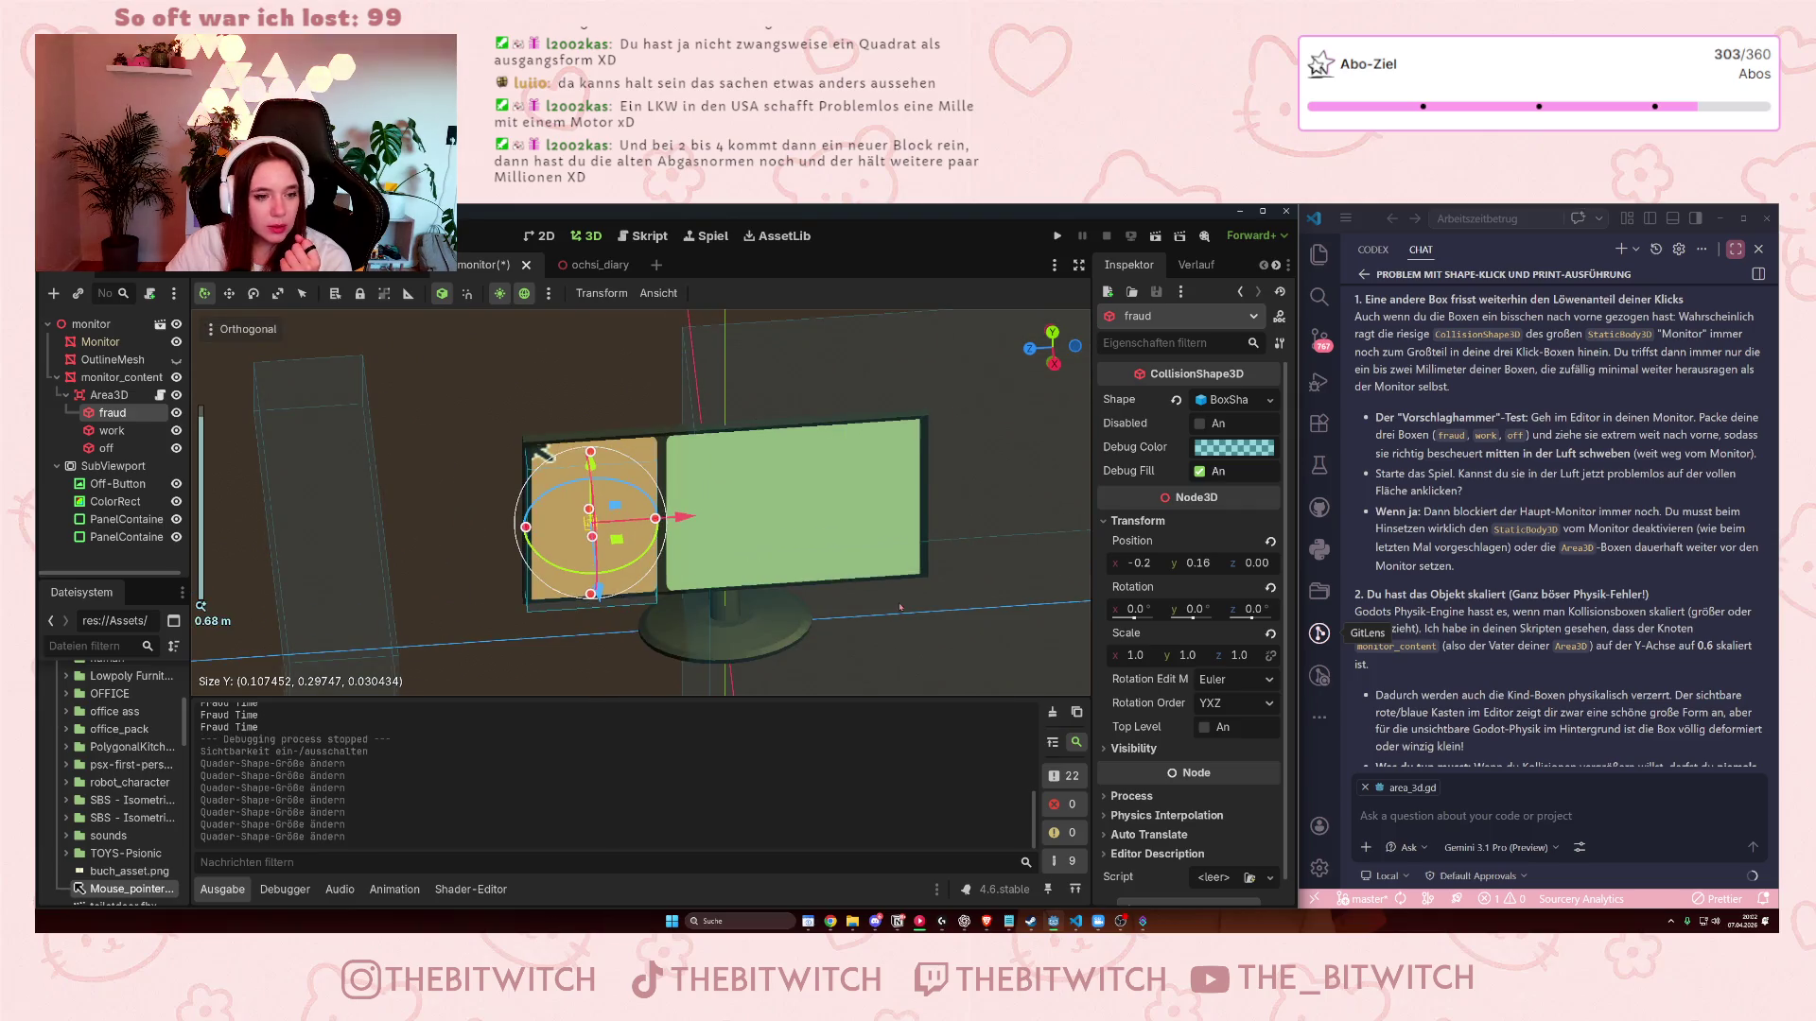
{"action": "scroll", "scroll_direction": "down", "scroll_amount": 3}
{"action": "left_click", "coordinate": [832, 584]}
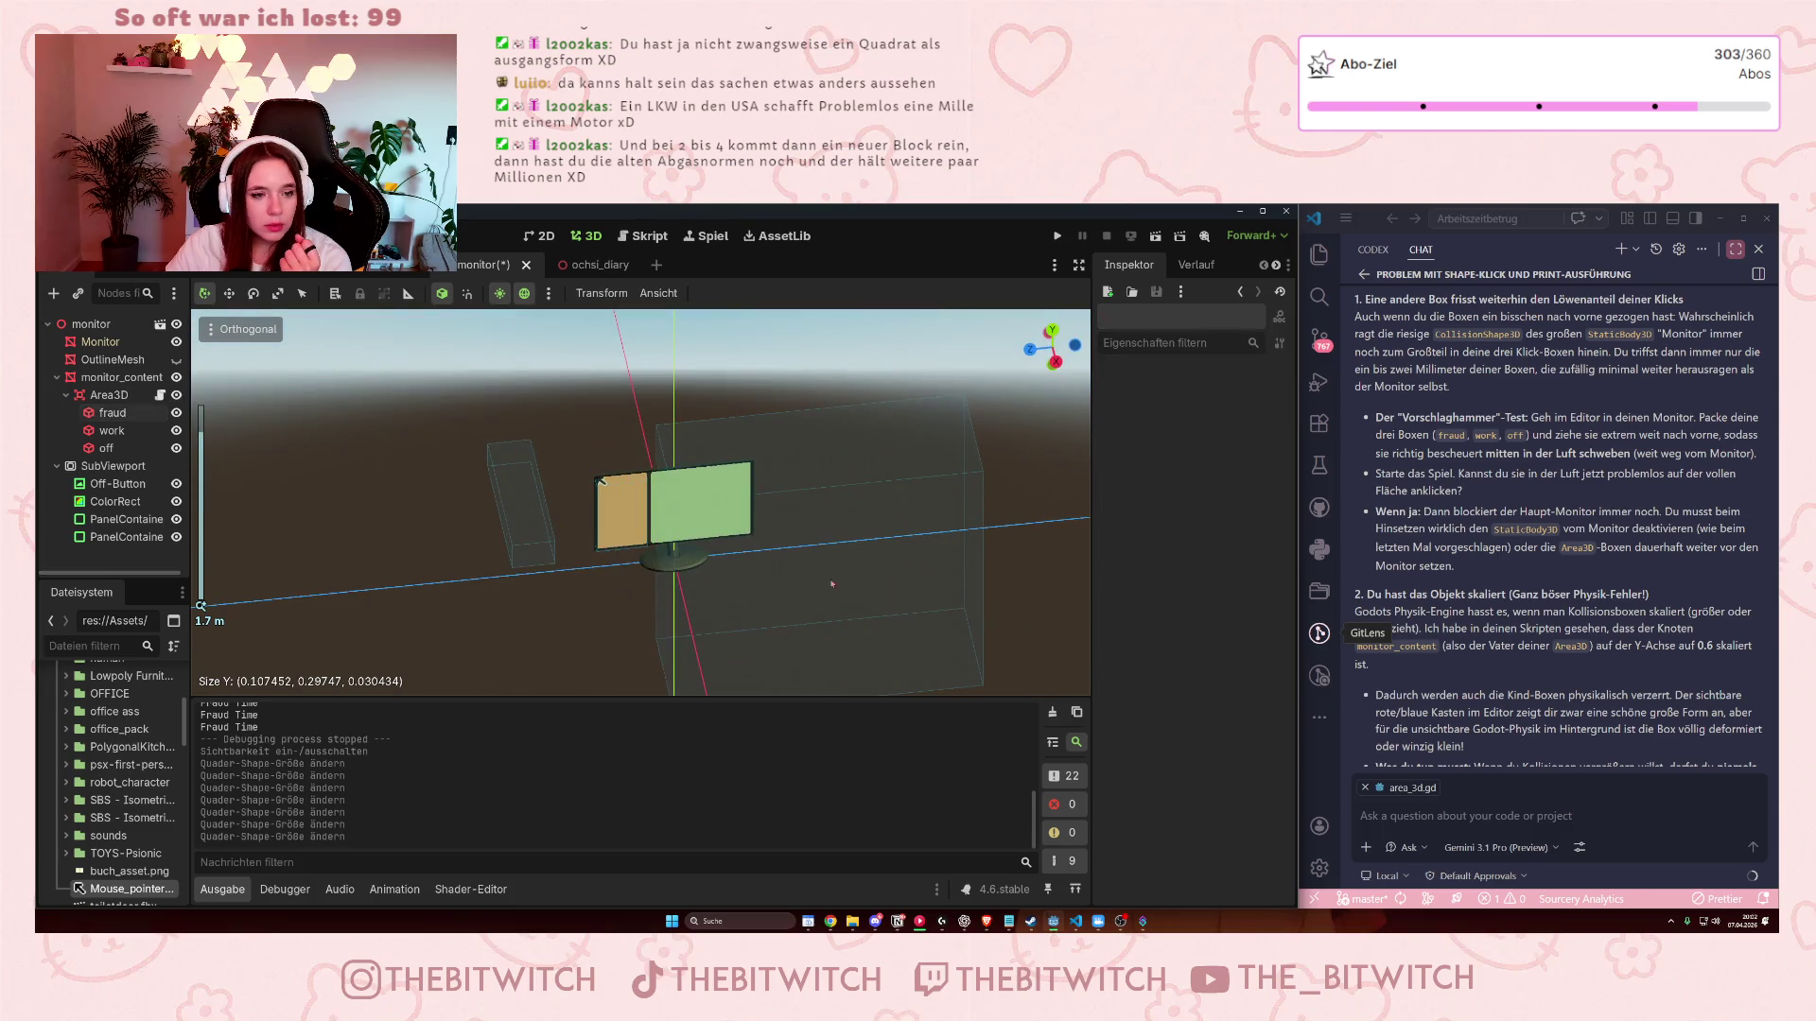
- Narrow and raise the work box in front view to fit the green right panel
{"action": "left_click", "coordinate": [111, 431]}
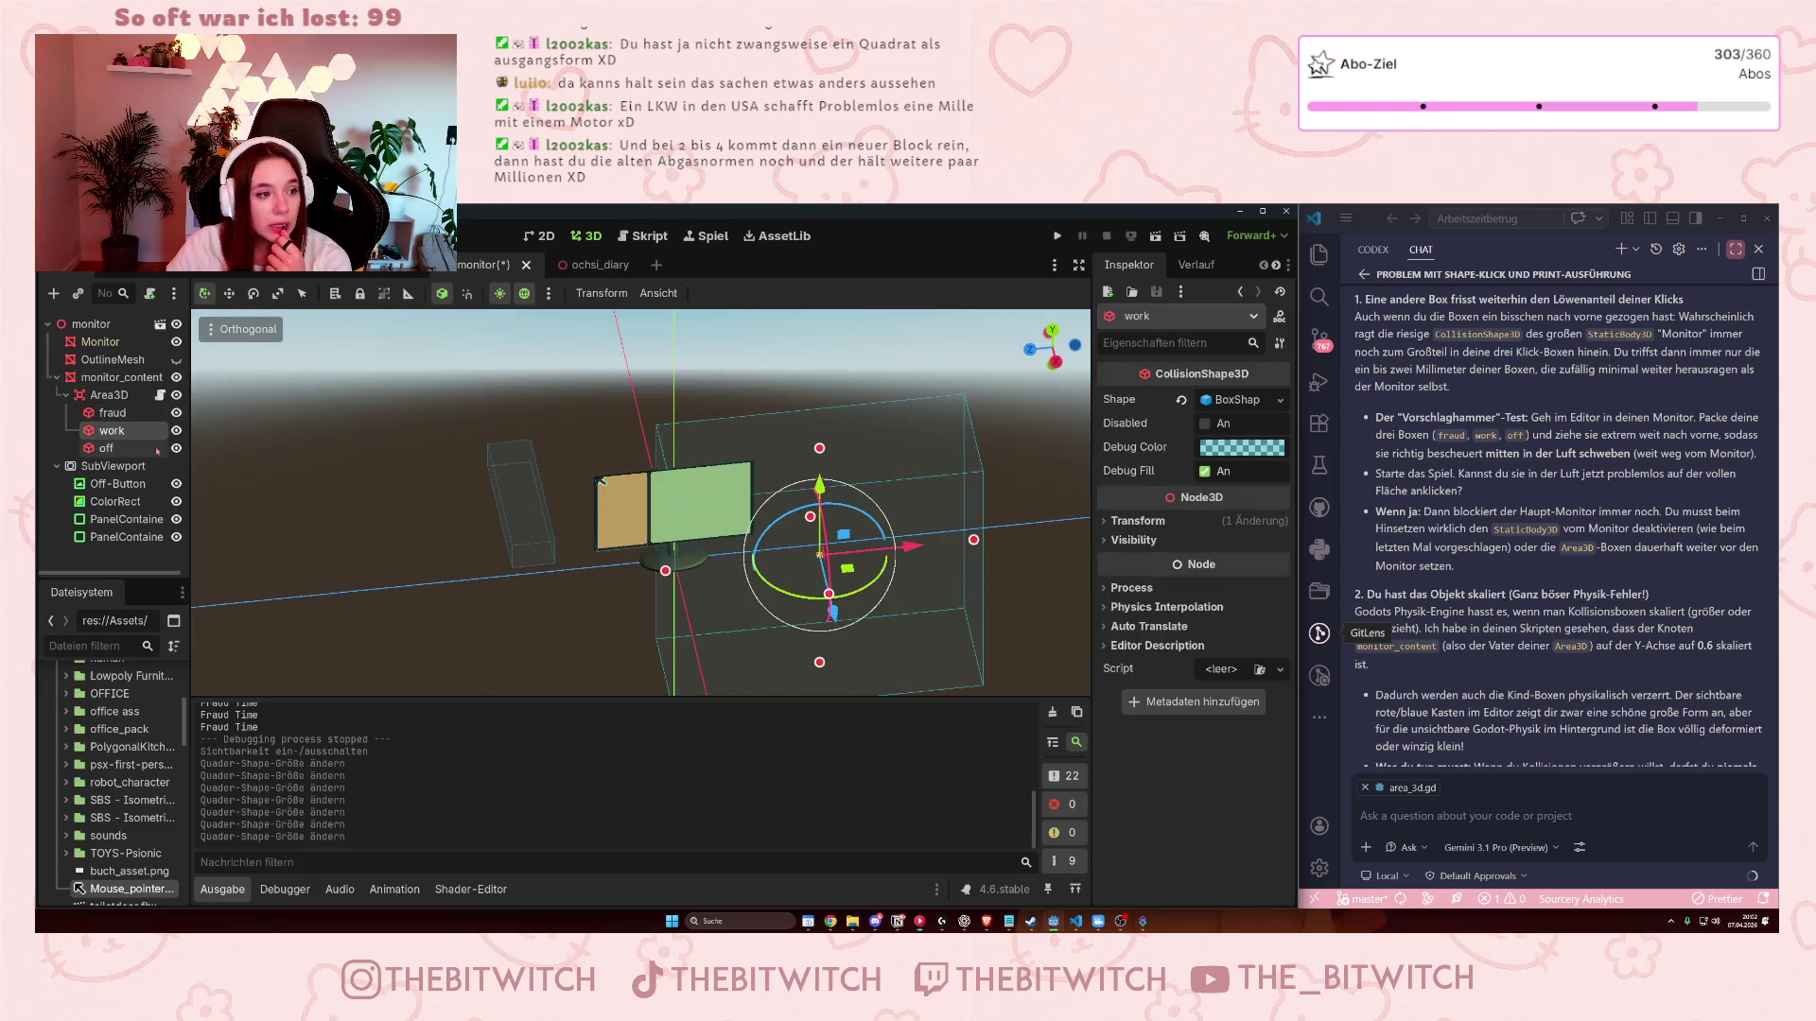
{"action": "left_click_drag", "start_coordinate": [828, 572], "coordinate": [831, 570]}
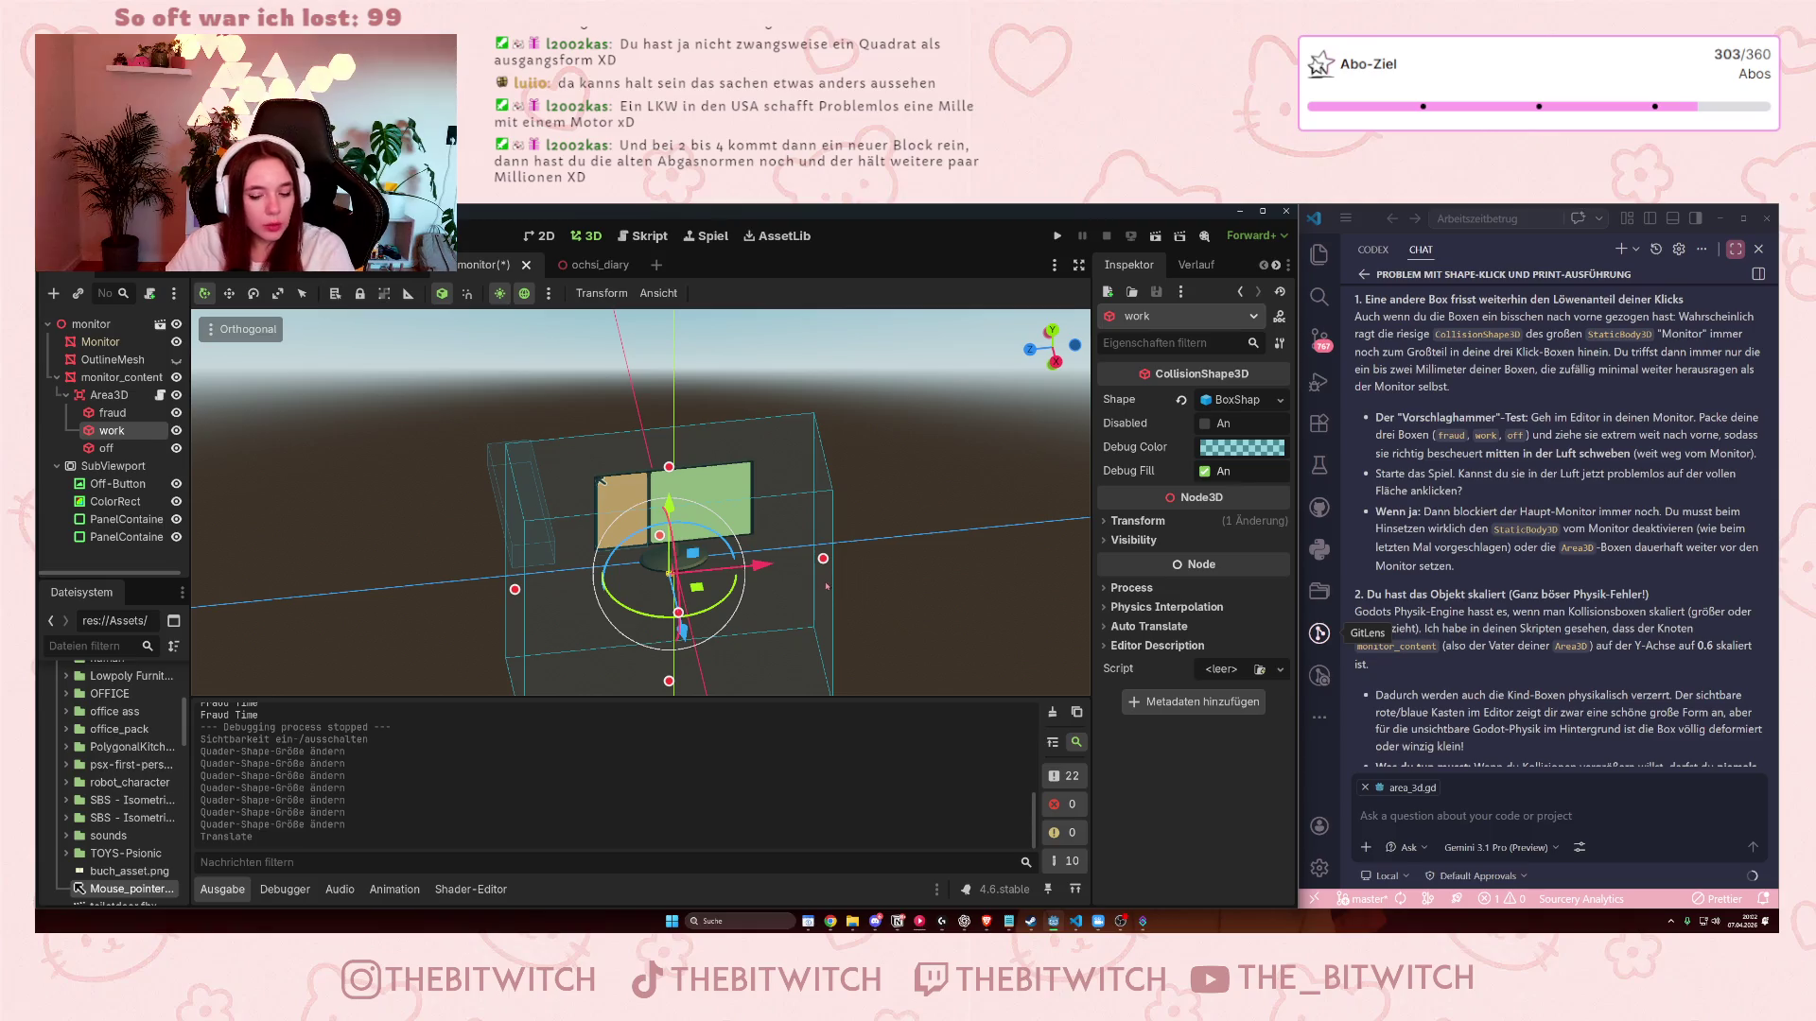
{"action": "key", "text": "ctrl+z"}
{"action": "left_click_drag", "start_coordinate": [975, 541], "coordinate": [763, 569]}
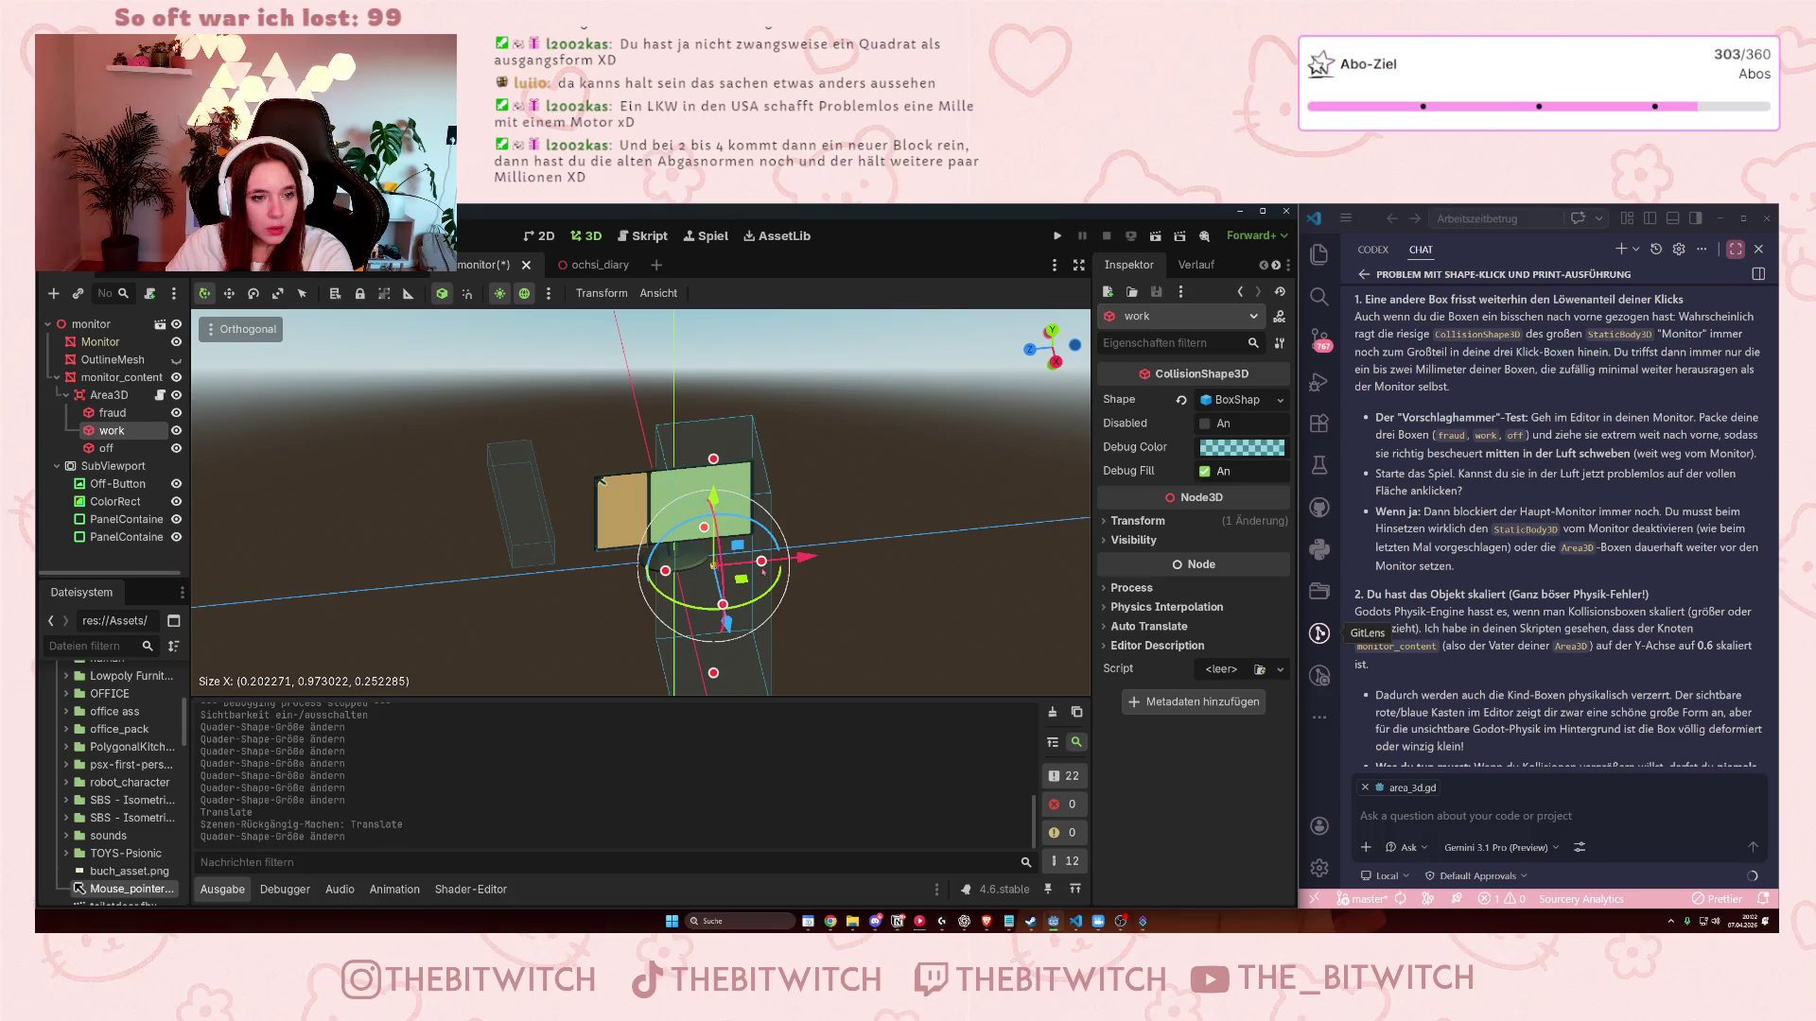
{"action": "left_click_drag", "start_coordinate": [715, 673], "coordinate": [729, 574]}
{"action": "key", "text": "KP_1"}
{"action": "scroll", "scroll_direction": "up", "scroll_amount": 3}
{"action": "scroll", "scroll_direction": "down", "scroll_amount": 3}
{"action": "left_click_drag", "start_coordinate": [736, 633], "coordinate": [743, 620]}
{"action": "left_click_drag", "start_coordinate": [668, 525], "coordinate": [656, 521]}
{"action": "left_click_drag", "start_coordinate": [739, 438], "coordinate": [747, 522]}
{"action": "key", "text": "ctrl+z"}
{"action": "left_click_drag", "start_coordinate": [739, 422], "coordinate": [728, 501]}
- Fine-tune the work box's top, left and right edges and start reducing its depth
{"action": "scroll", "scroll_direction": "up", "scroll_amount": 3}
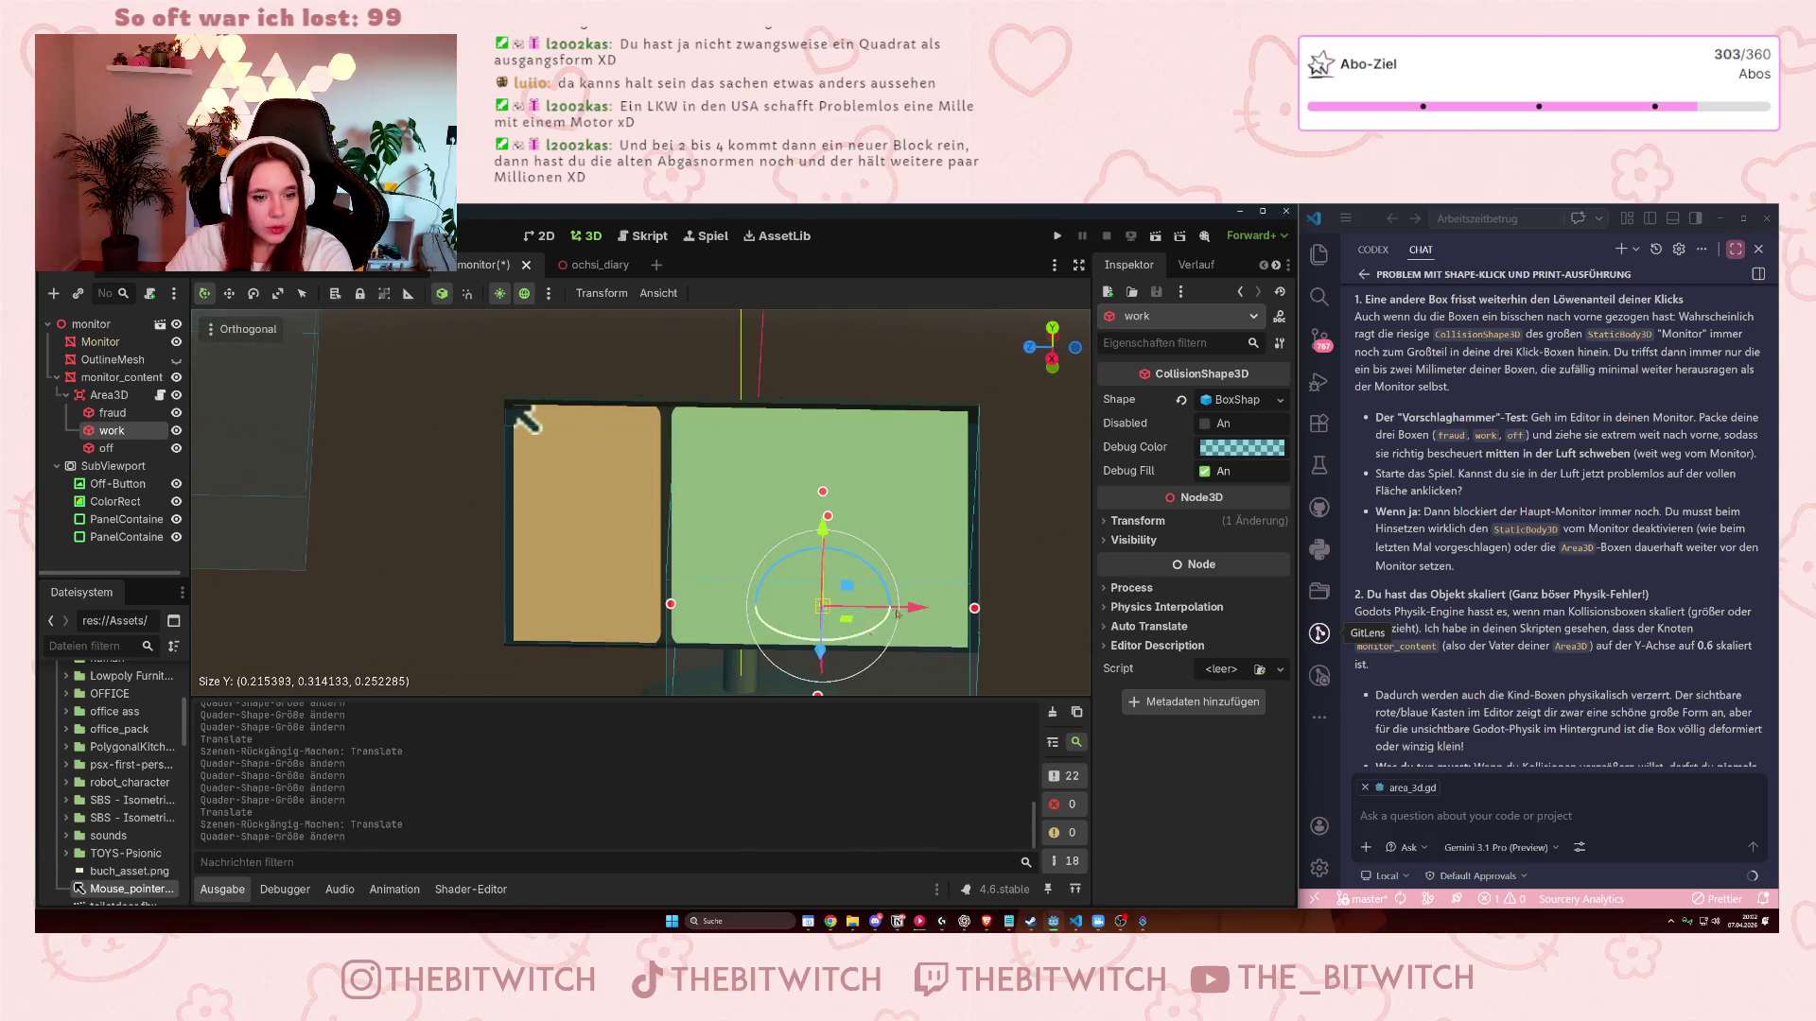
{"action": "left_click_drag", "start_coordinate": [892, 574], "coordinate": [926, 486]}
{"action": "left_click_drag", "start_coordinate": [827, 399], "coordinate": [828, 394]}
{"action": "left_click_drag", "start_coordinate": [674, 530], "coordinate": [667, 531]}
{"action": "left_click_drag", "start_coordinate": [981, 519], "coordinate": [974, 519]}
{"action": "scroll", "scroll_direction": "down", "scroll_amount": 3}
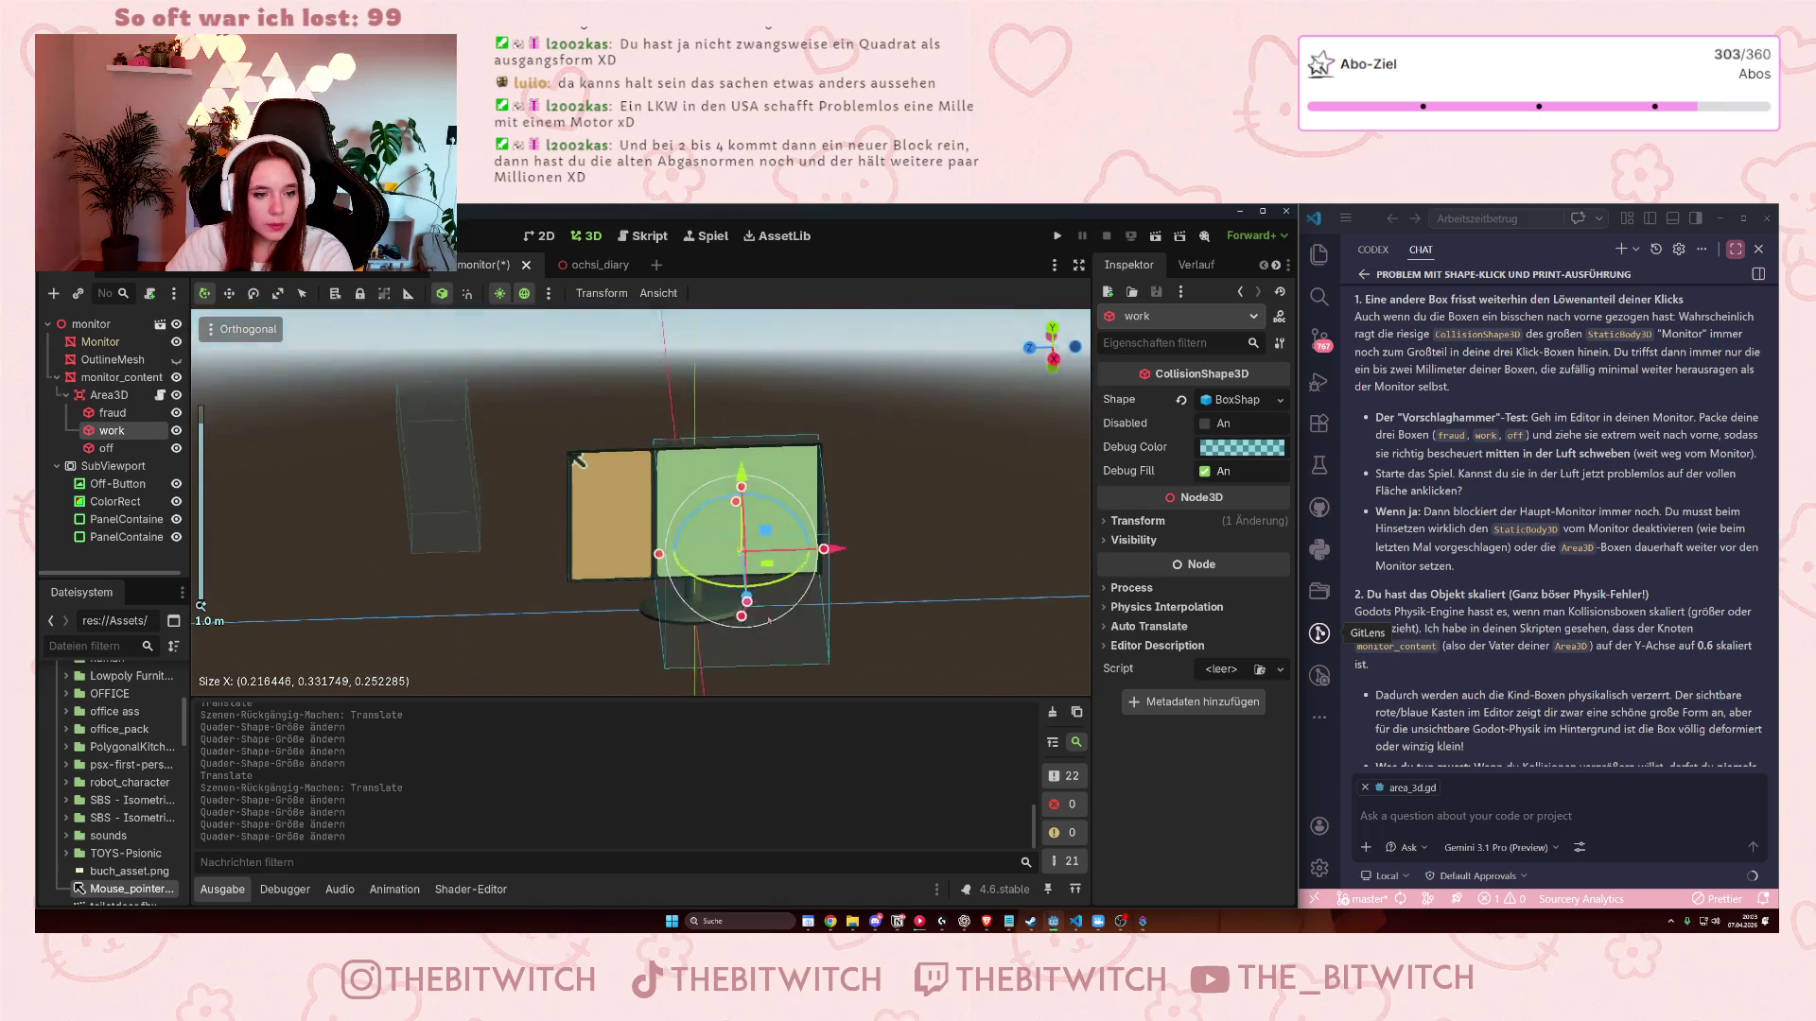
{"action": "left_click_drag", "start_coordinate": [739, 596], "coordinate": [738, 566]}
- Shrink the work box's depth to about 0.053, matching the fraud box's slimmer depth
{"action": "left_click", "coordinate": [588, 539]}
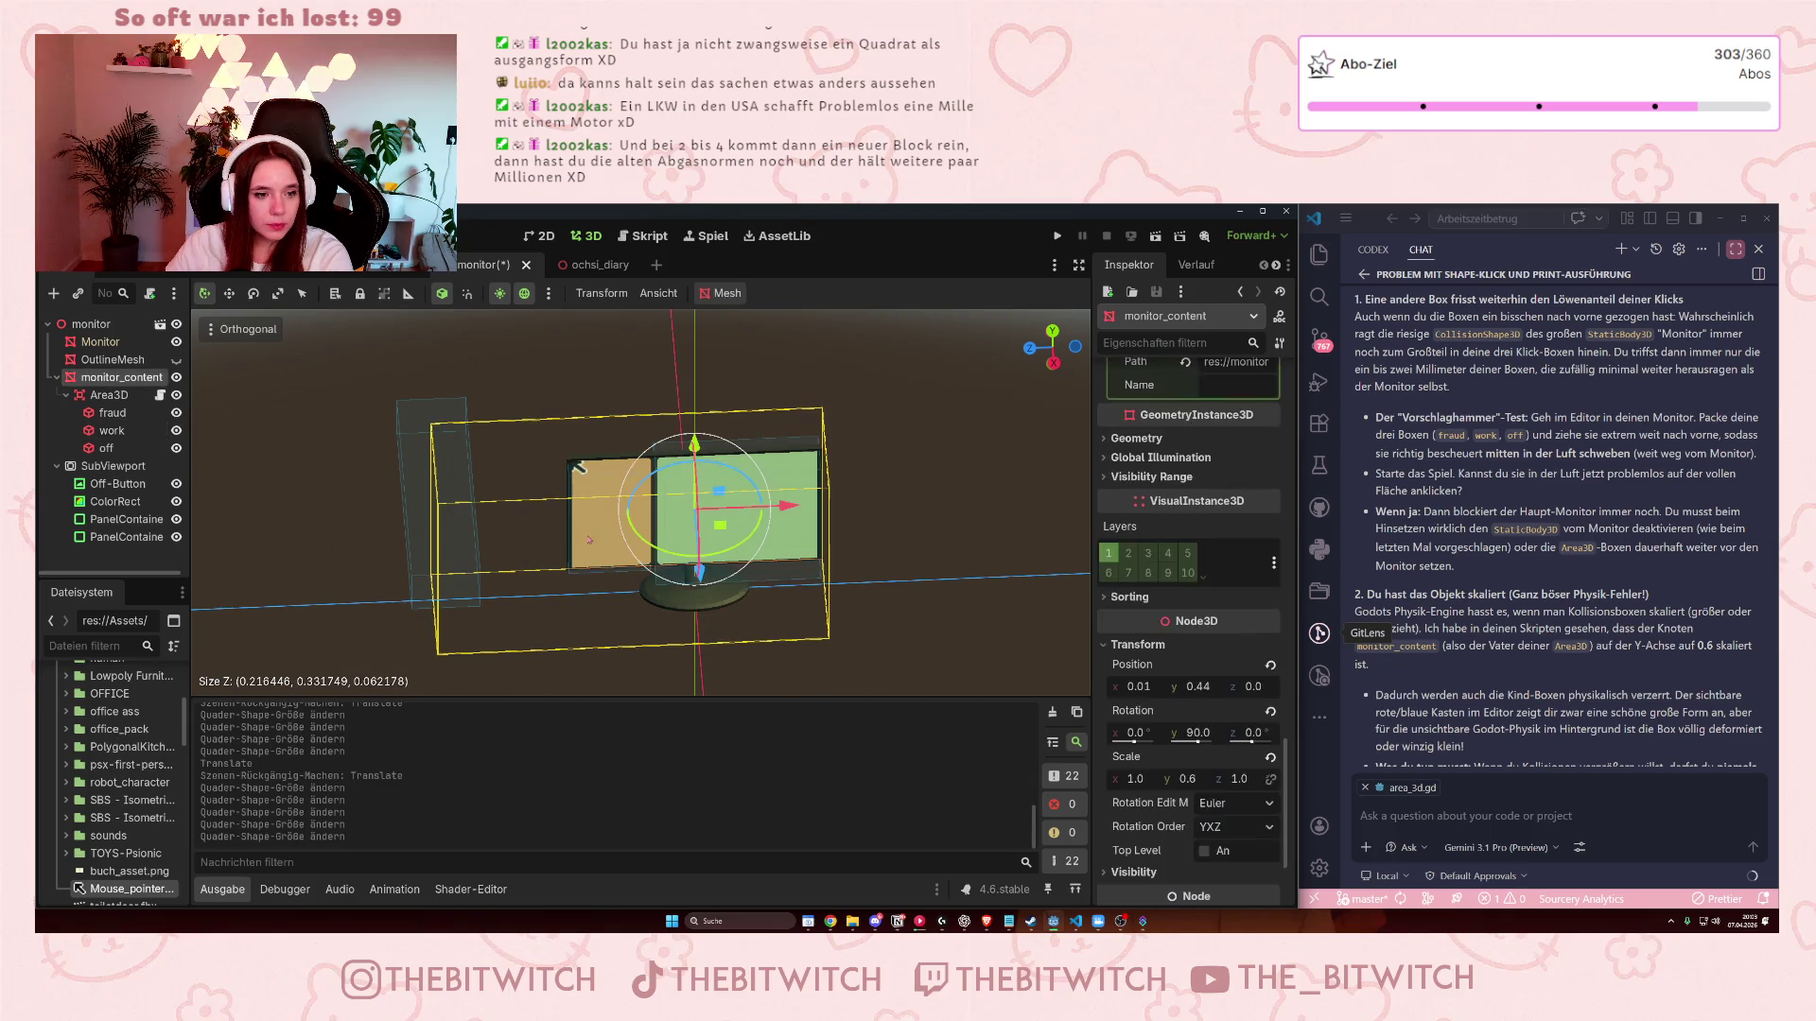
{"action": "left_click_drag", "start_coordinate": [578, 466], "coordinate": [858, 580]}
{"action": "left_click", "coordinate": [112, 430]}
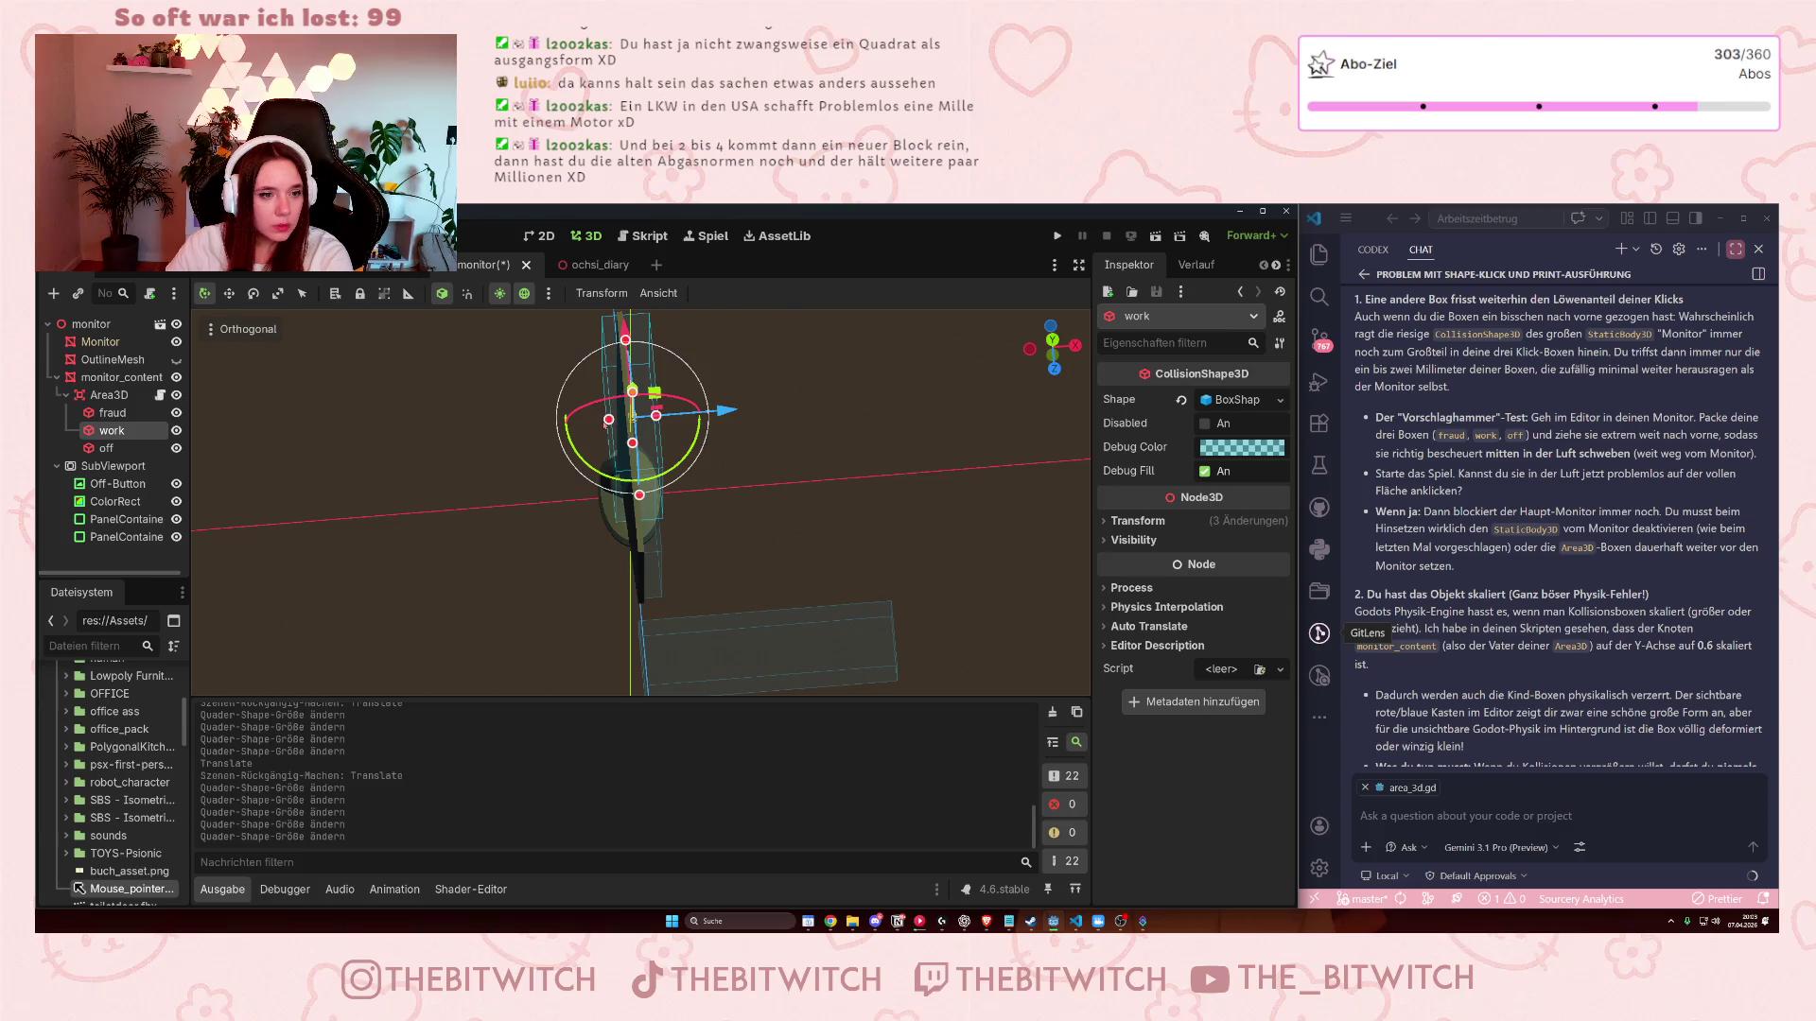
{"action": "left_click", "coordinate": [612, 432]}
{"action": "left_click", "coordinate": [601, 417]}
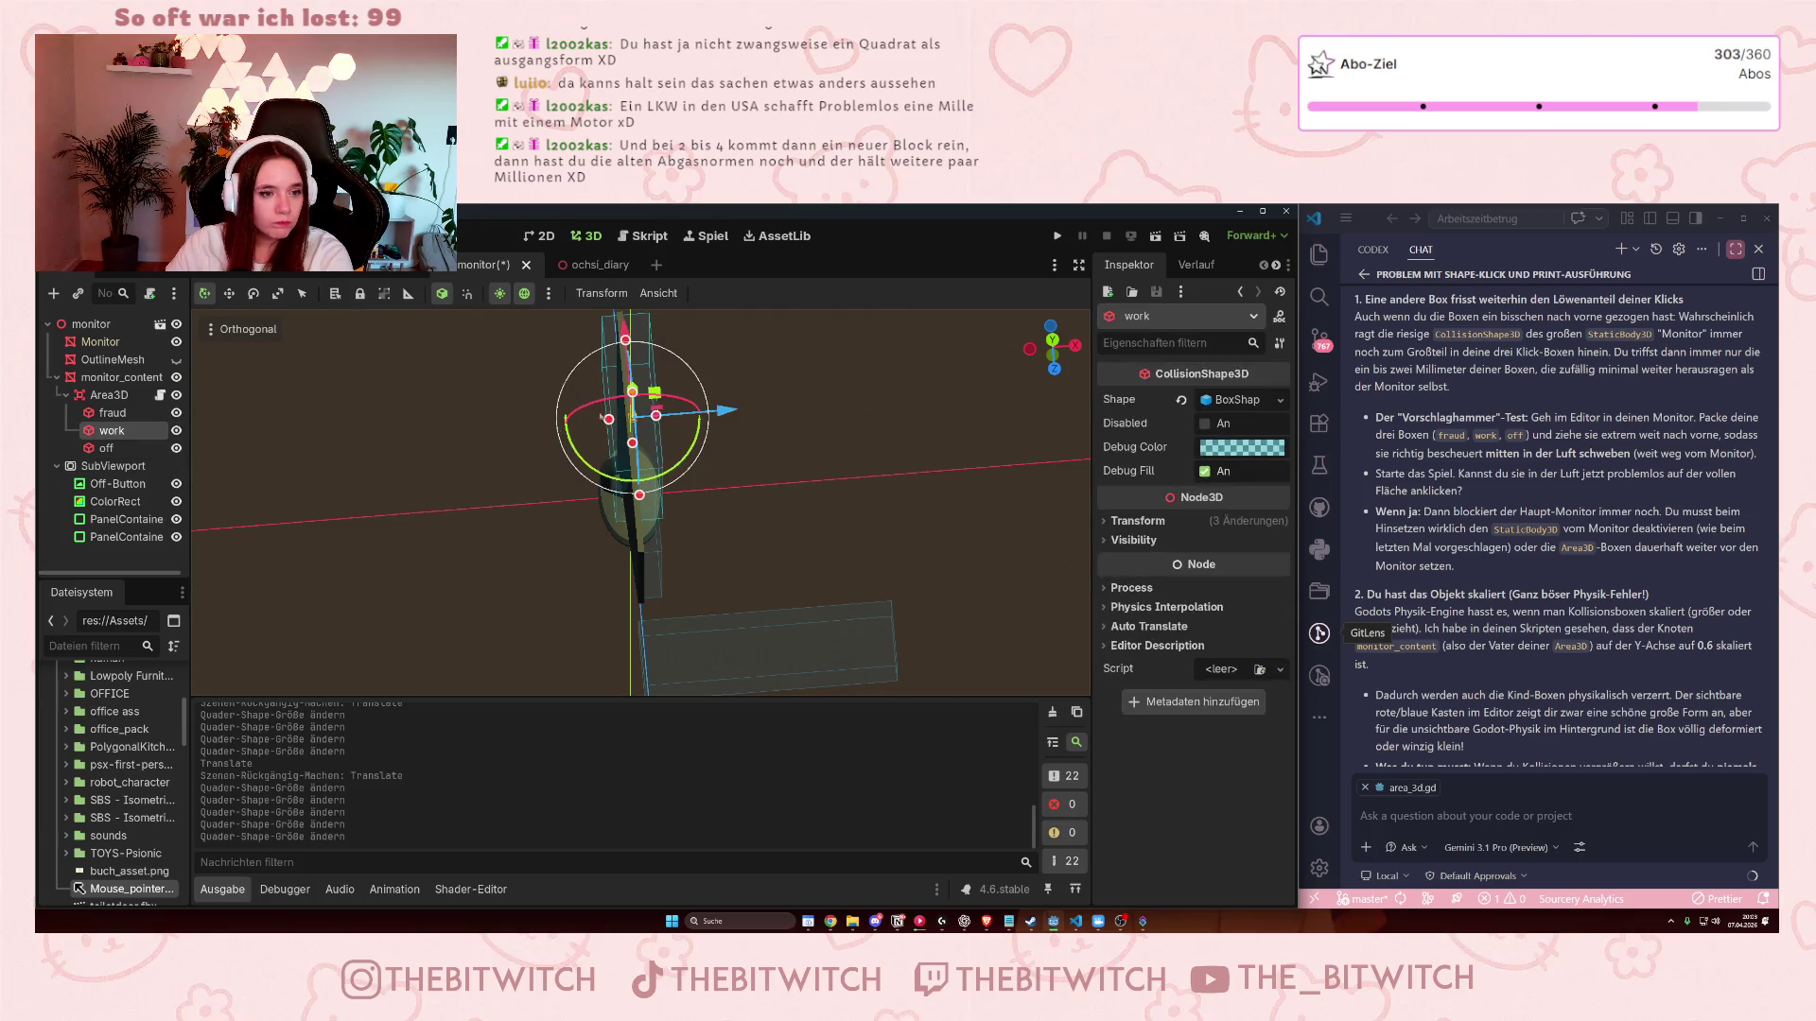
{"action": "left_click_drag", "start_coordinate": [633, 392], "coordinate": [637, 700]}
{"action": "left_click_drag", "start_coordinate": [577, 511], "coordinate": [608, 511]}
{"action": "left_click", "coordinate": [588, 516]}
{"action": "left_click", "coordinate": [473, 425]}
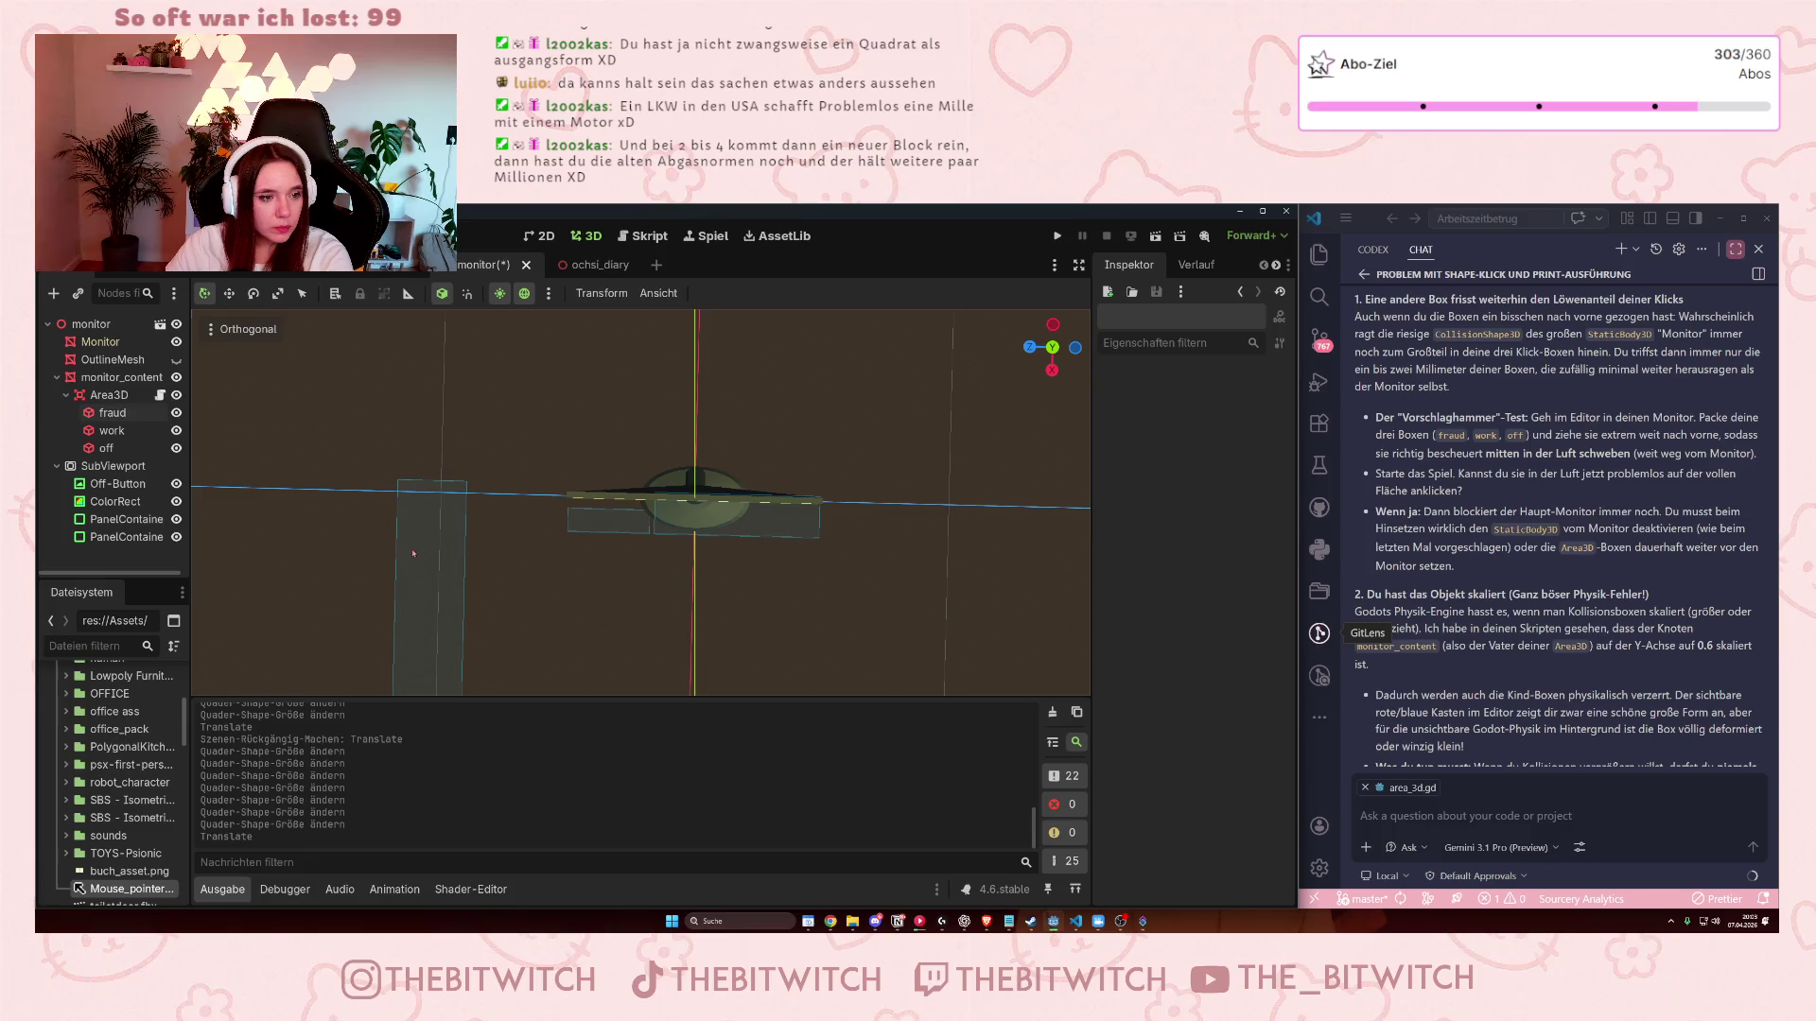
{"action": "left_click", "coordinate": [106, 448]}
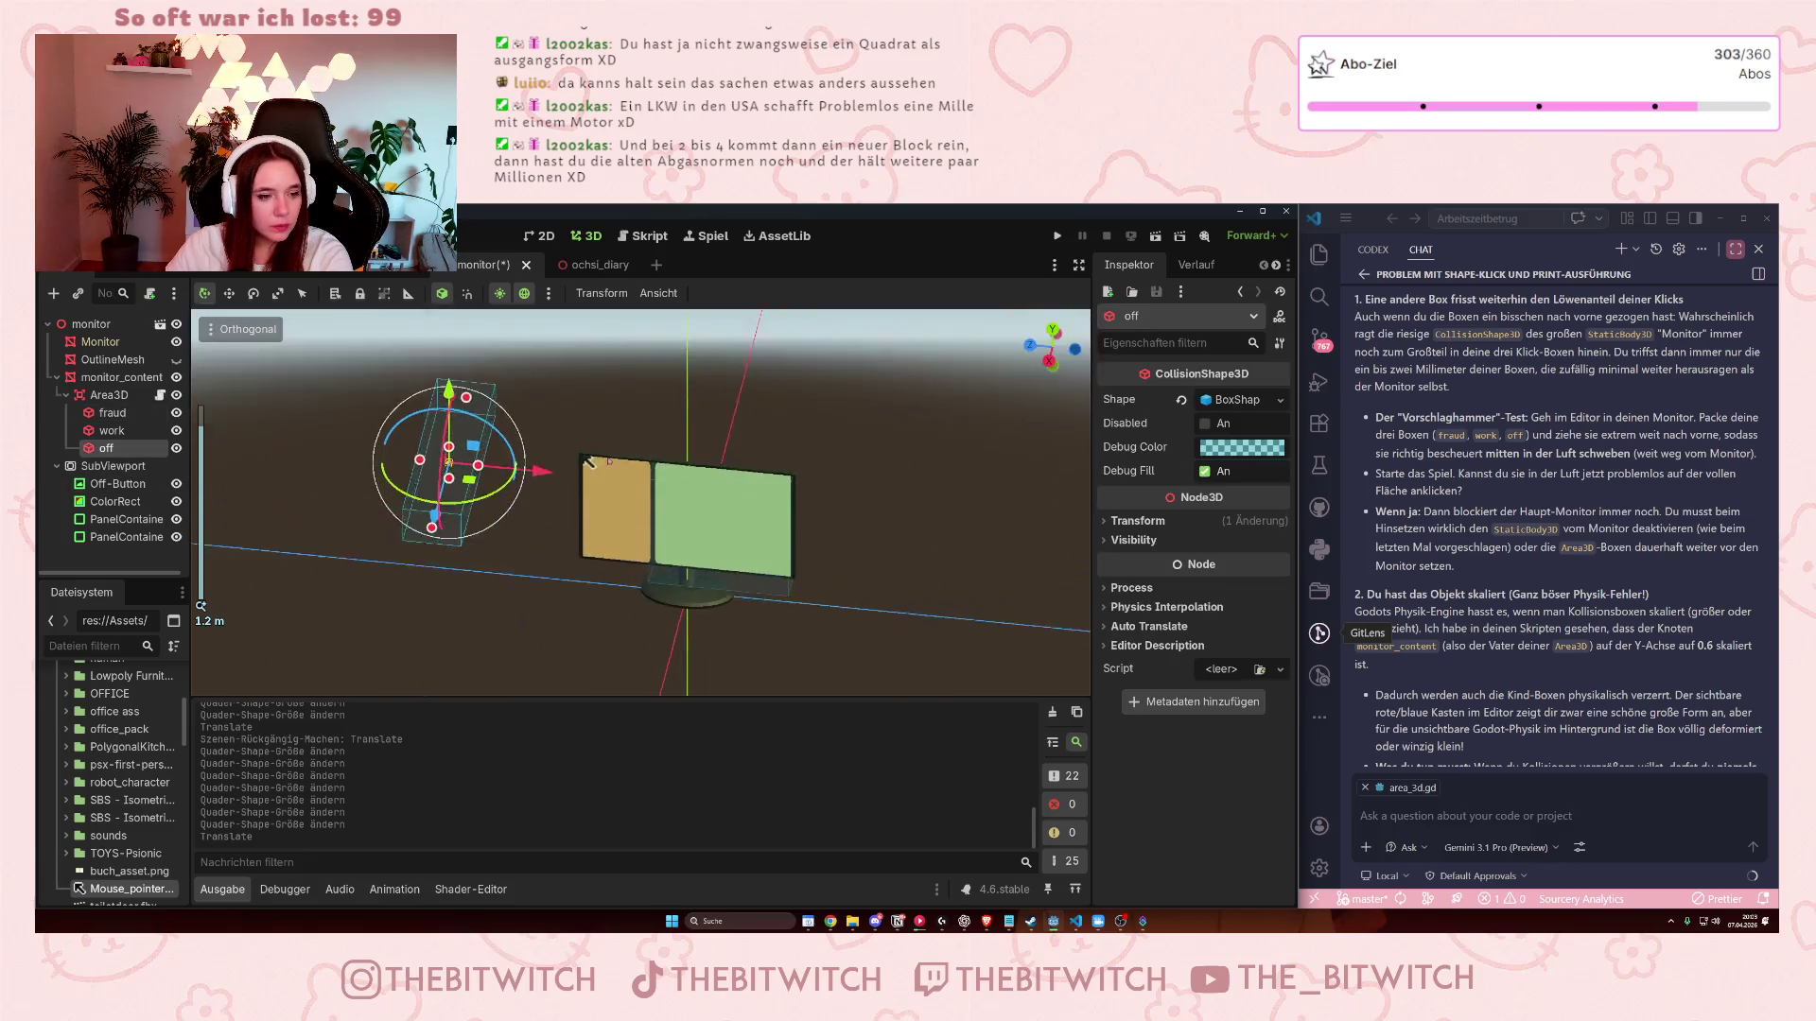
- Move the off box onto the monitor's upper-left corner and narrow its X and depth
{"action": "left_click_drag", "start_coordinate": [492, 473], "coordinate": [605, 475]}
{"action": "scroll", "scroll_direction": "up", "scroll_amount": 3}
{"action": "left_click_drag", "start_coordinate": [589, 348], "coordinate": [622, 525]}
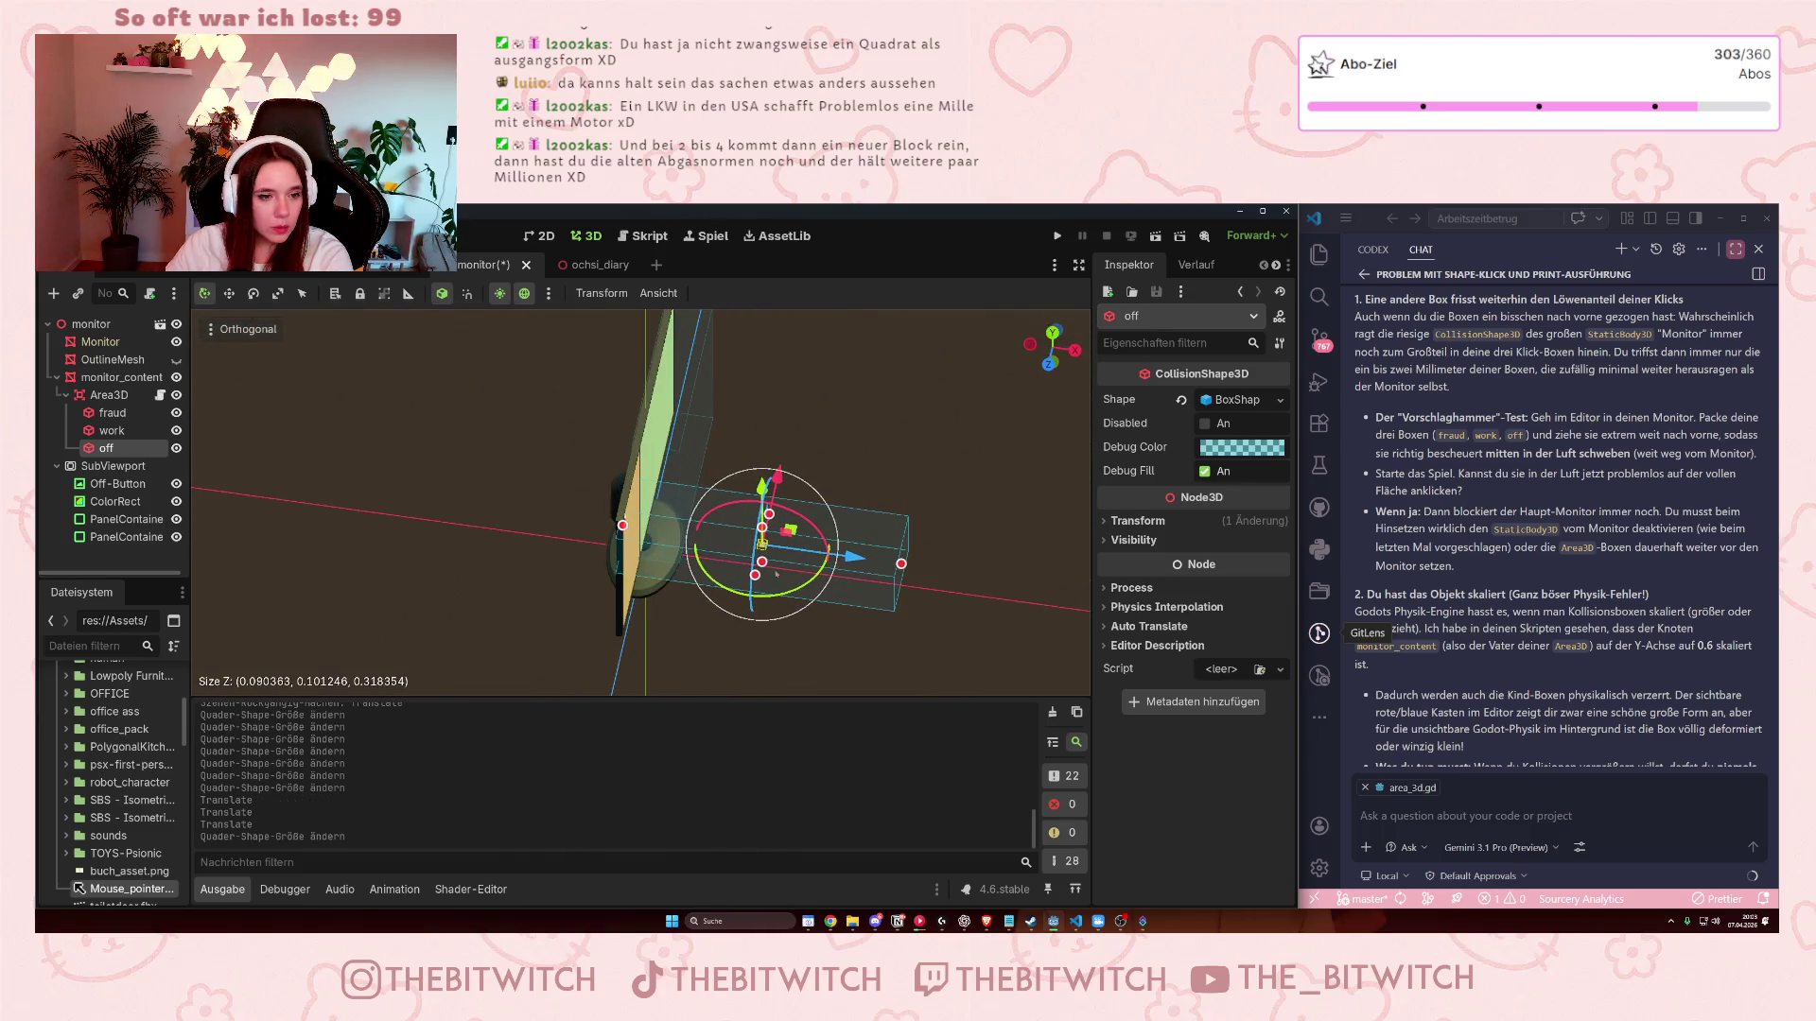
{"action": "left_click_drag", "start_coordinate": [756, 576], "coordinate": [674, 560]}
{"action": "left_click_drag", "start_coordinate": [567, 454], "coordinate": [719, 568]}
{"action": "left_click_drag", "start_coordinate": [825, 638], "coordinate": [683, 558]}
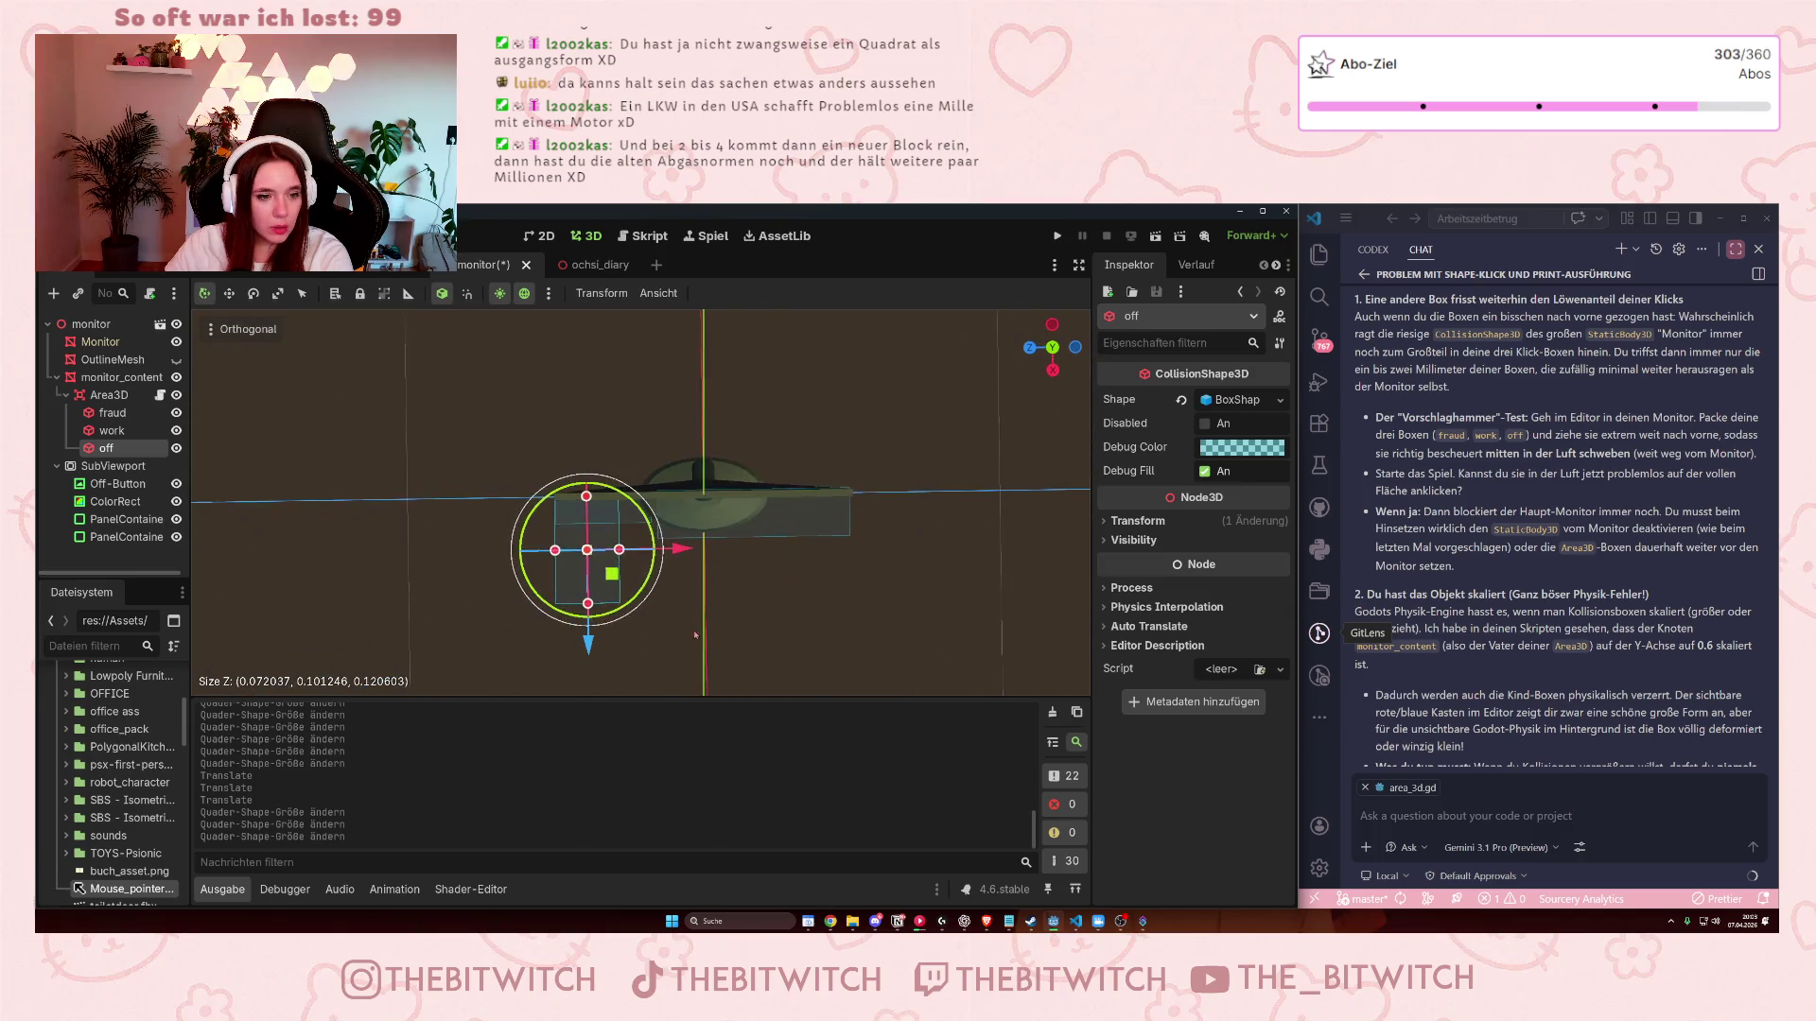
- Shrink the off box's width in front view and save the monitor scene
{"action": "key", "text": "KP_1"}
{"action": "left_click_drag", "start_coordinate": [615, 484], "coordinate": [598, 475]}
{"action": "key", "text": "KP_4"}
{"action": "key", "text": "KP_4"}
{"action": "key", "text": "KP_8"}
{"action": "scroll", "scroll_direction": "down", "scroll_amount": 3}
{"action": "key", "text": "ctrl+s"}
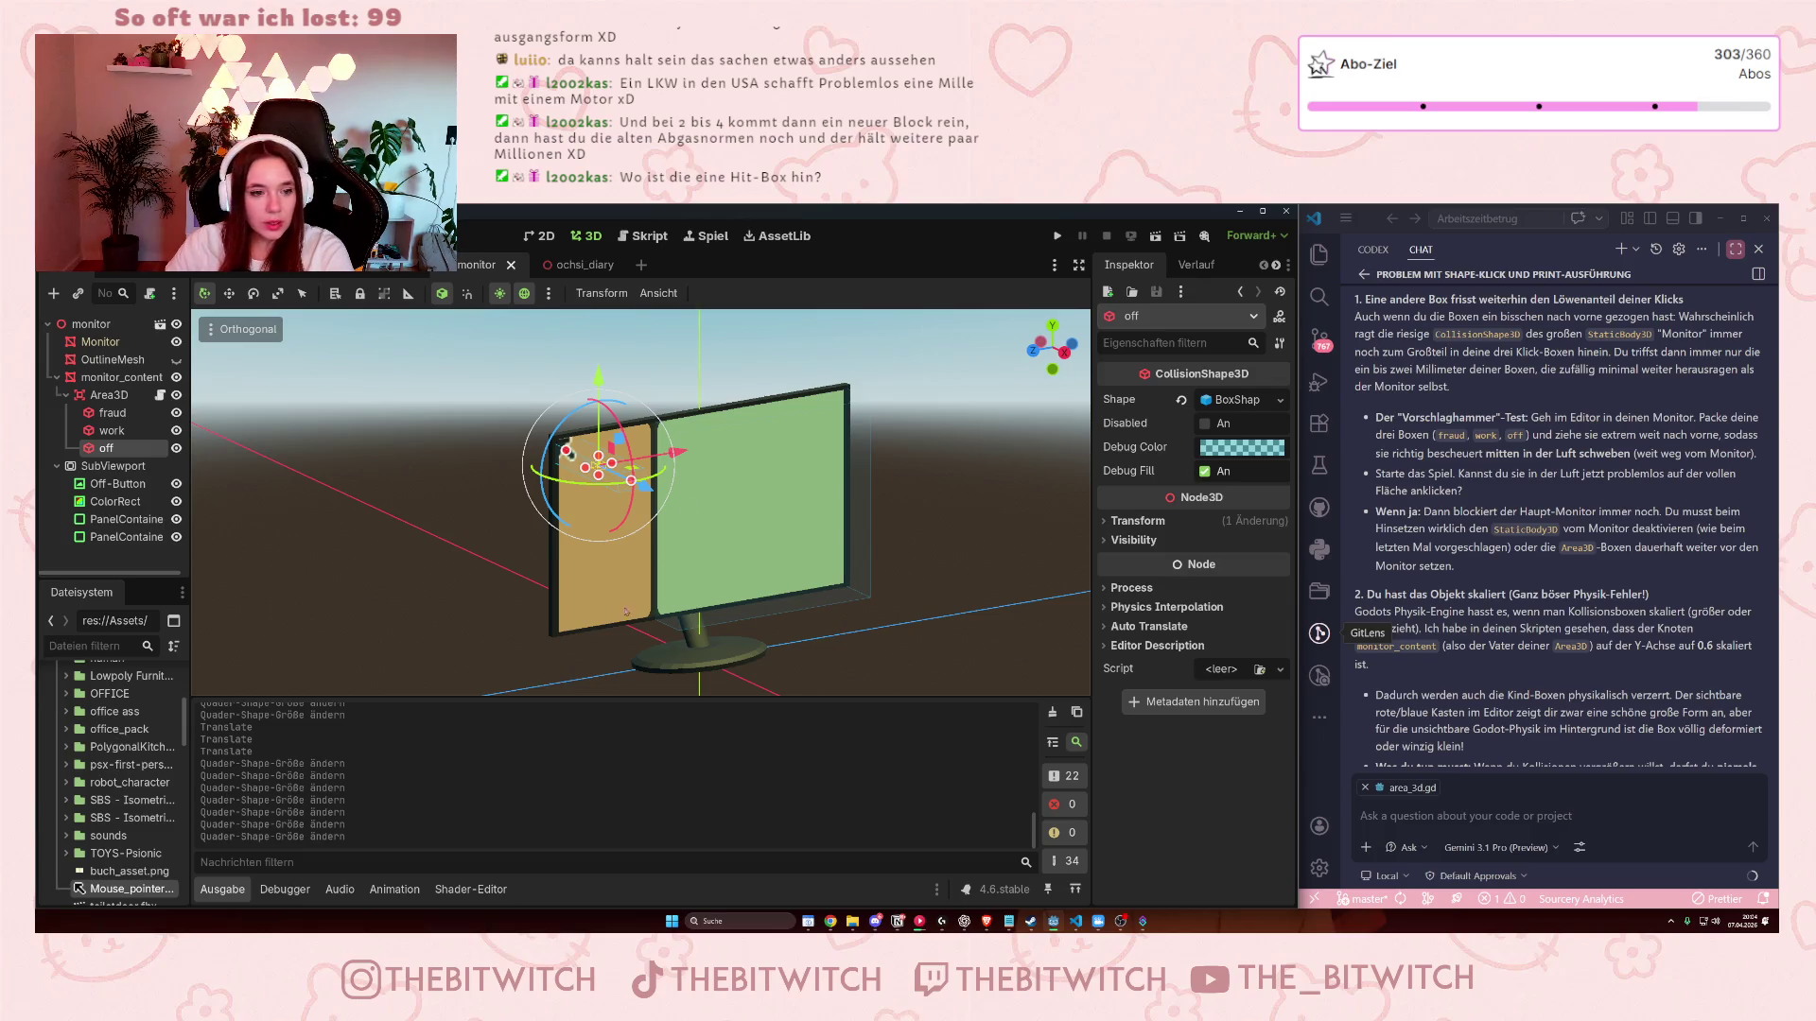
{"action": "left_click", "coordinate": [111, 430]}
- Undo the accidental size changes and moves made to the fraud box
{"action": "left_click", "coordinate": [108, 414]}
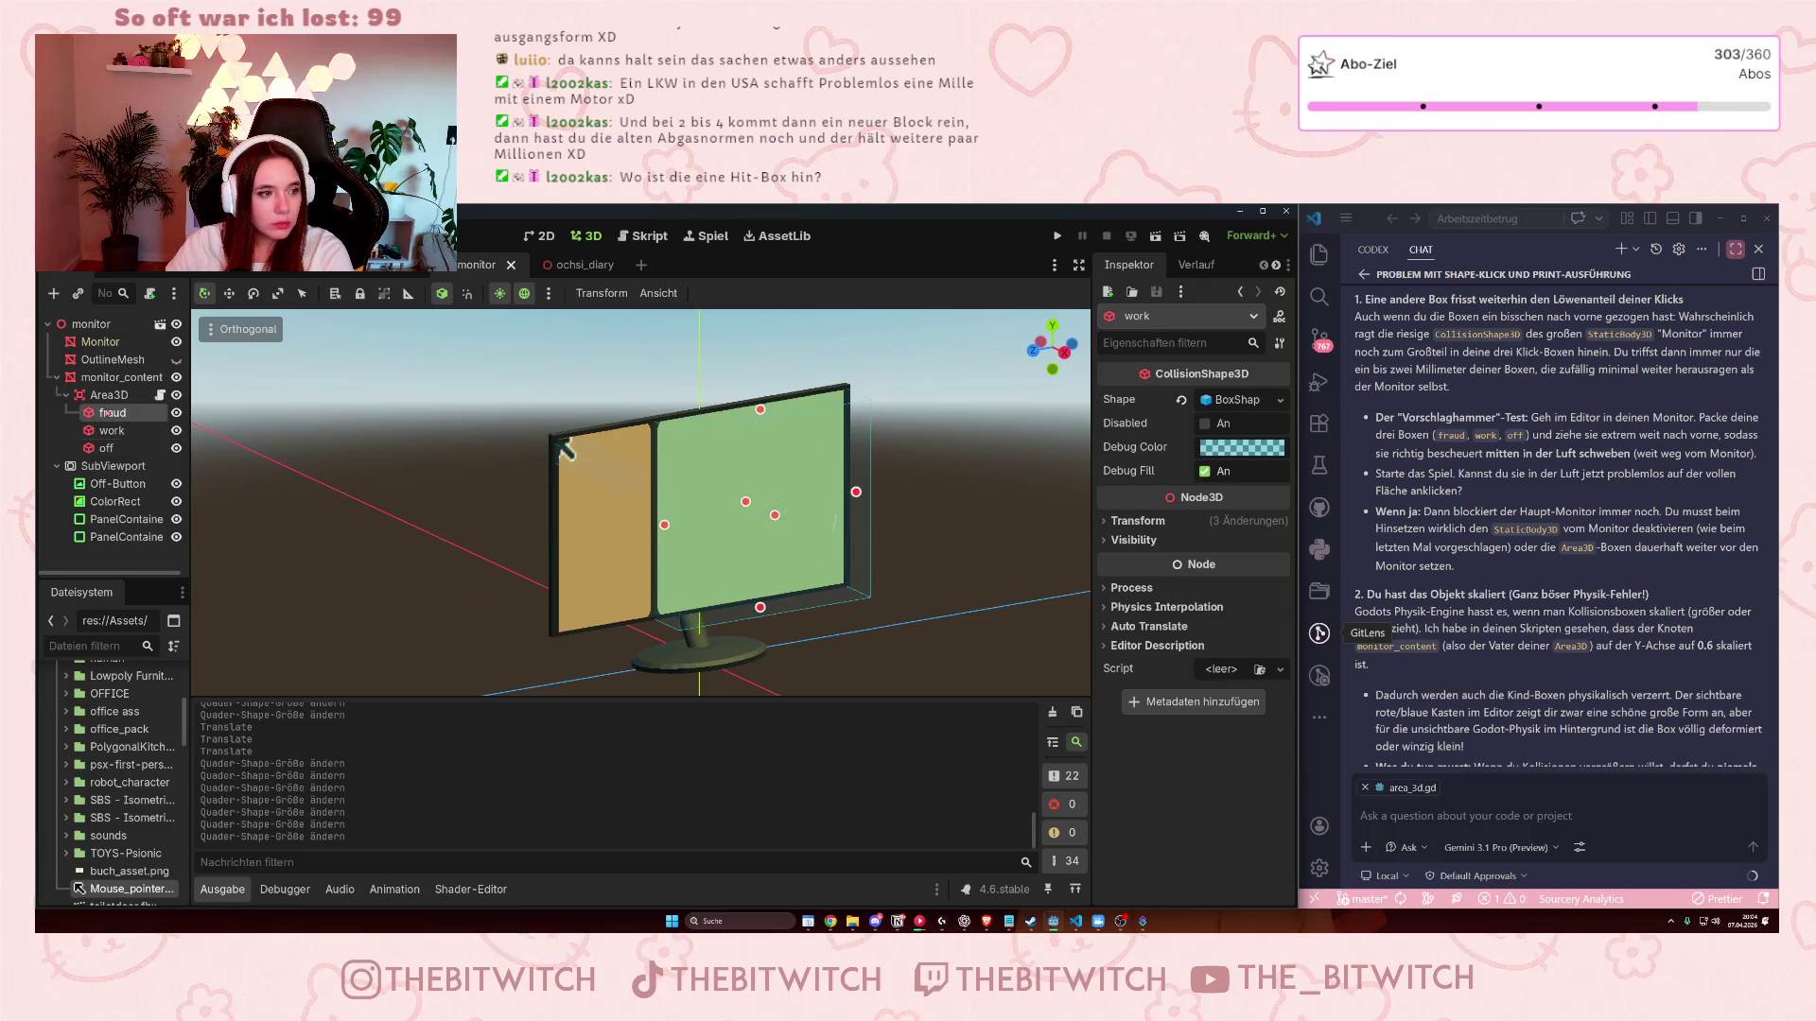
{"action": "scroll", "scroll_direction": "down", "scroll_amount": 3}
{"action": "scroll", "scroll_direction": "down", "scroll_amount": 3}
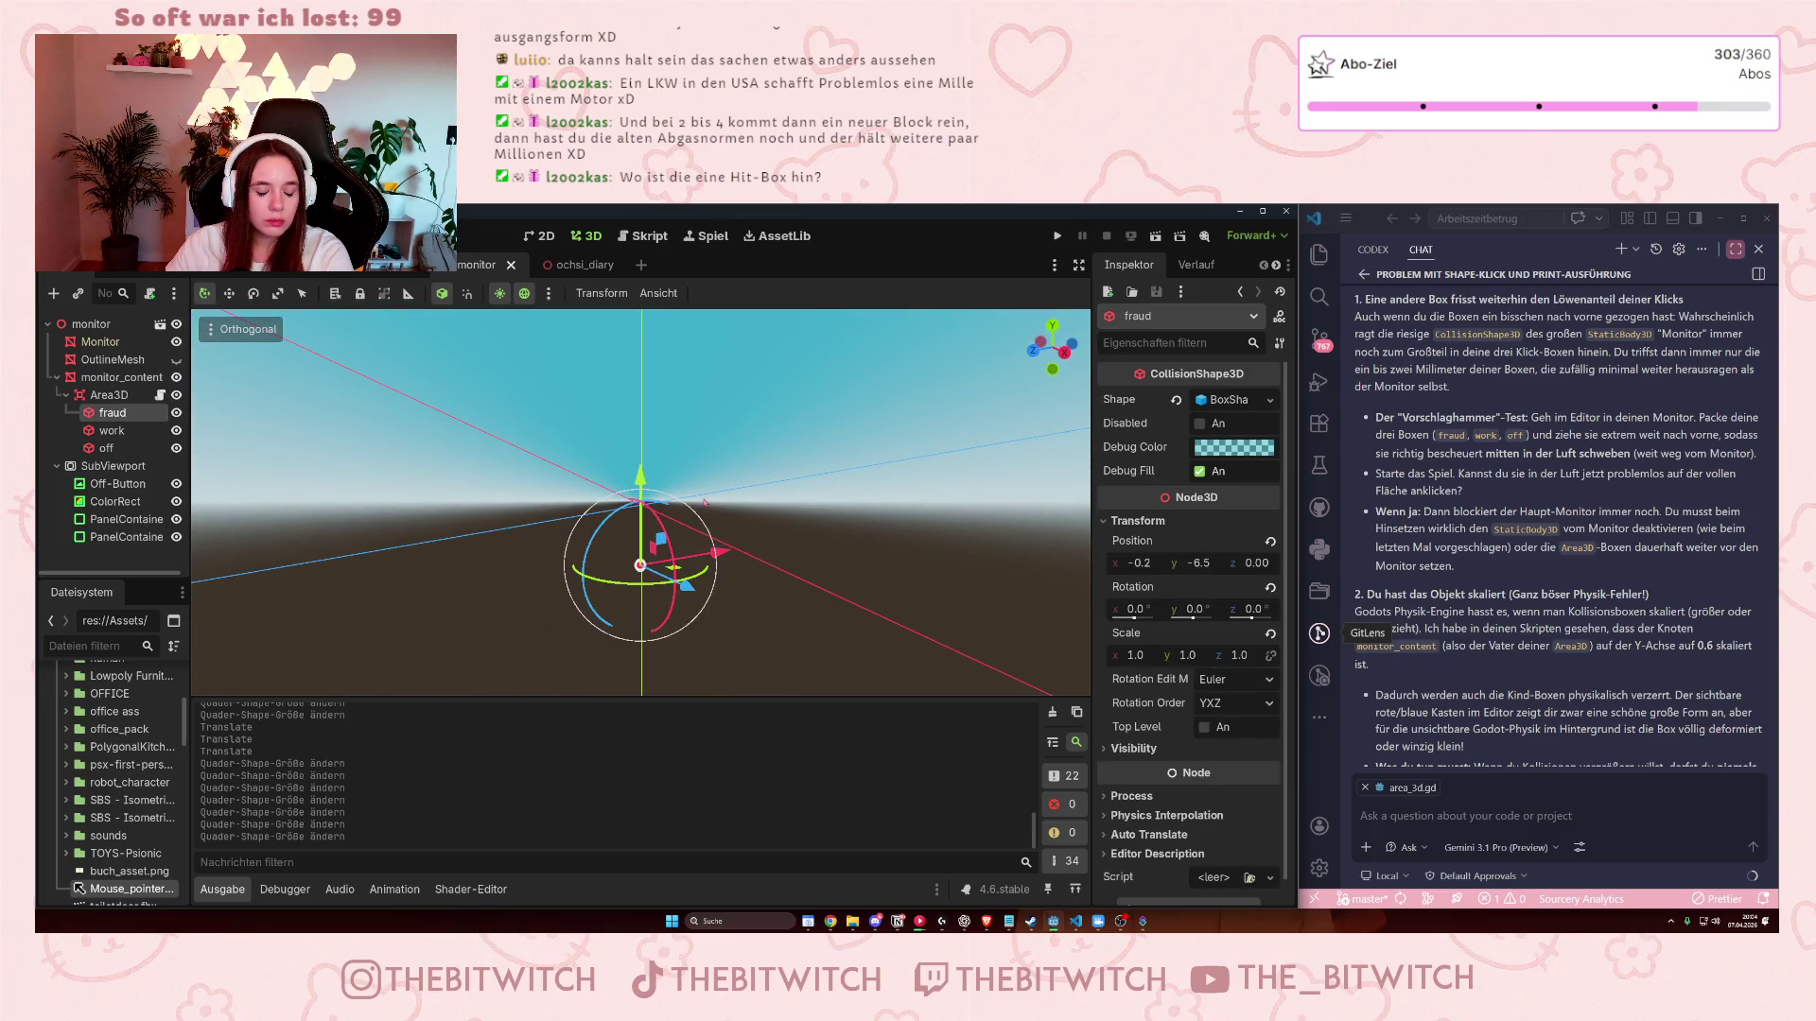
{"action": "key", "text": "ctrl+z"}
{"action": "key", "text": "ctrl+z"}
{"action": "scroll", "scroll_direction": "up", "scroll_amount": 3}
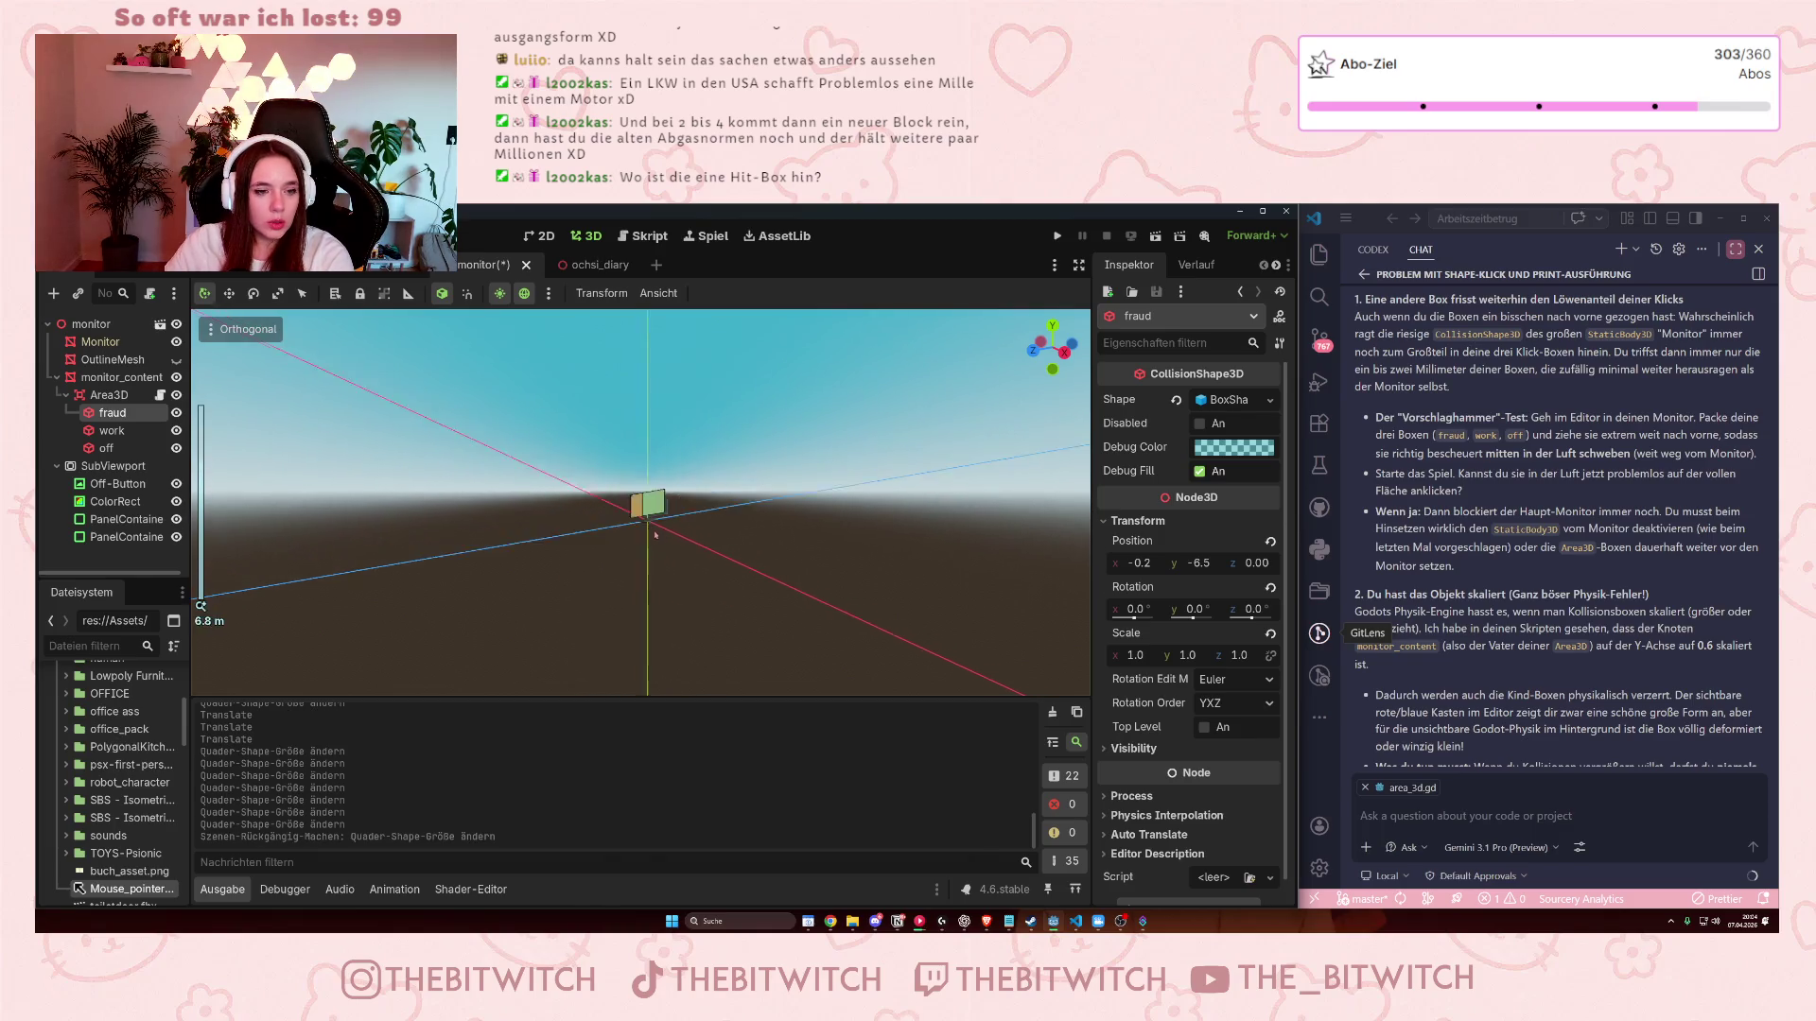
{"action": "key", "text": "ctrl+z"}
{"action": "key", "text": "ctrl+z"}
{"action": "key", "text": "ctrl+z"}
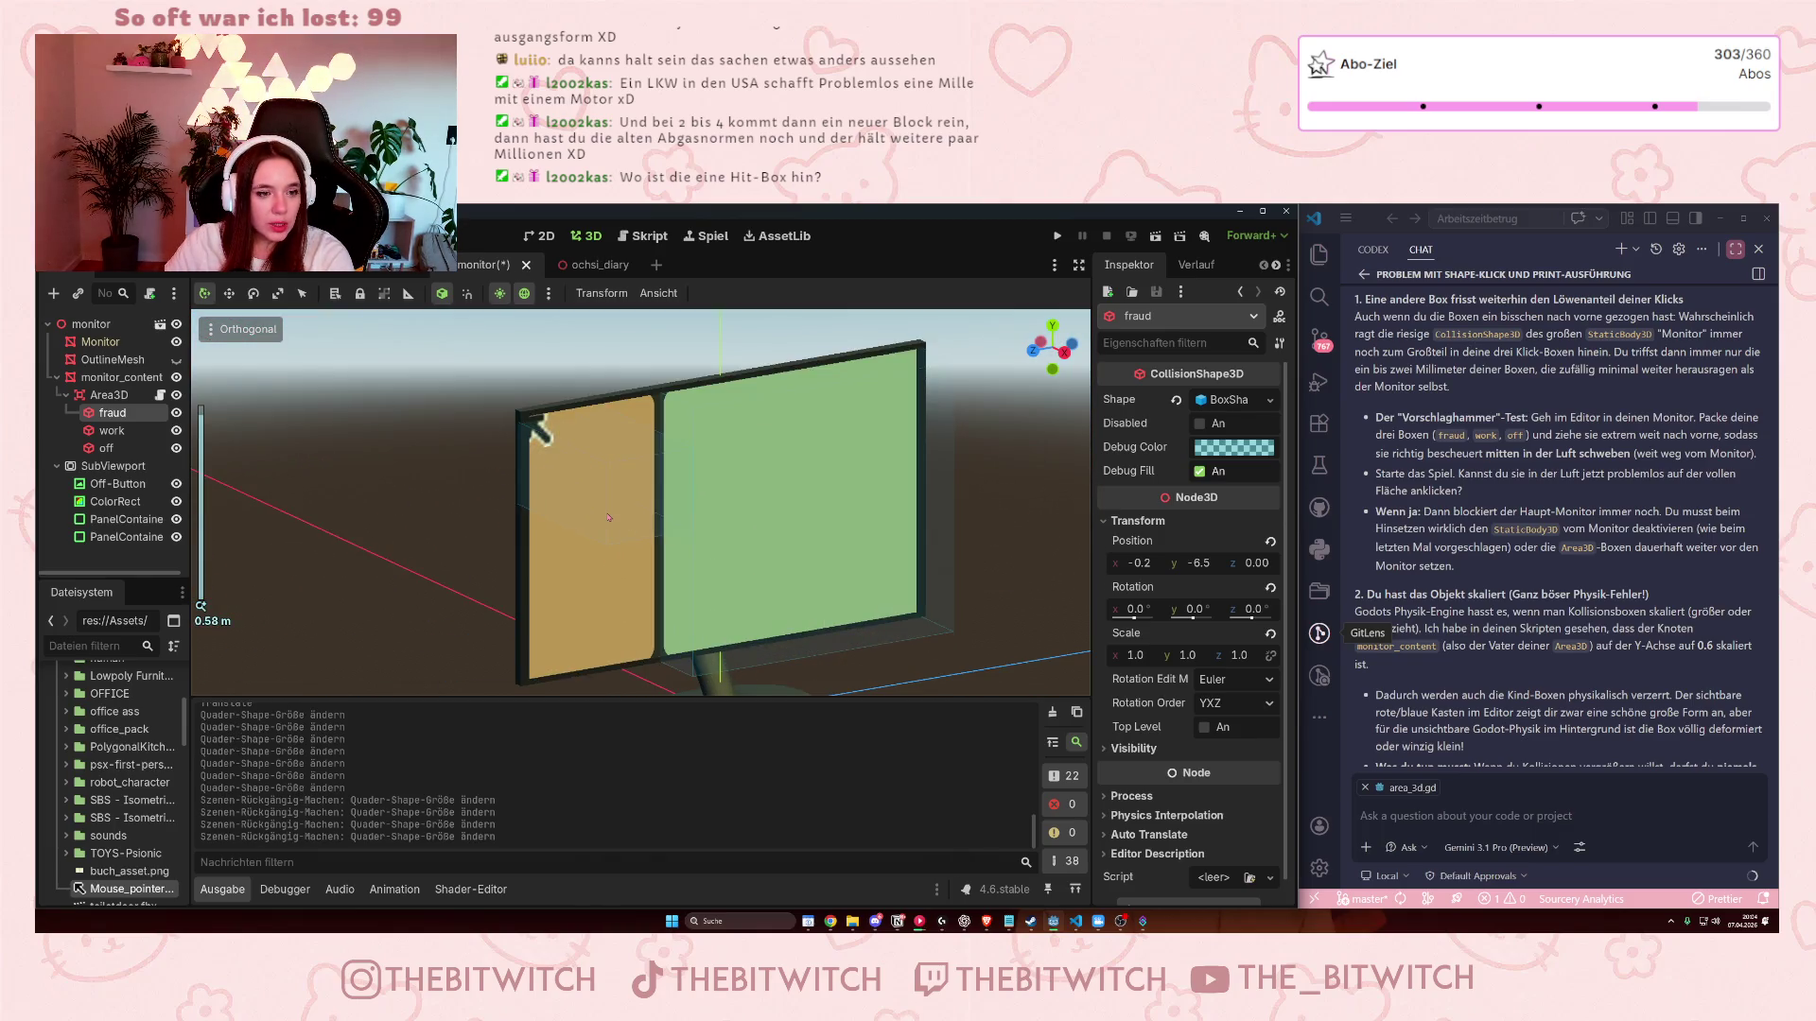
{"action": "key", "text": "ctrl+z"}
{"action": "key", "text": "ctrl+z"}
{"action": "key", "text": "ctrl+z"}
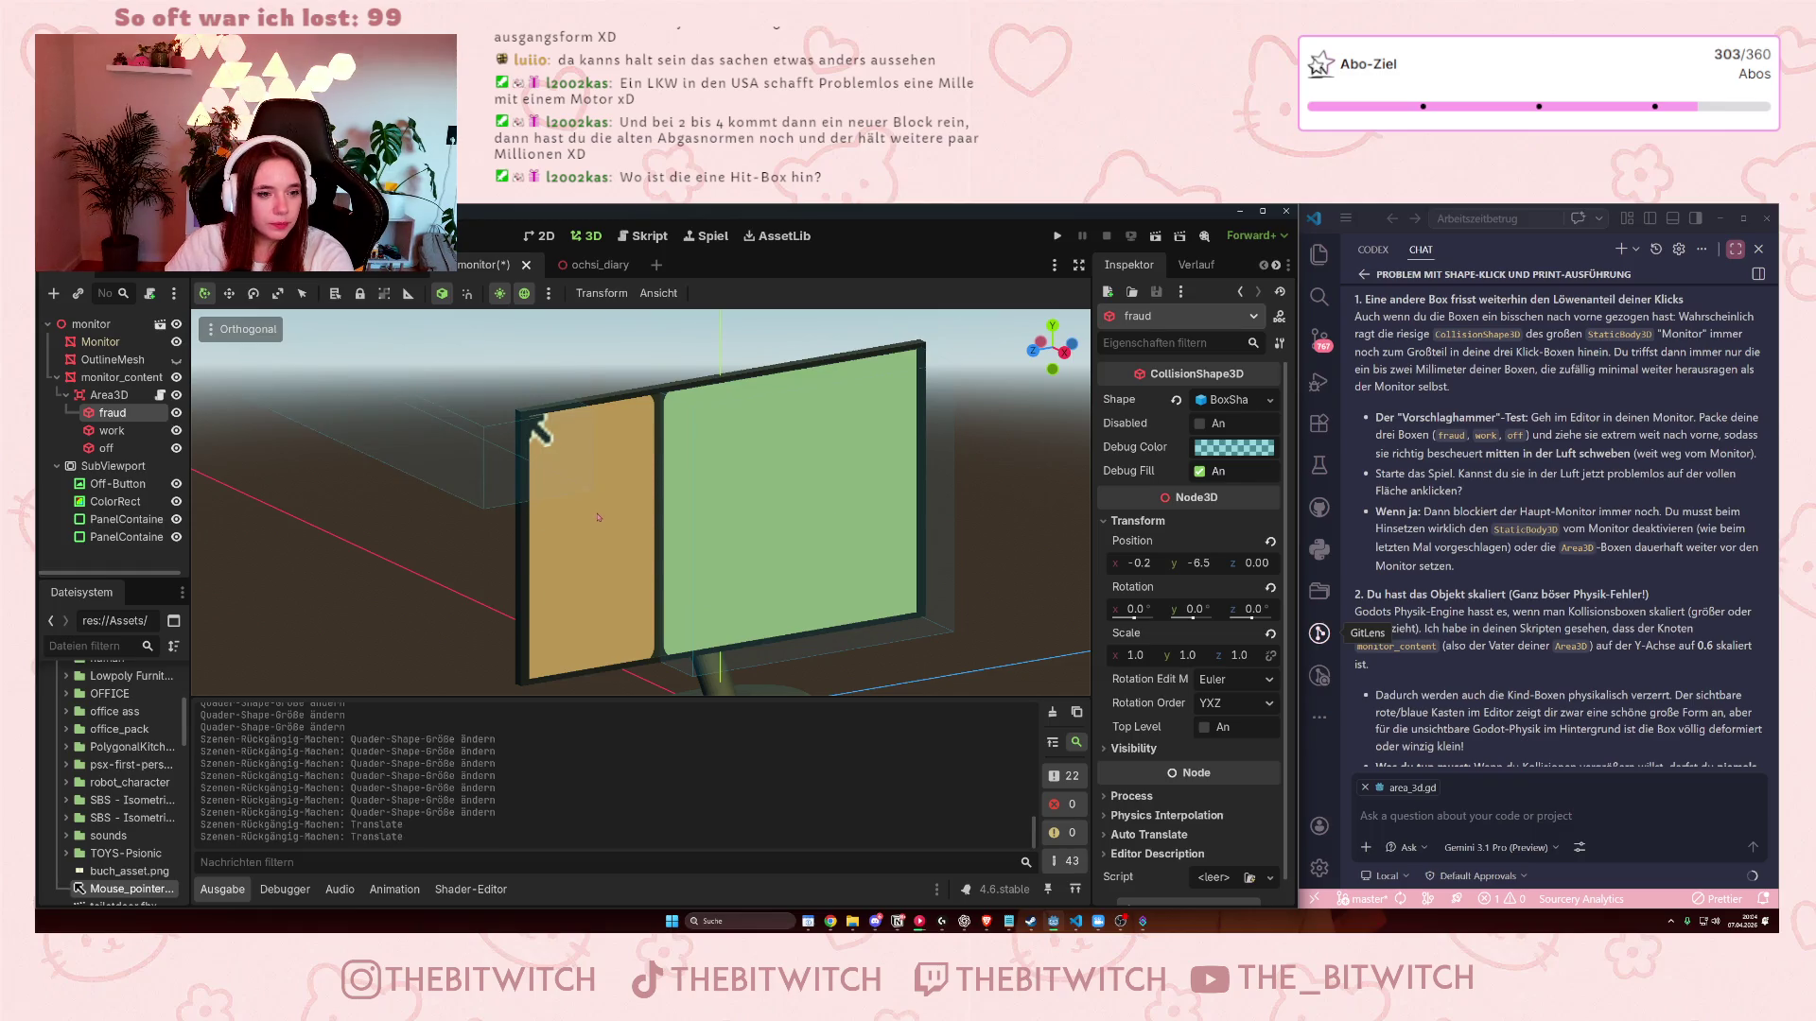
- Nudge the off box into place on the monitor's upper-left corner
{"action": "left_click", "coordinate": [559, 459]}
{"action": "left_click_drag", "start_coordinate": [440, 431], "coordinate": [701, 553]}
{"action": "left_click_drag", "start_coordinate": [694, 547], "coordinate": [723, 540]}
{"action": "scroll", "scroll_direction": "down", "scroll_amount": 3}
{"action": "left_click_drag", "start_coordinate": [667, 435], "coordinate": [668, 422]}
{"action": "scroll", "scroll_direction": "up", "scroll_amount": 3}
{"action": "left_click_drag", "start_coordinate": [619, 520], "coordinate": [571, 489]}
{"action": "key", "text": "ctrl+z"}
{"action": "scroll", "scroll_direction": "down", "scroll_amount": 3}
{"action": "left_click_drag", "start_coordinate": [704, 544], "coordinate": [624, 511]}
- Deepen the fraud box slightly, resize the off box's depth, and save the scene
{"action": "left_click", "coordinate": [111, 430]}
{"action": "left_click", "coordinate": [129, 412]}
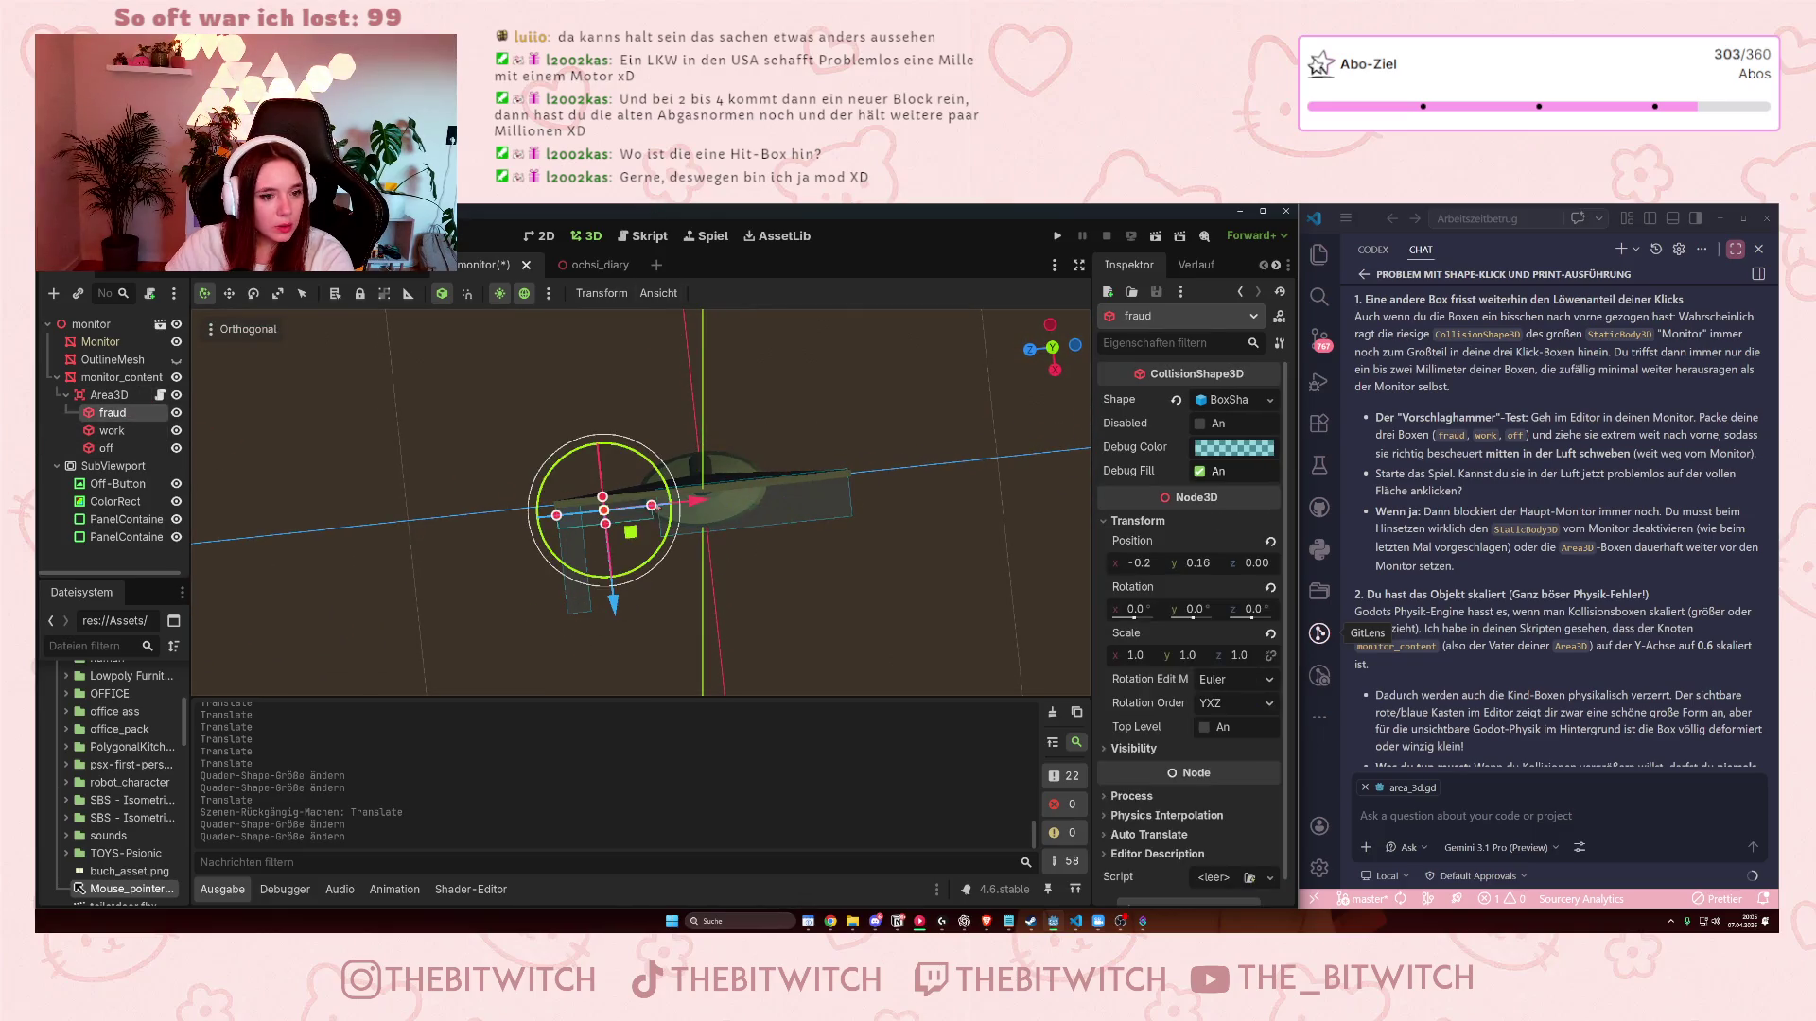
{"action": "left_click_drag", "start_coordinate": [606, 523], "coordinate": [608, 542]}
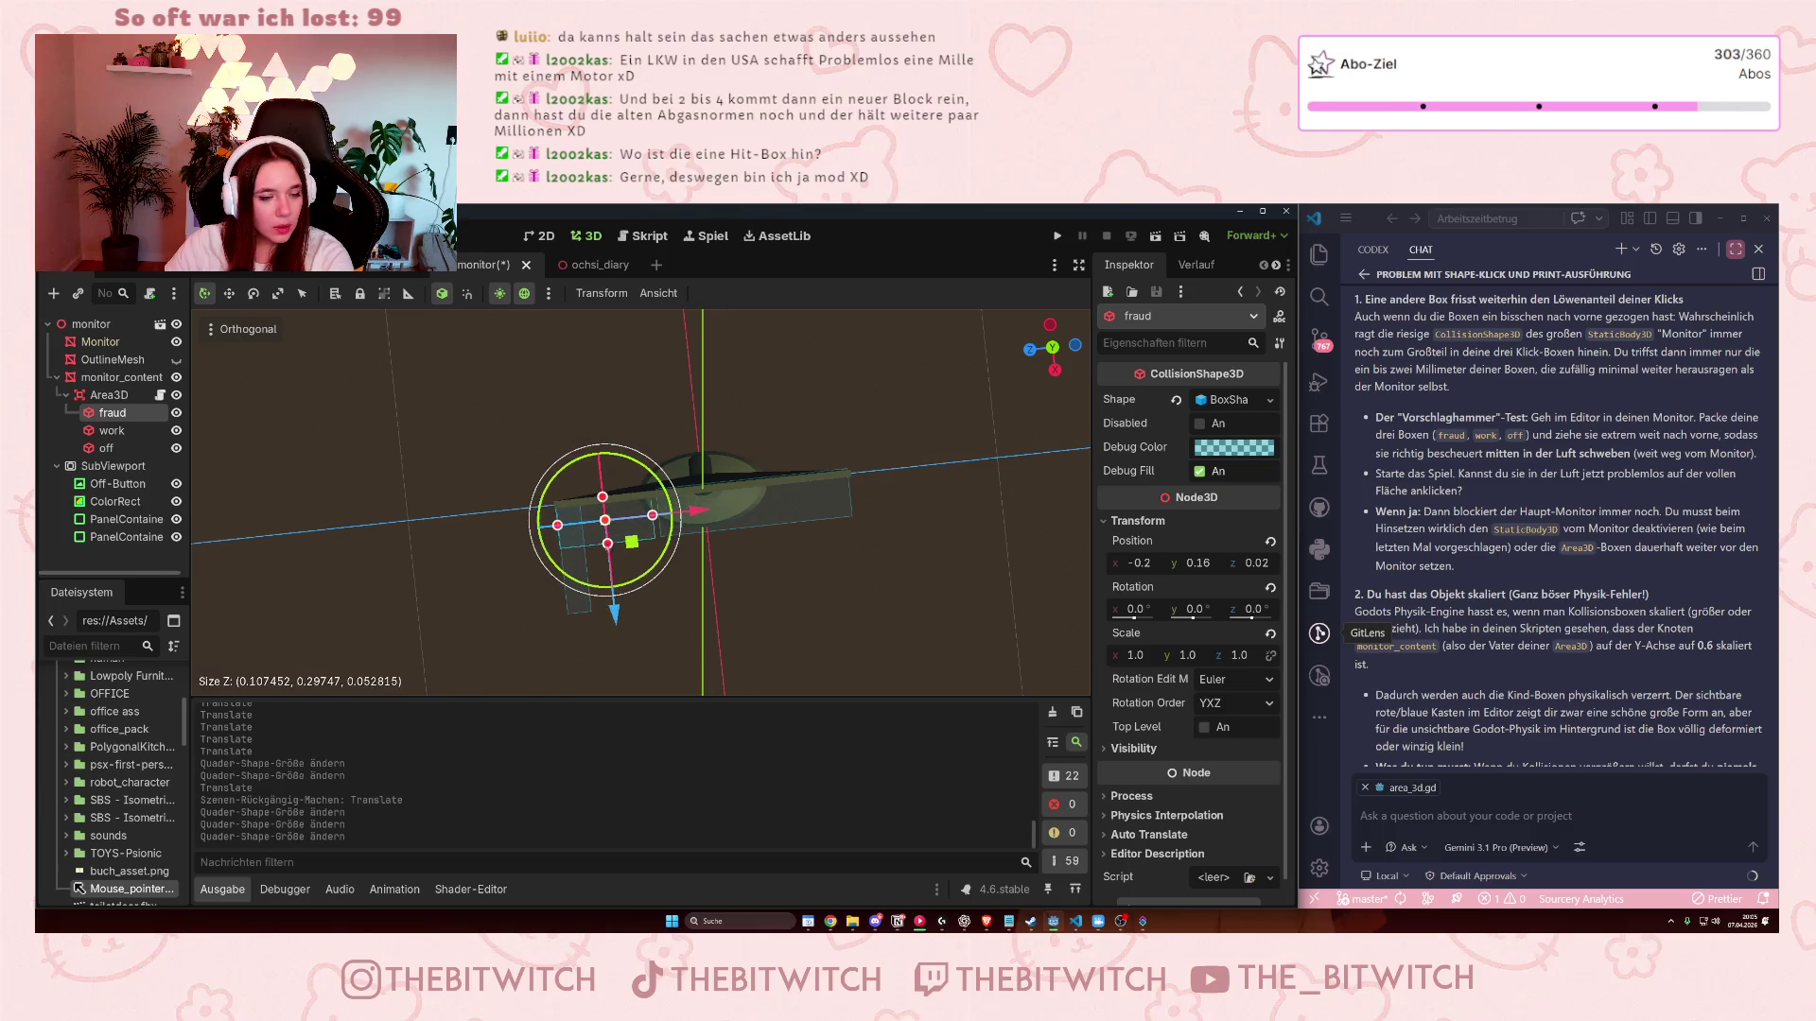
{"action": "left_click", "coordinate": [105, 448]}
{"action": "left_click_drag", "start_coordinate": [580, 612], "coordinate": [576, 574]}
{"action": "left_click", "coordinate": [825, 603]}
{"action": "key", "text": "ctrl+s"}
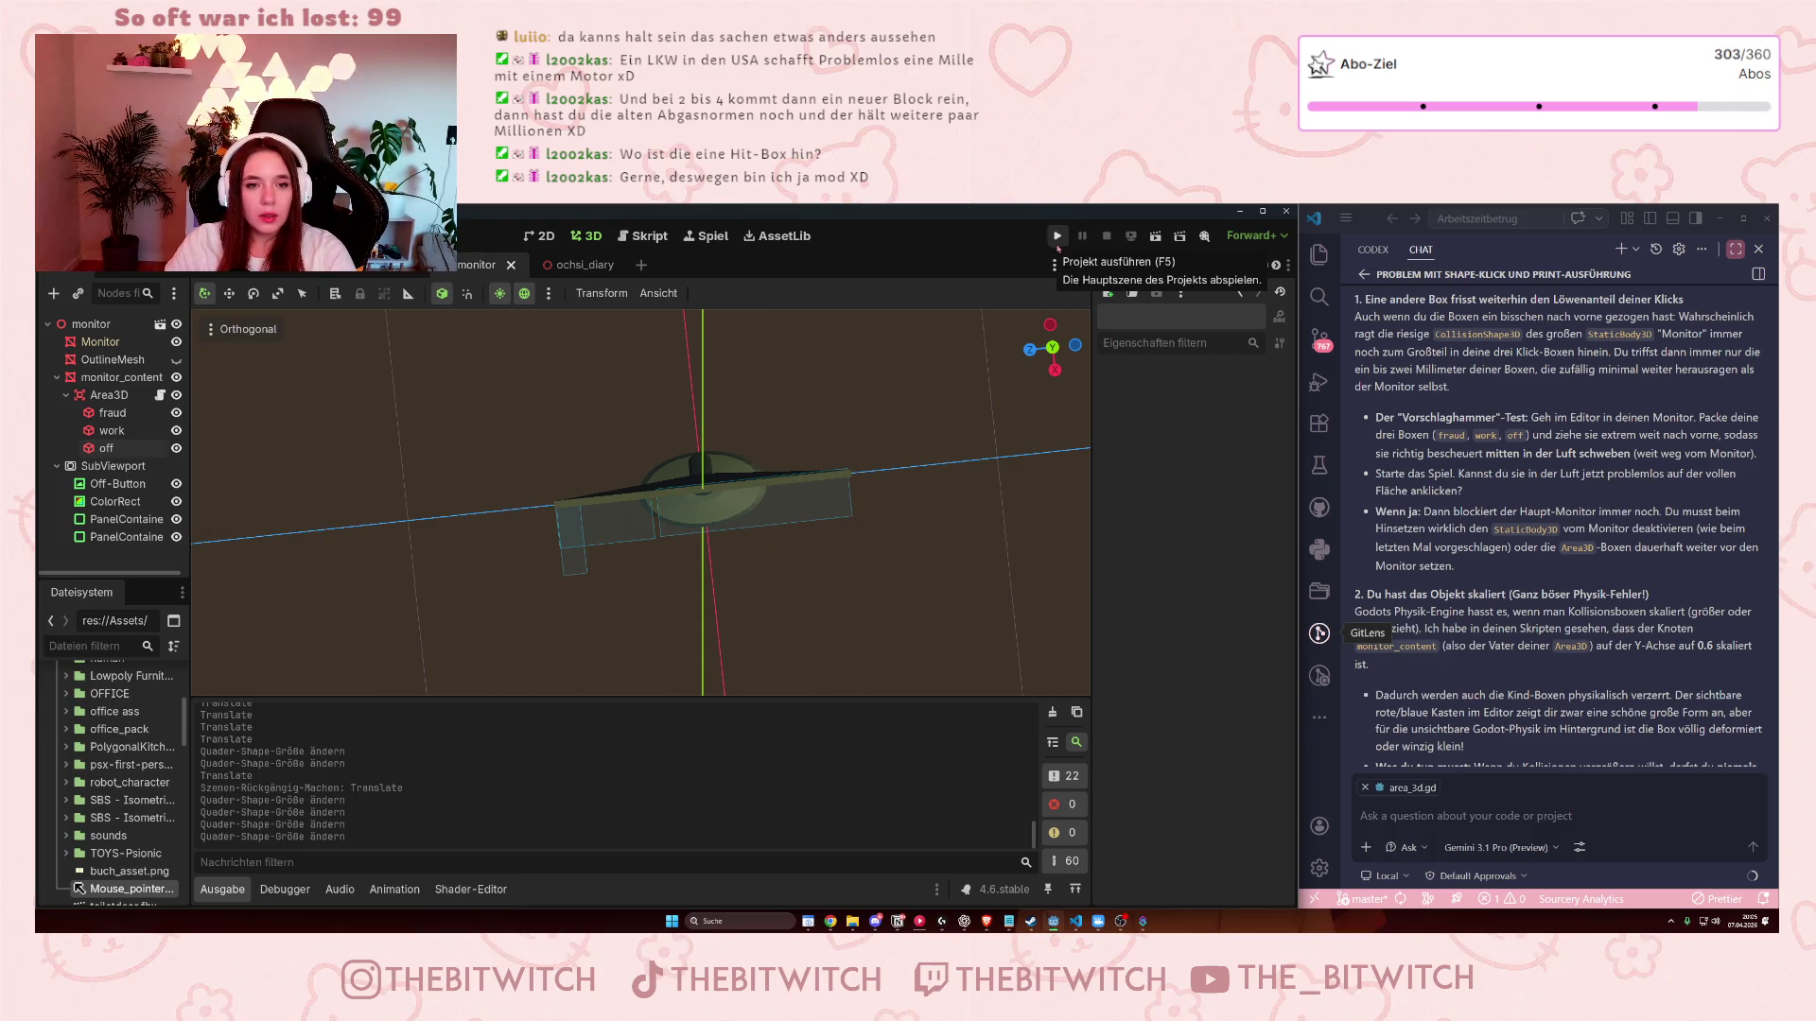
{"action": "left_click", "coordinate": [1057, 238]}
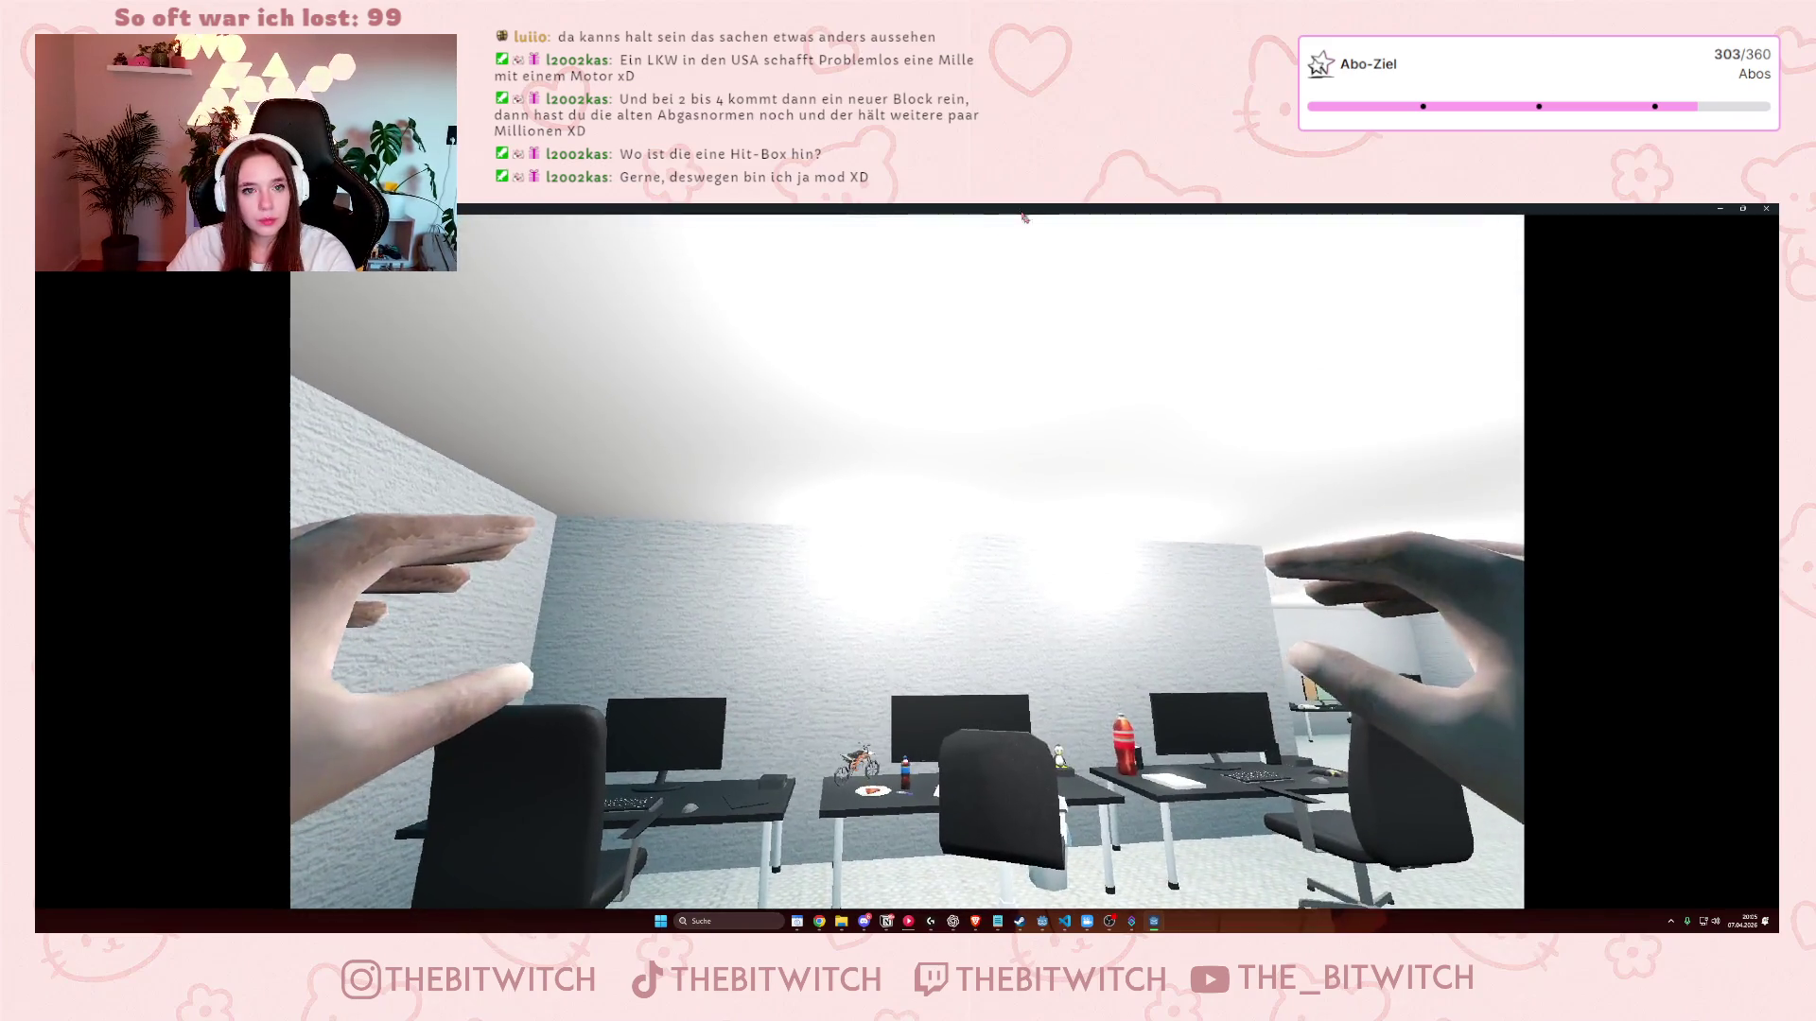
- Walk up to the desks in the restored game window, stop the run, and hide monitor_content
{"action": "double_click", "coordinate": [1012, 209]}
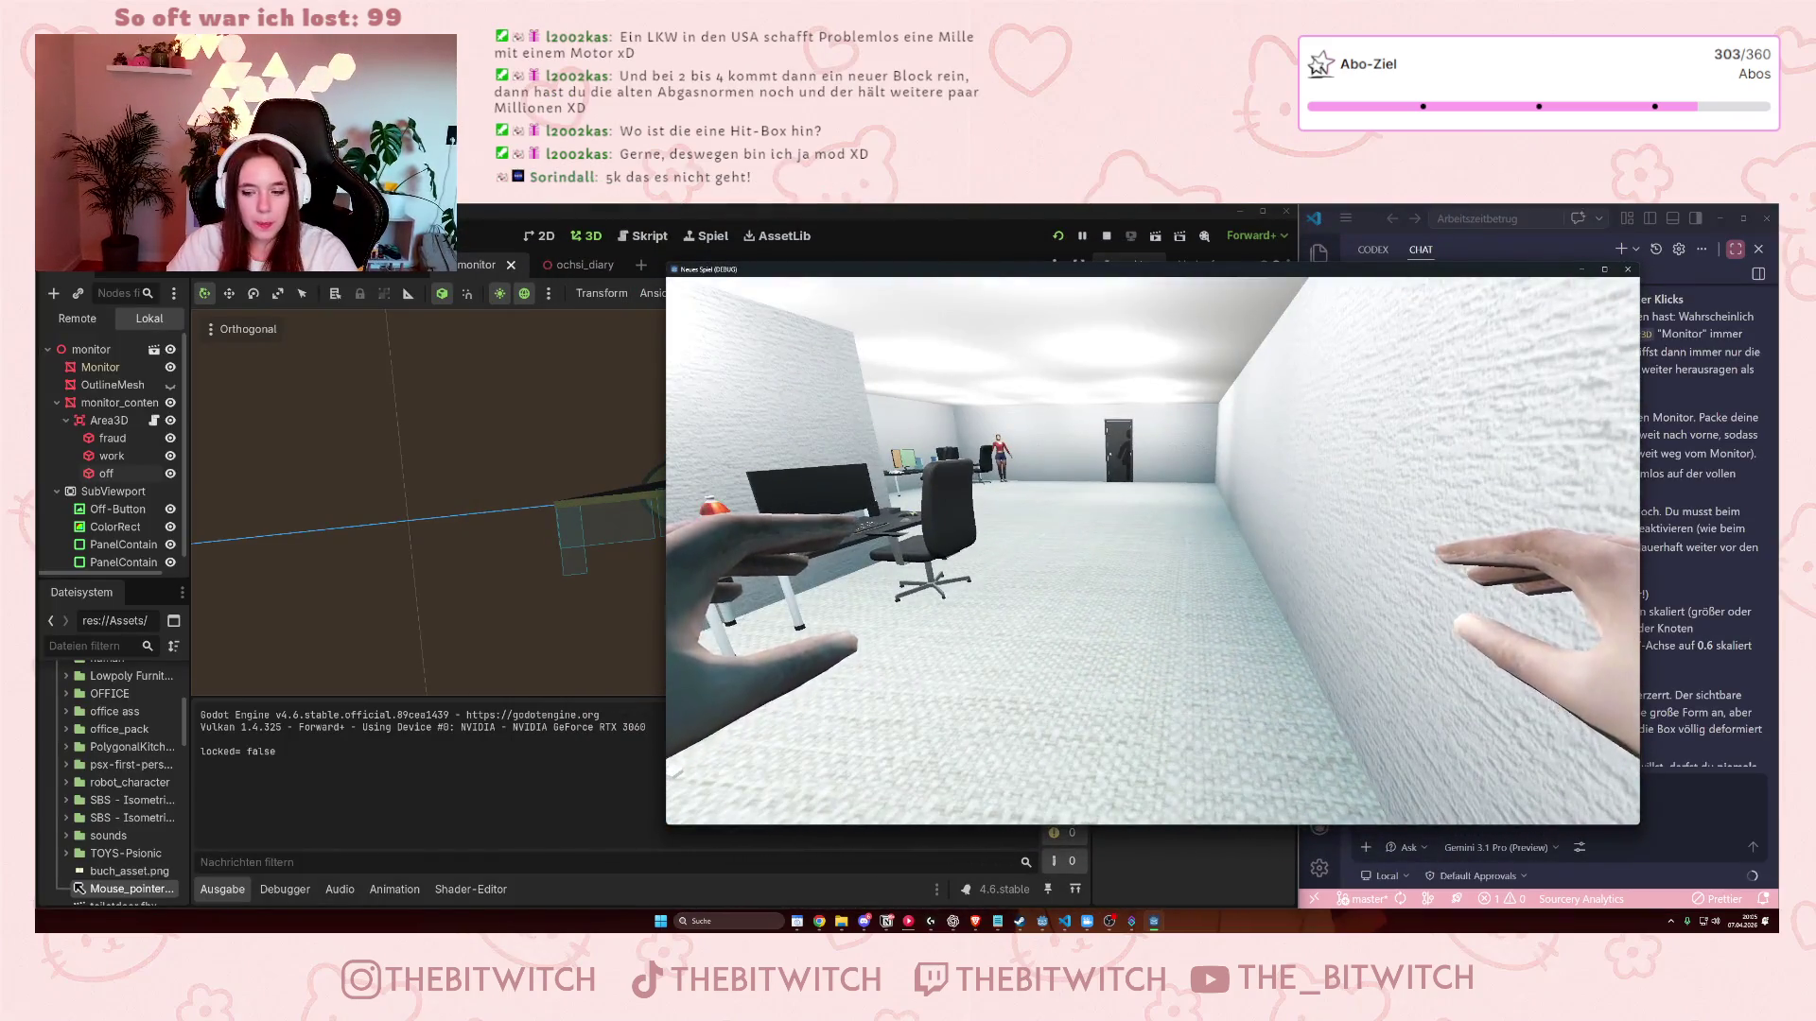
{"action": "key", "text": "w"}
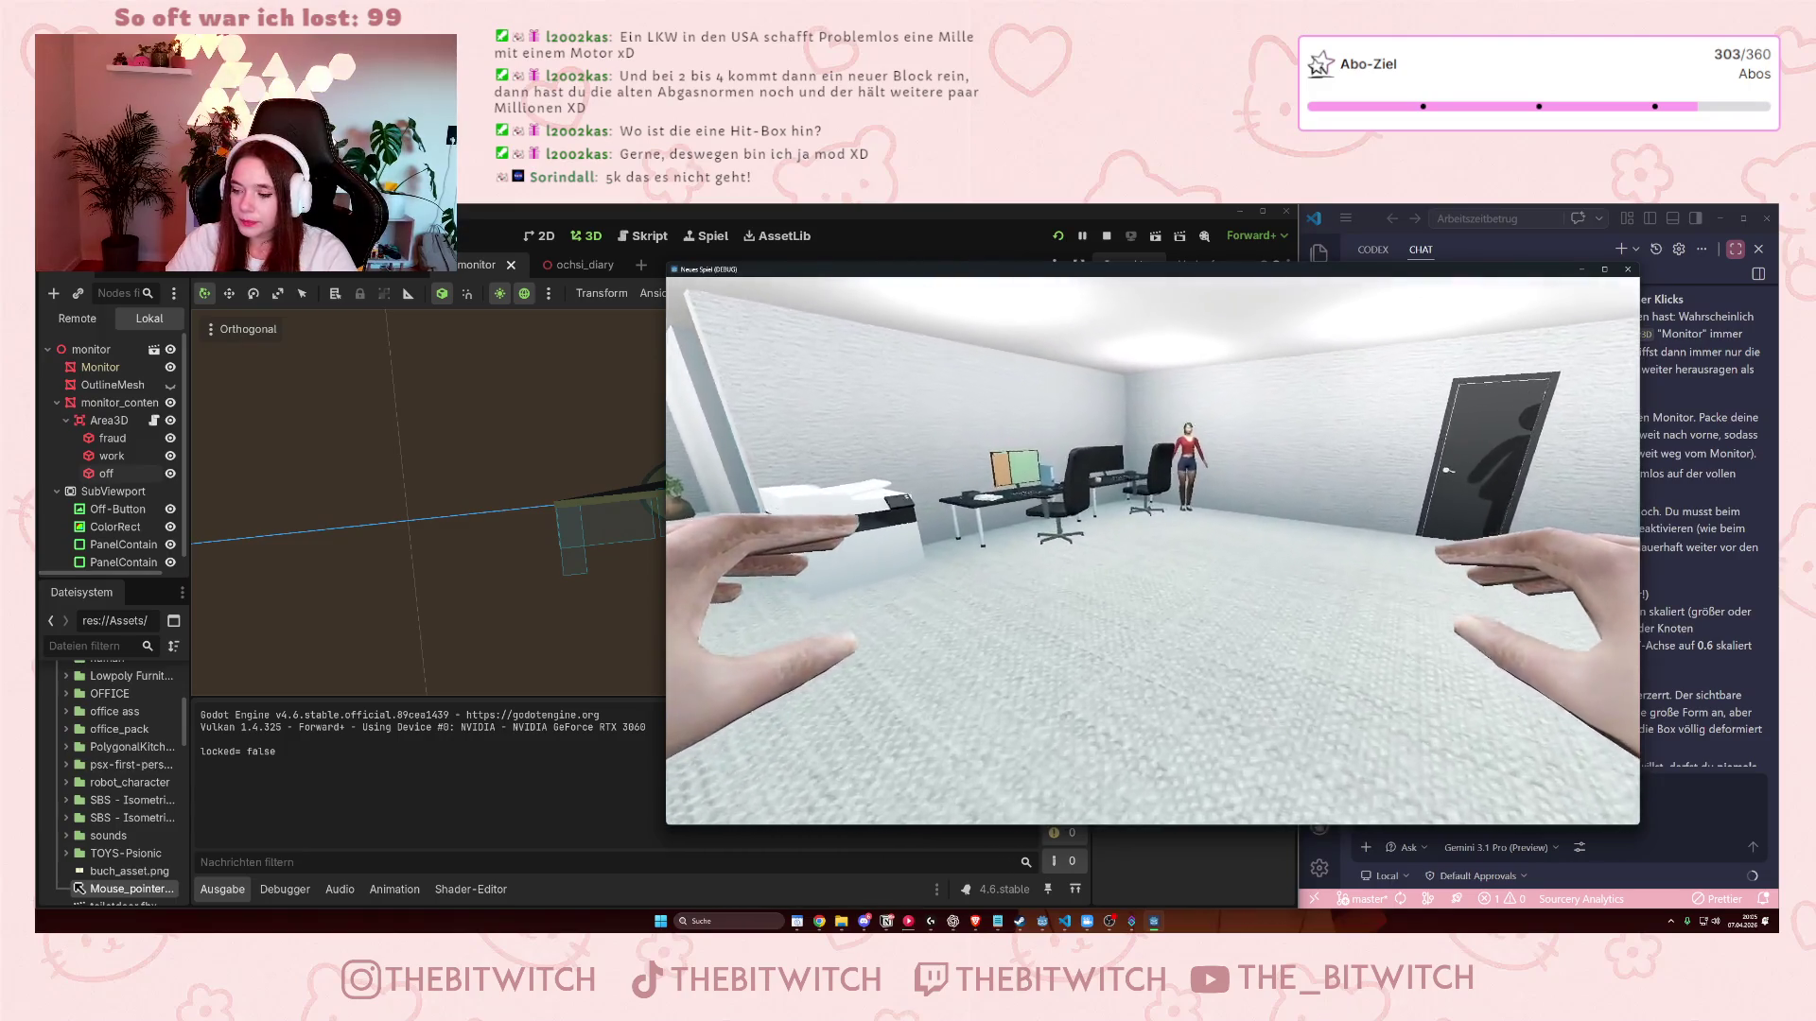
{"action": "key", "text": "w"}
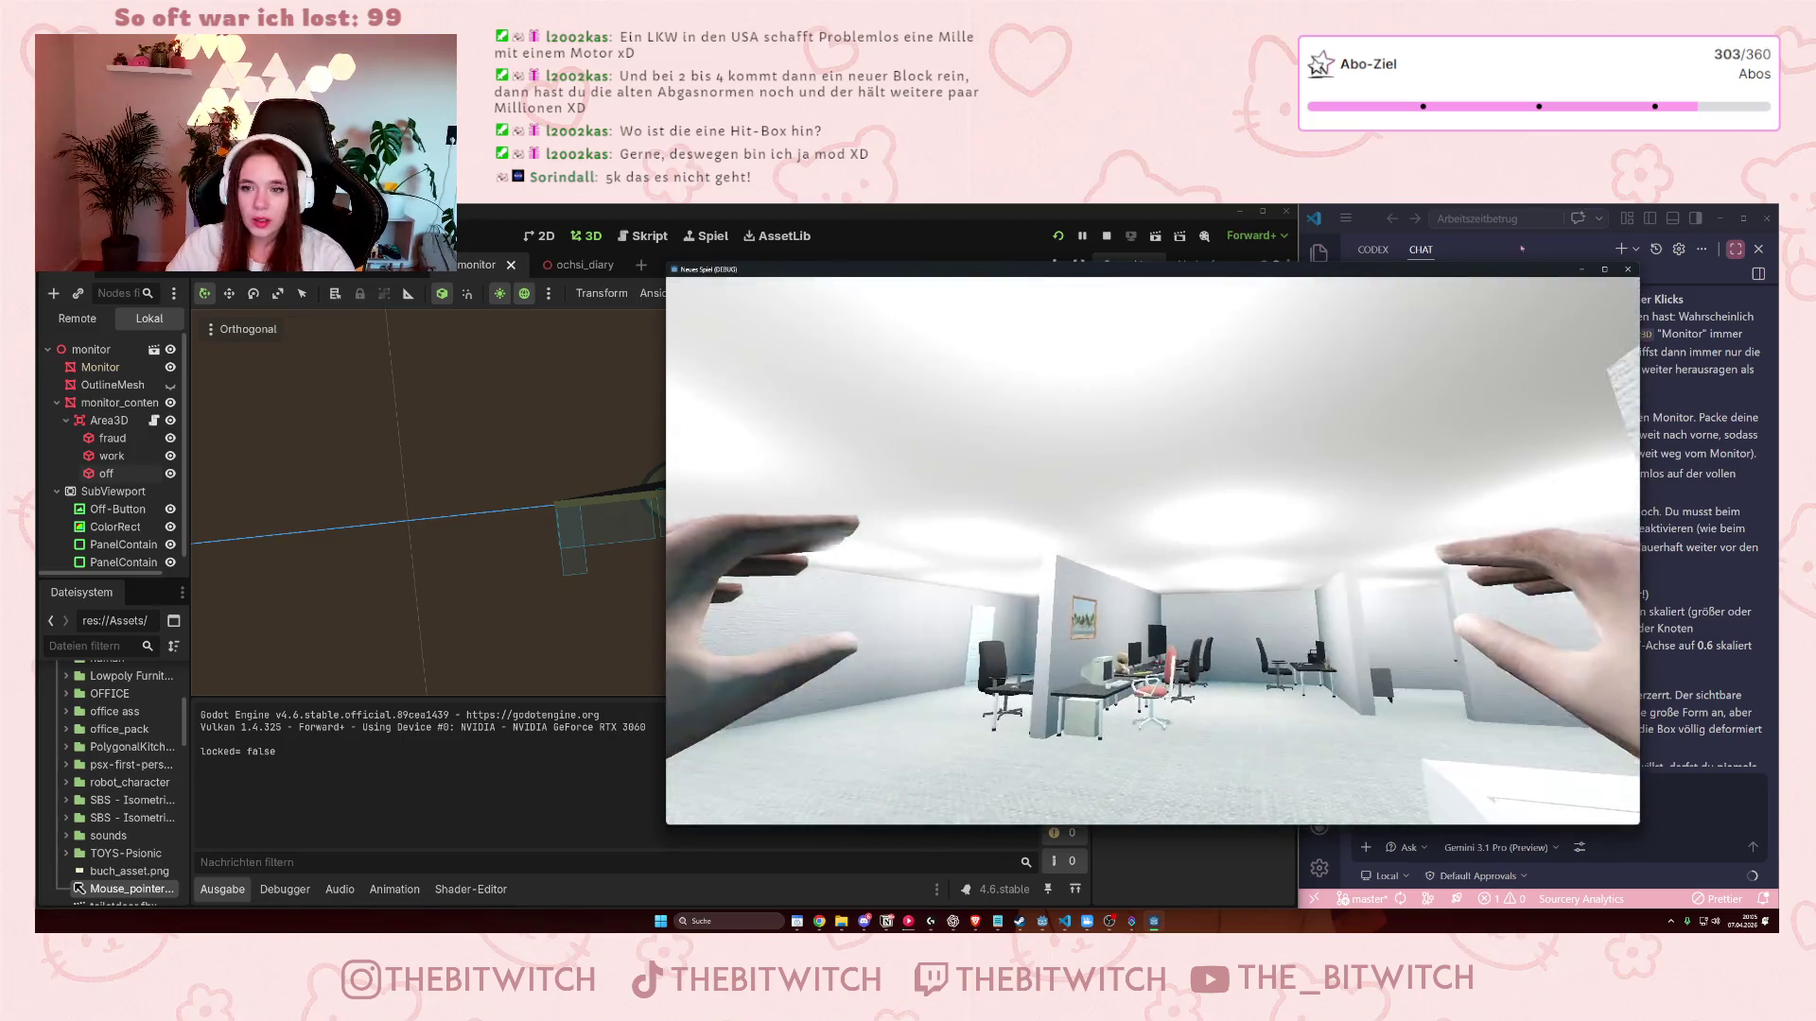
{"action": "key", "text": "Escape"}
{"action": "left_click", "coordinate": [176, 377]}
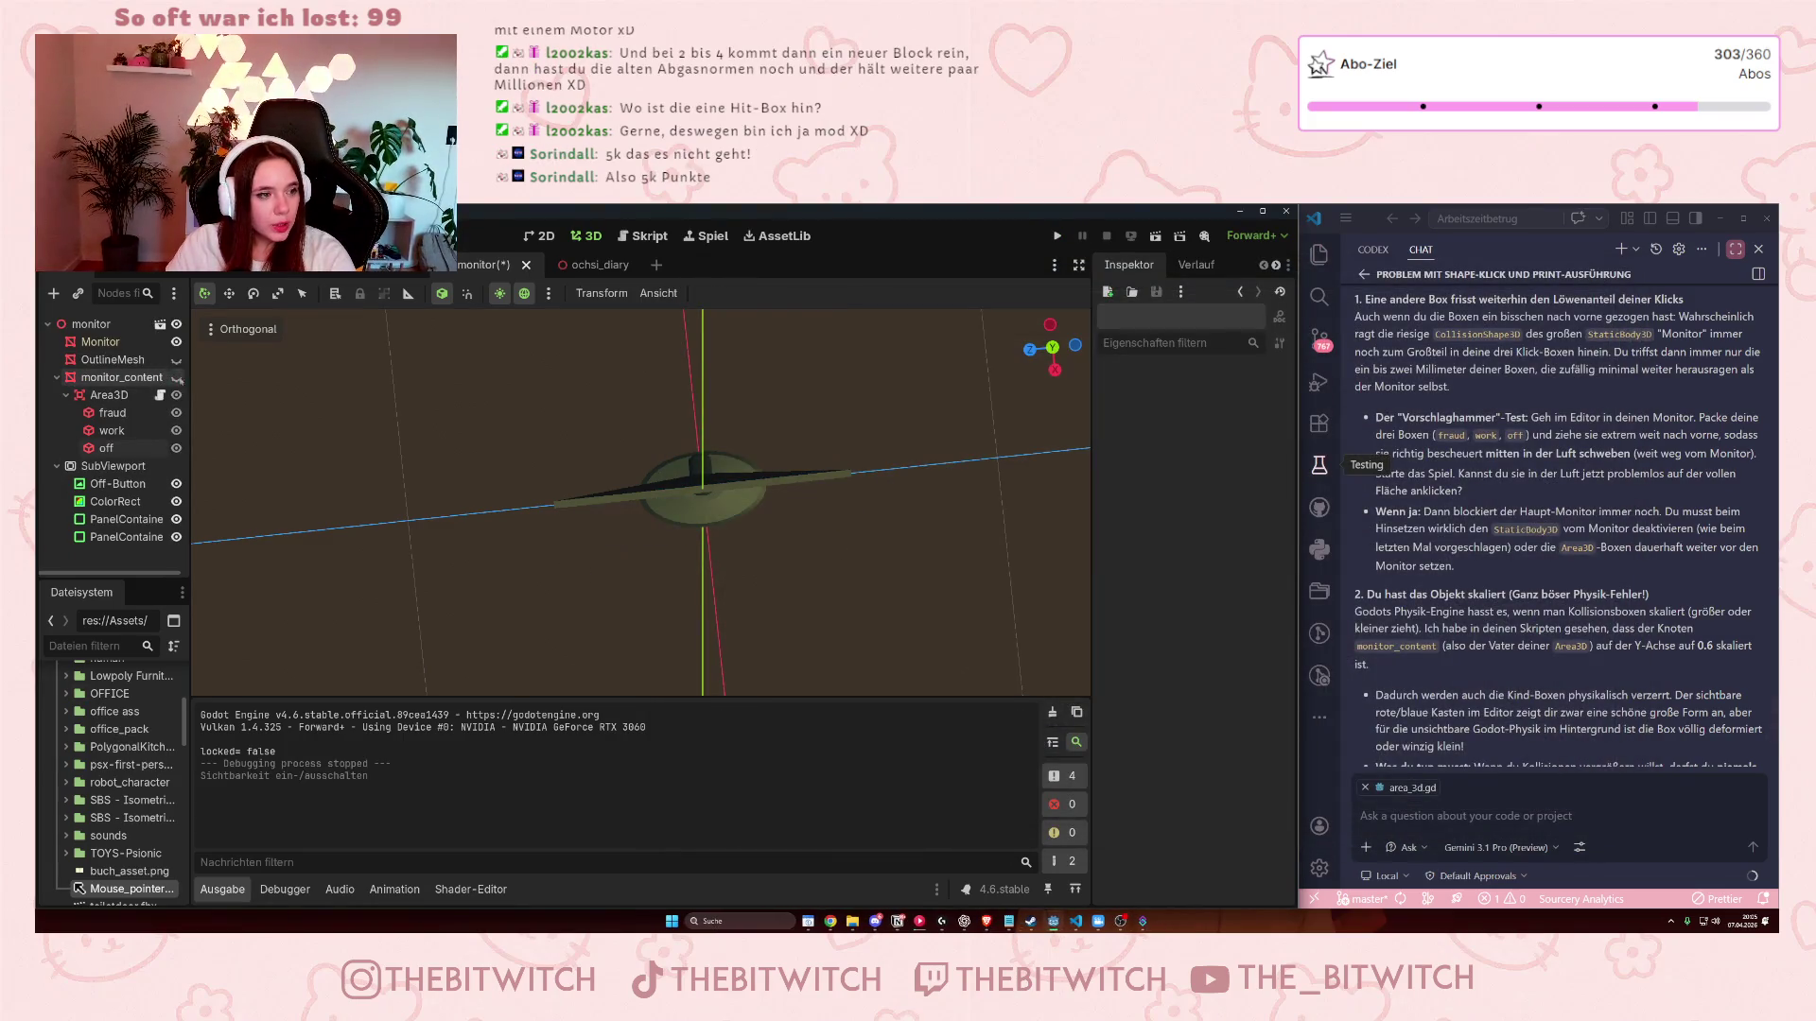
- Save the monitor scene with Ctrl+S
{"action": "key", "text": "ctrl+s"}
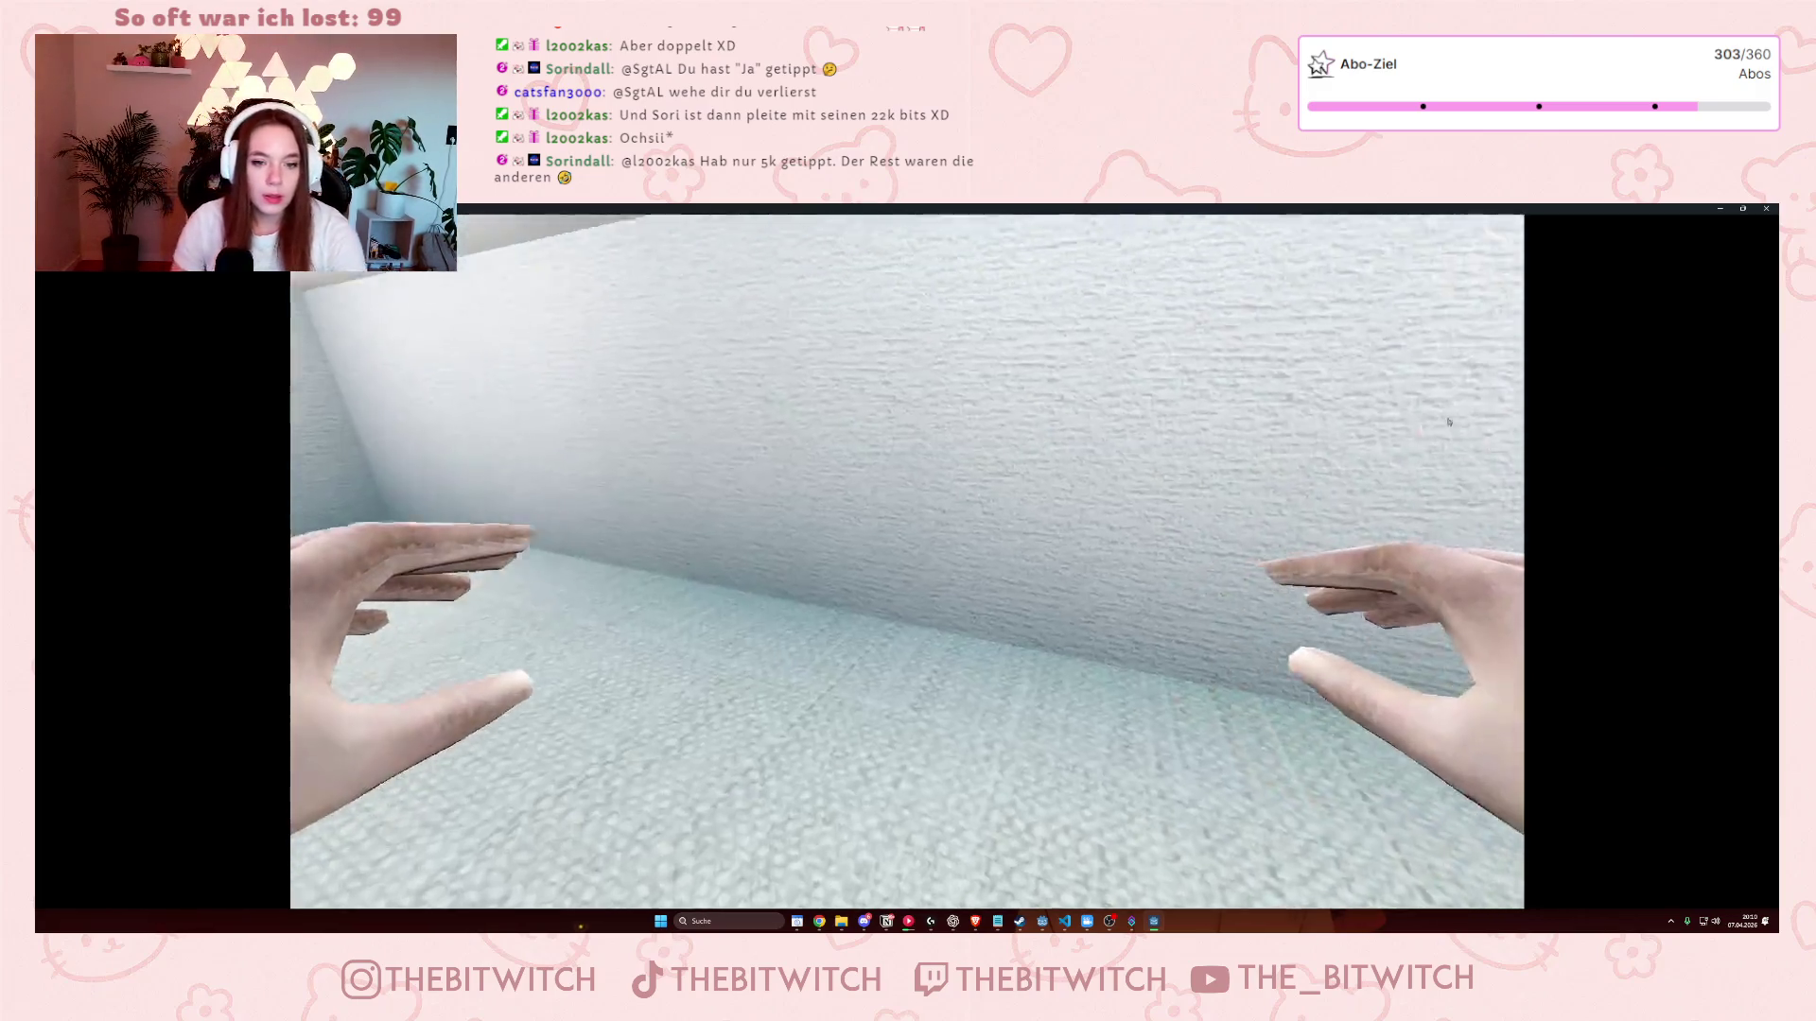
- Leave full screen, sit at the desk in the game, and switch the monitor on
{"action": "key", "text": "Escape"}
{"action": "left_click_drag", "start_coordinate": [1386, 280], "coordinate": [1407, 266]}
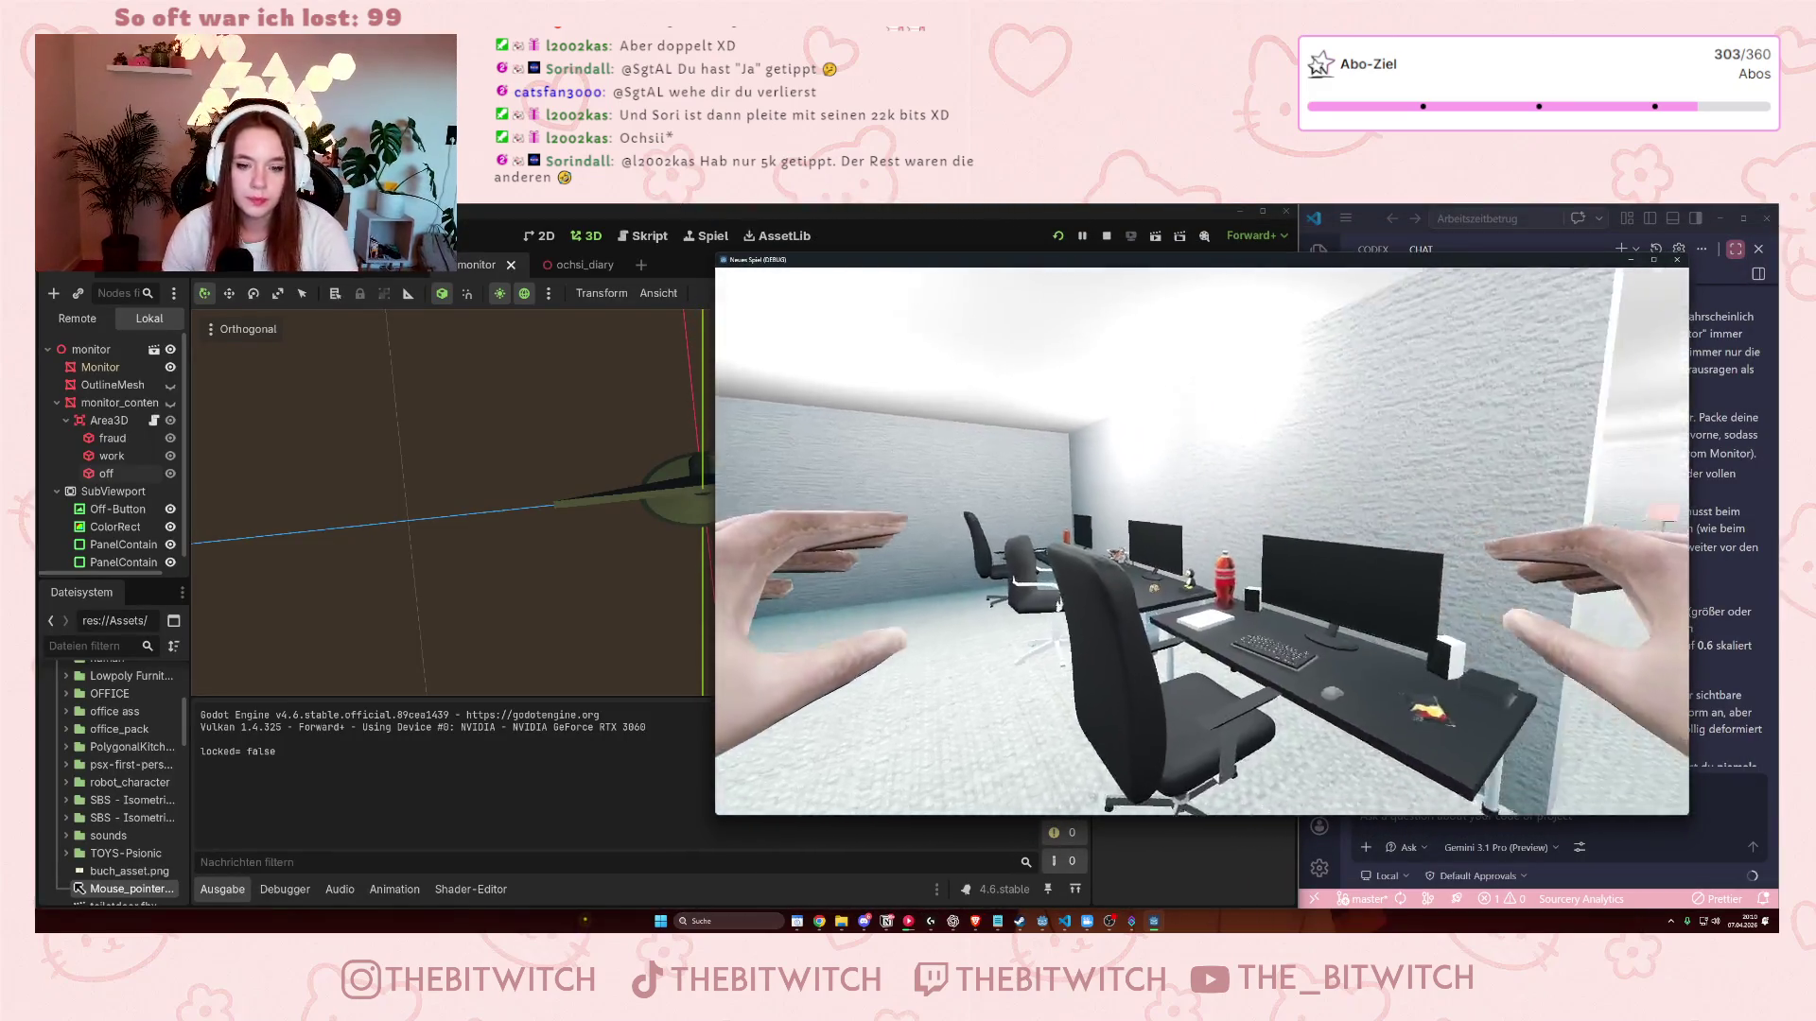
{"action": "key", "text": "w"}
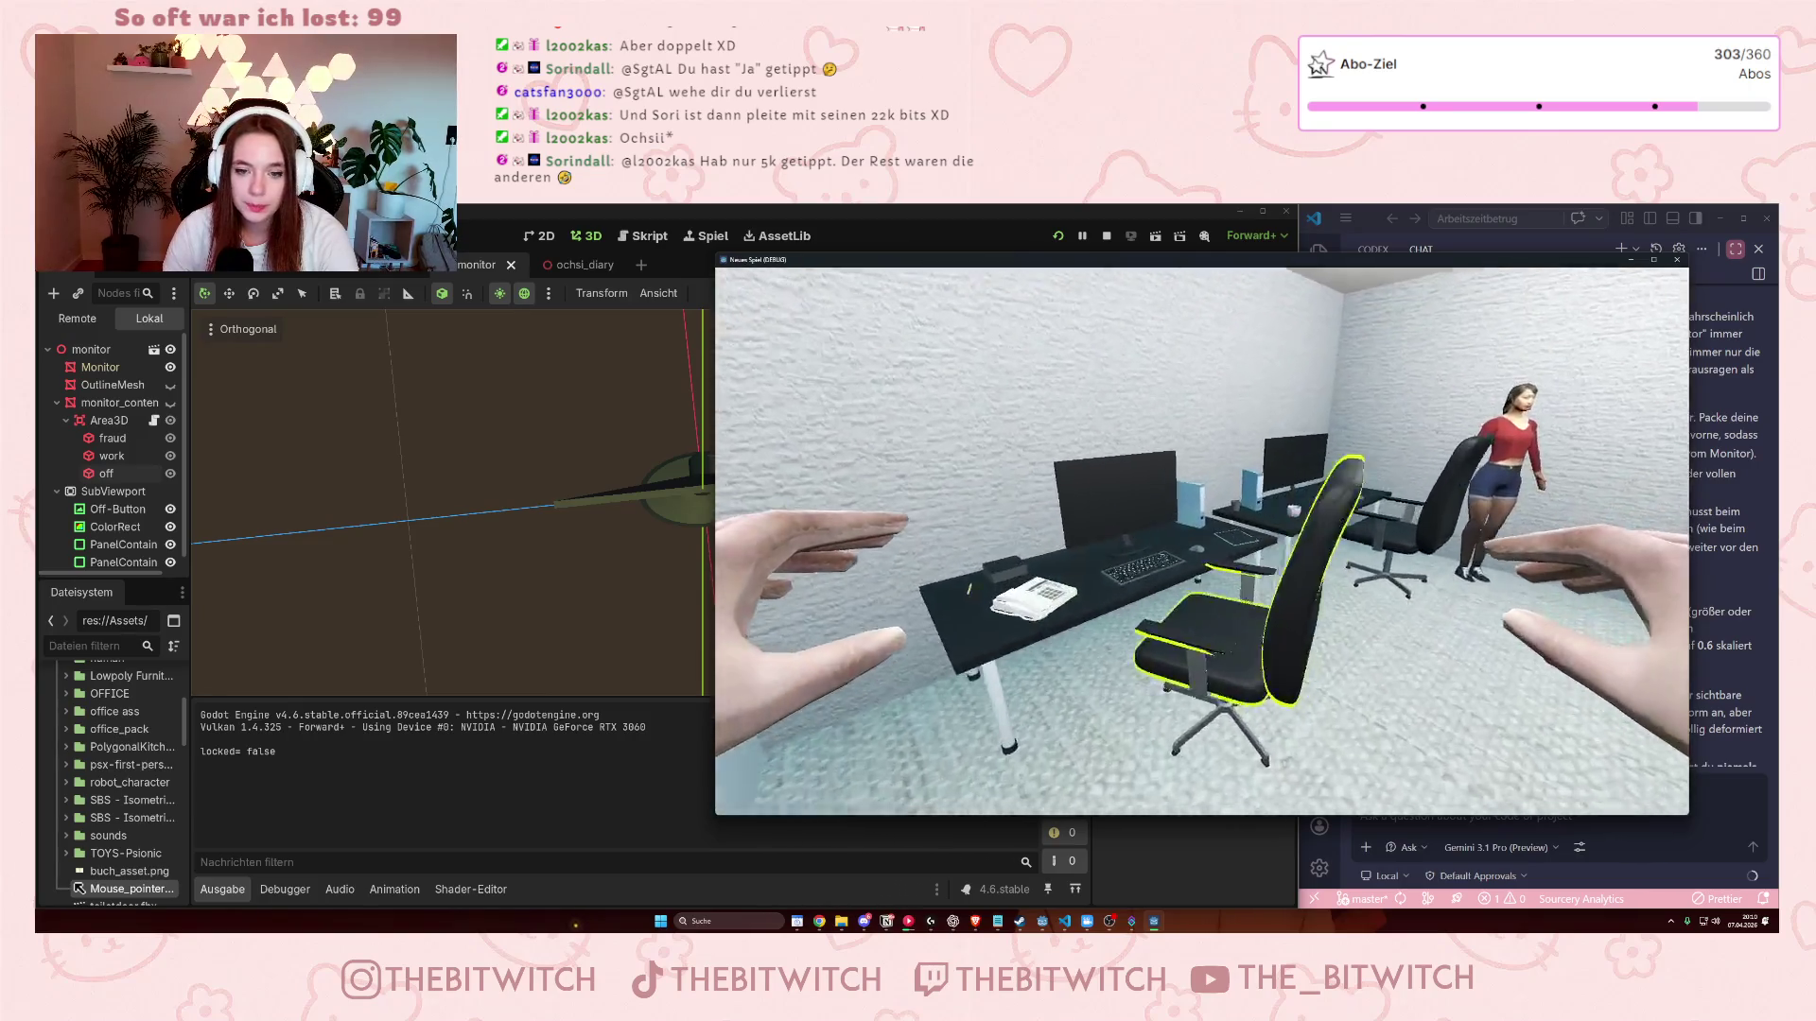
{"action": "key", "text": "e"}
{"action": "key", "text": "e"}
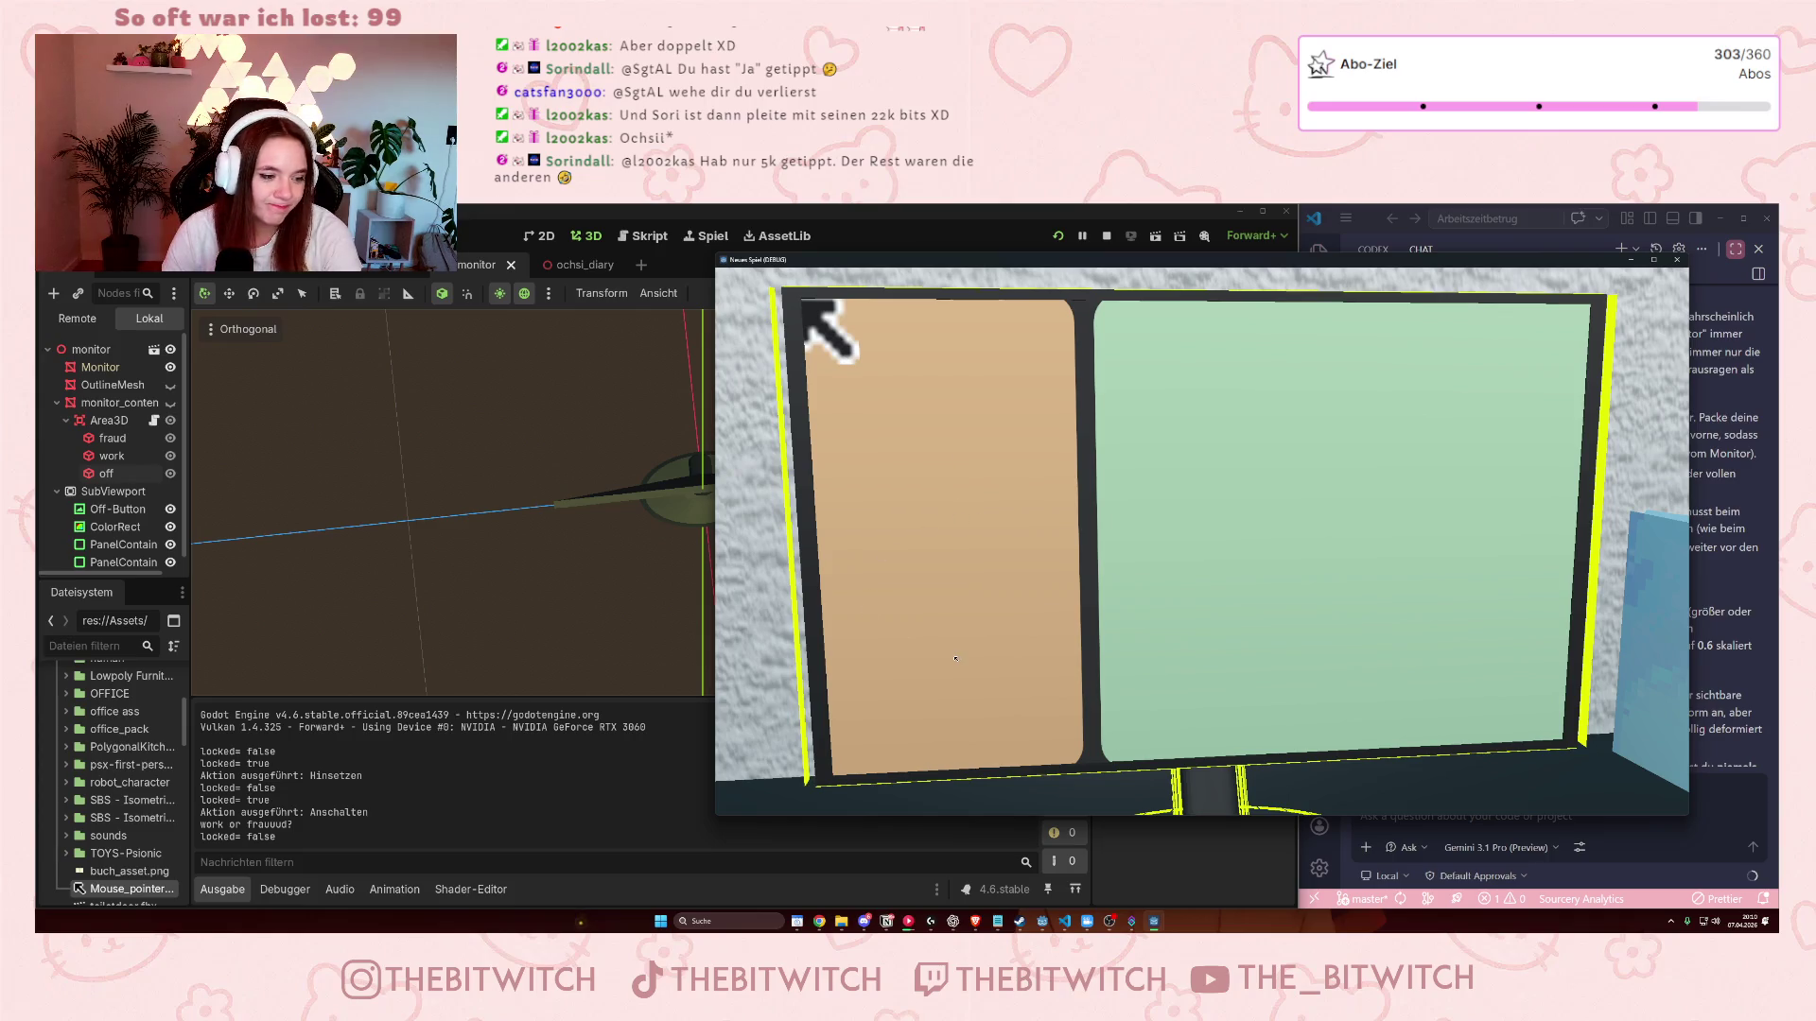
- Click the orange fraud and green work panels to log Fraud Time and Work Time, then close the game
{"action": "left_click", "coordinate": [1060, 497]}
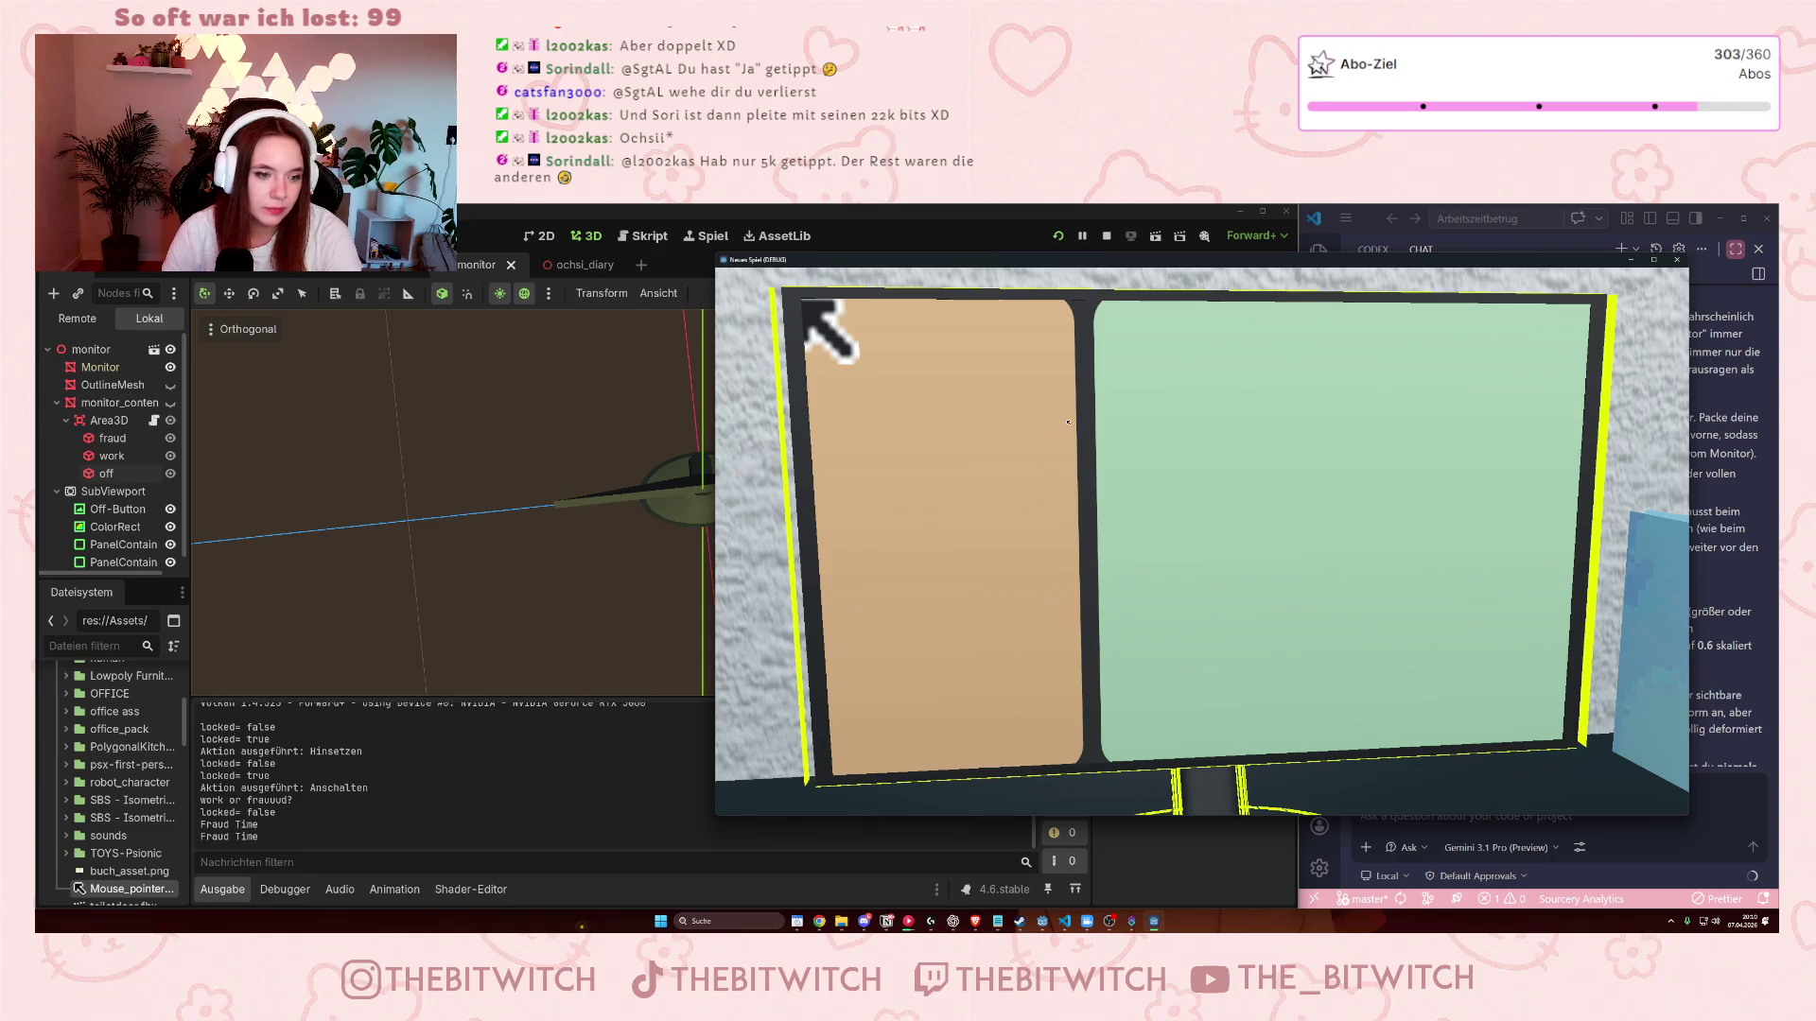
{"action": "left_click", "coordinate": [1219, 440]}
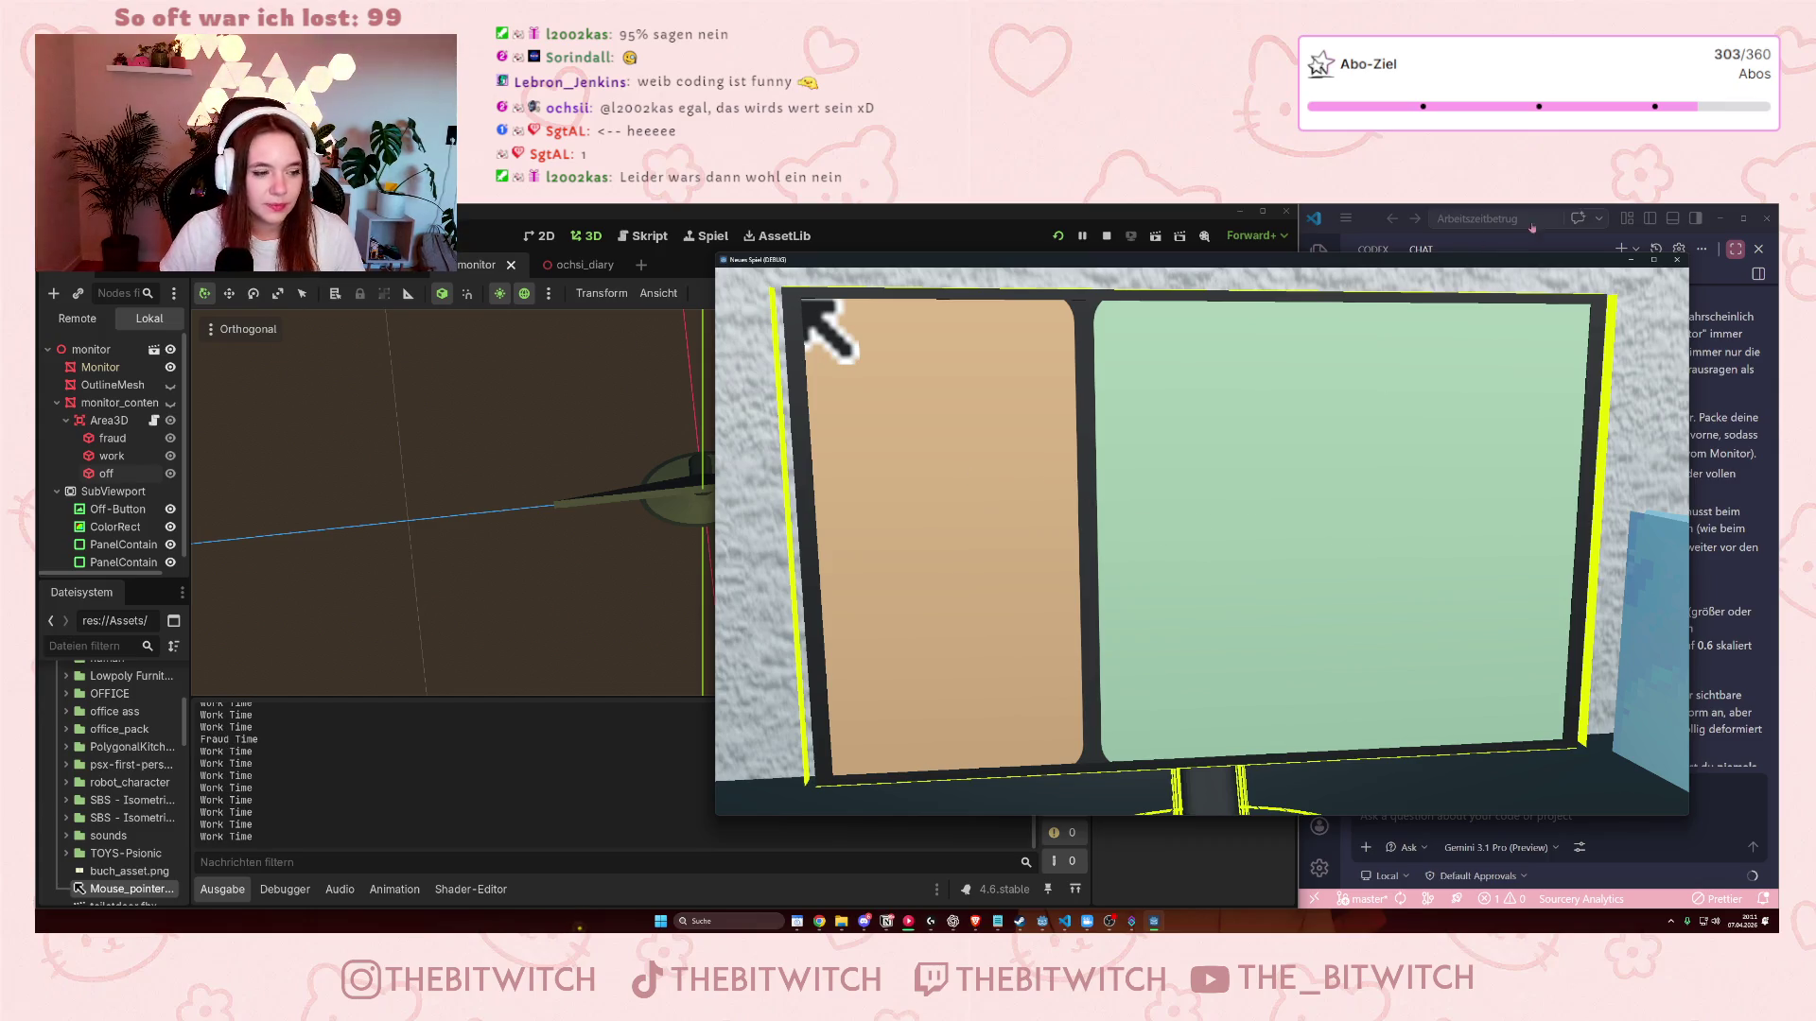
{"action": "left_click", "coordinate": [1677, 260]}
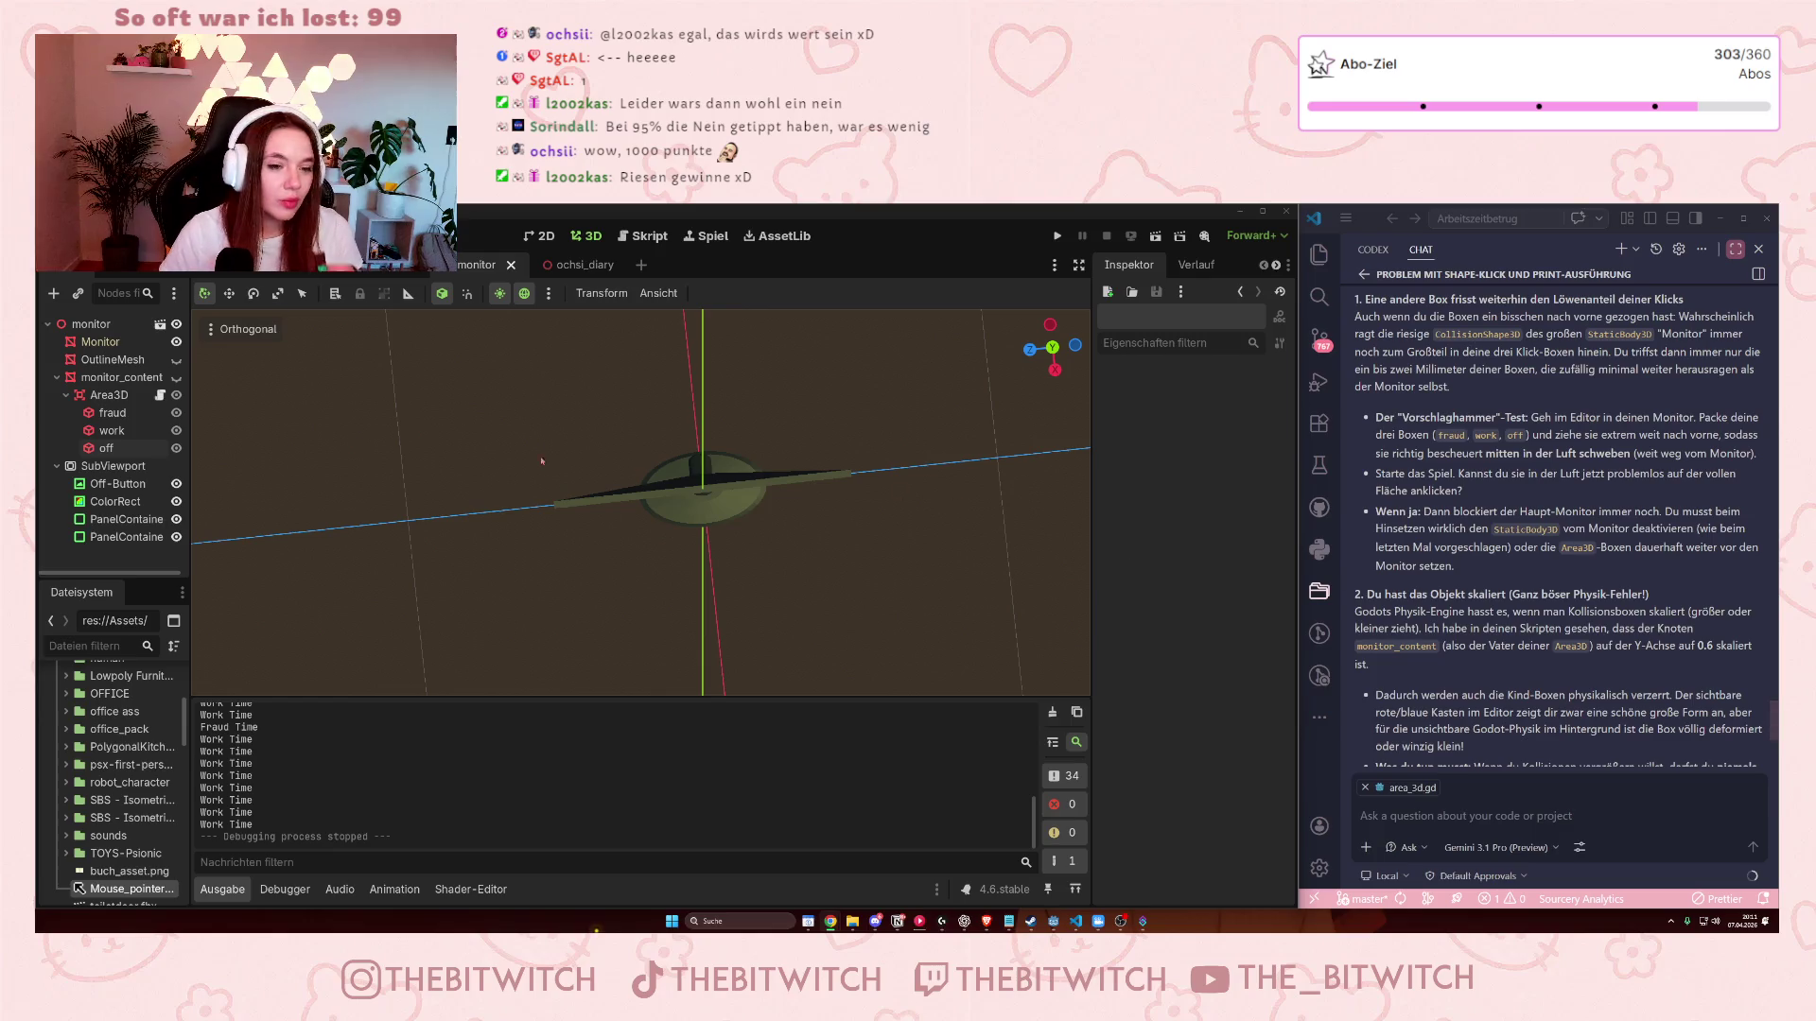
{"action": "key", "text": "KP_3"}
- Show monitor_content again and inspect the Area3D, the fraud box, and the root monitor node
{"action": "key", "text": "KP_8"}
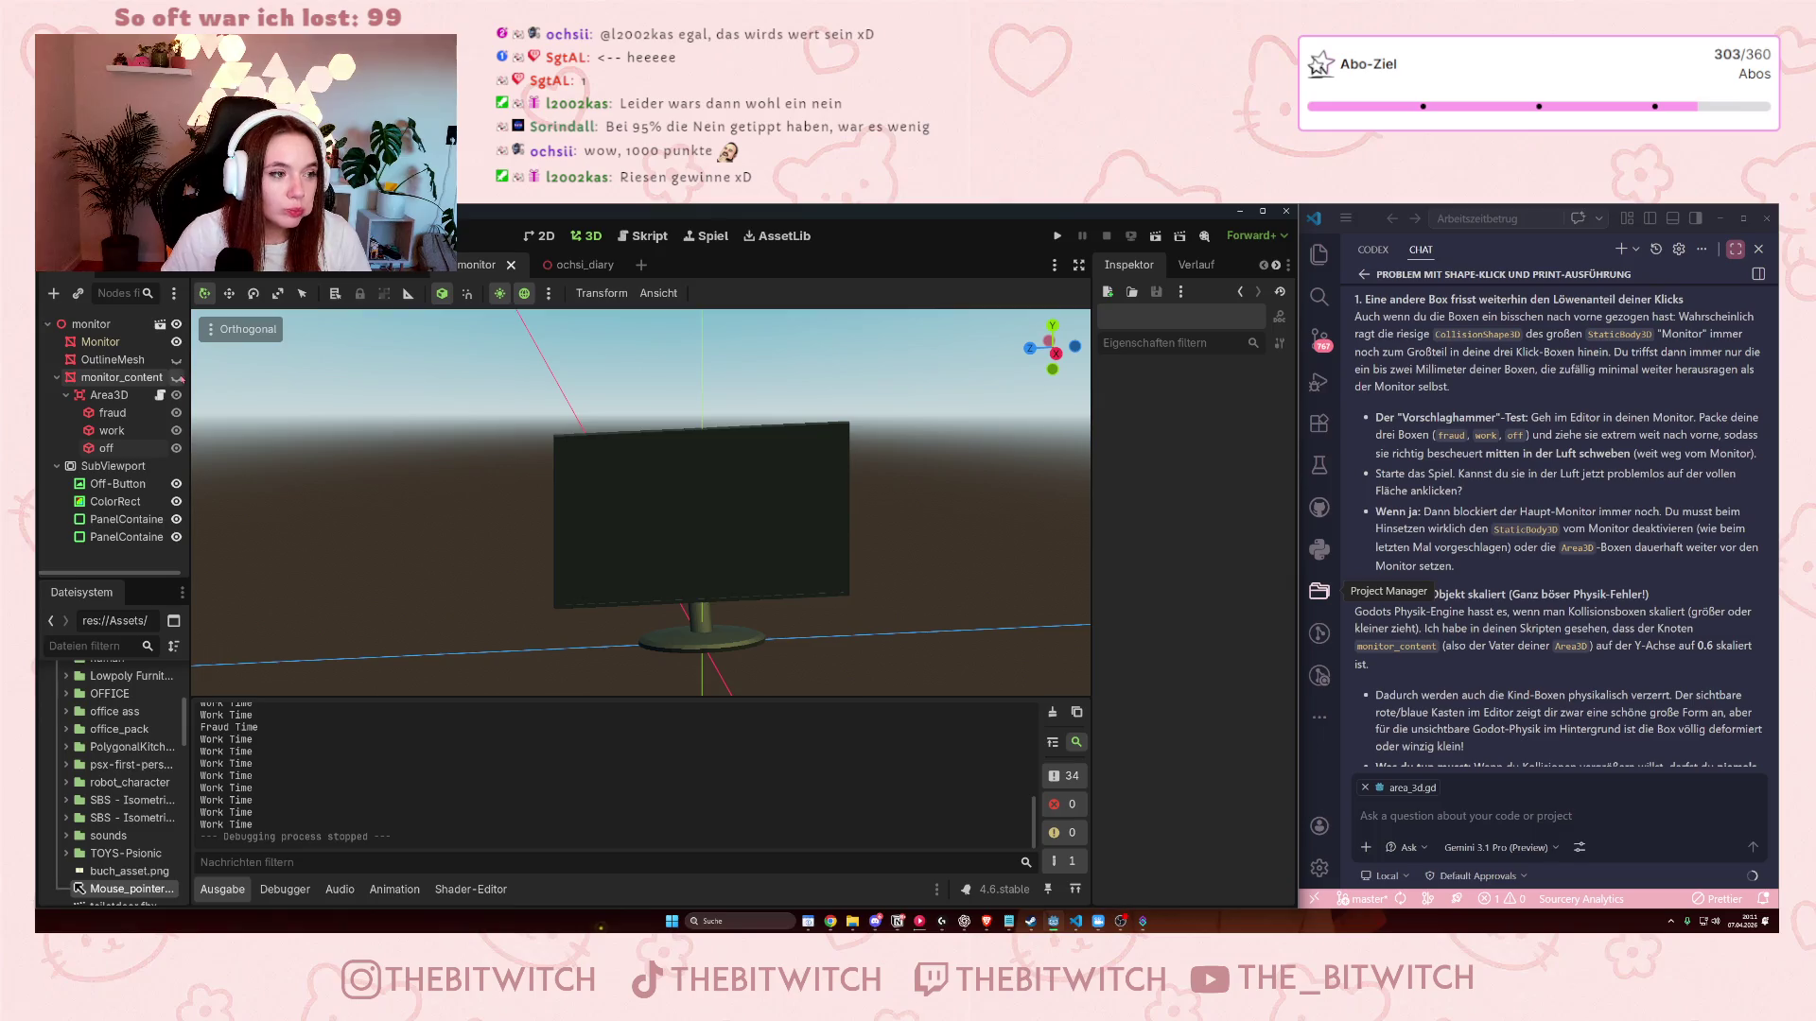
{"action": "left_click", "coordinate": [176, 377]}
{"action": "left_click_drag", "start_coordinate": [567, 451], "coordinate": [571, 442]}
{"action": "left_click", "coordinate": [140, 395]}
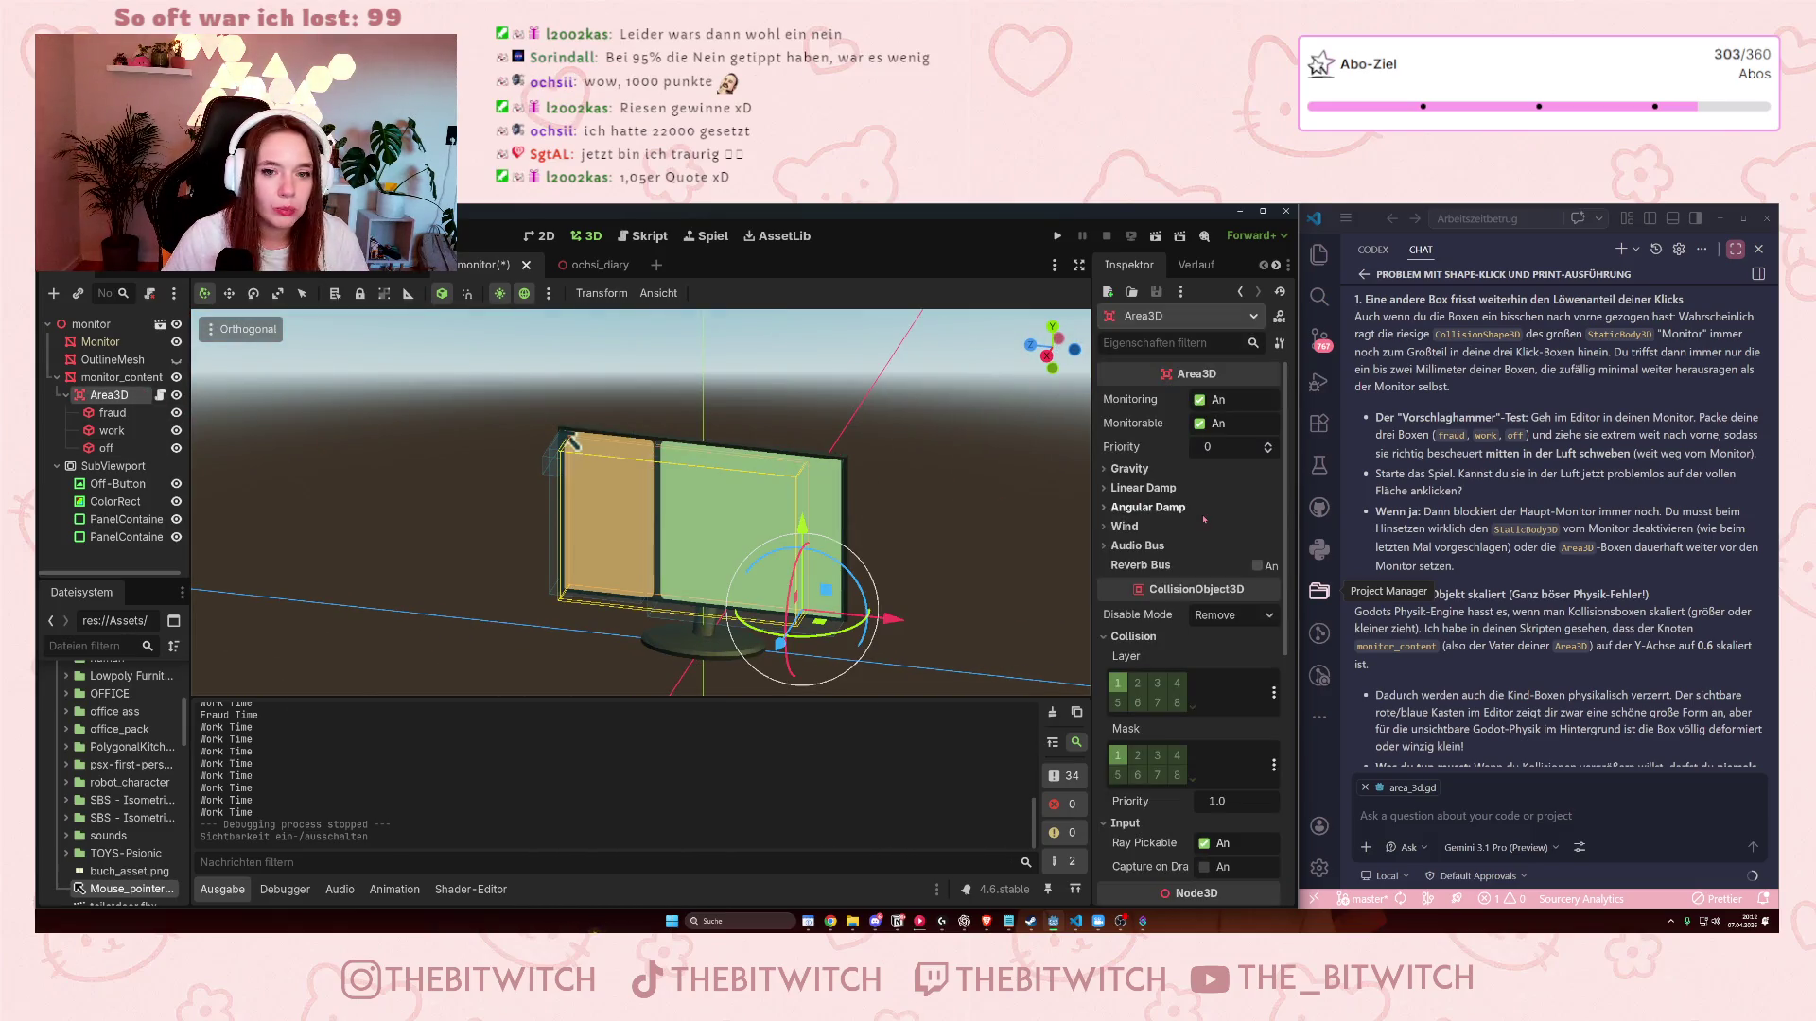
{"action": "scroll", "scroll_direction": "down", "scroll_amount": 3}
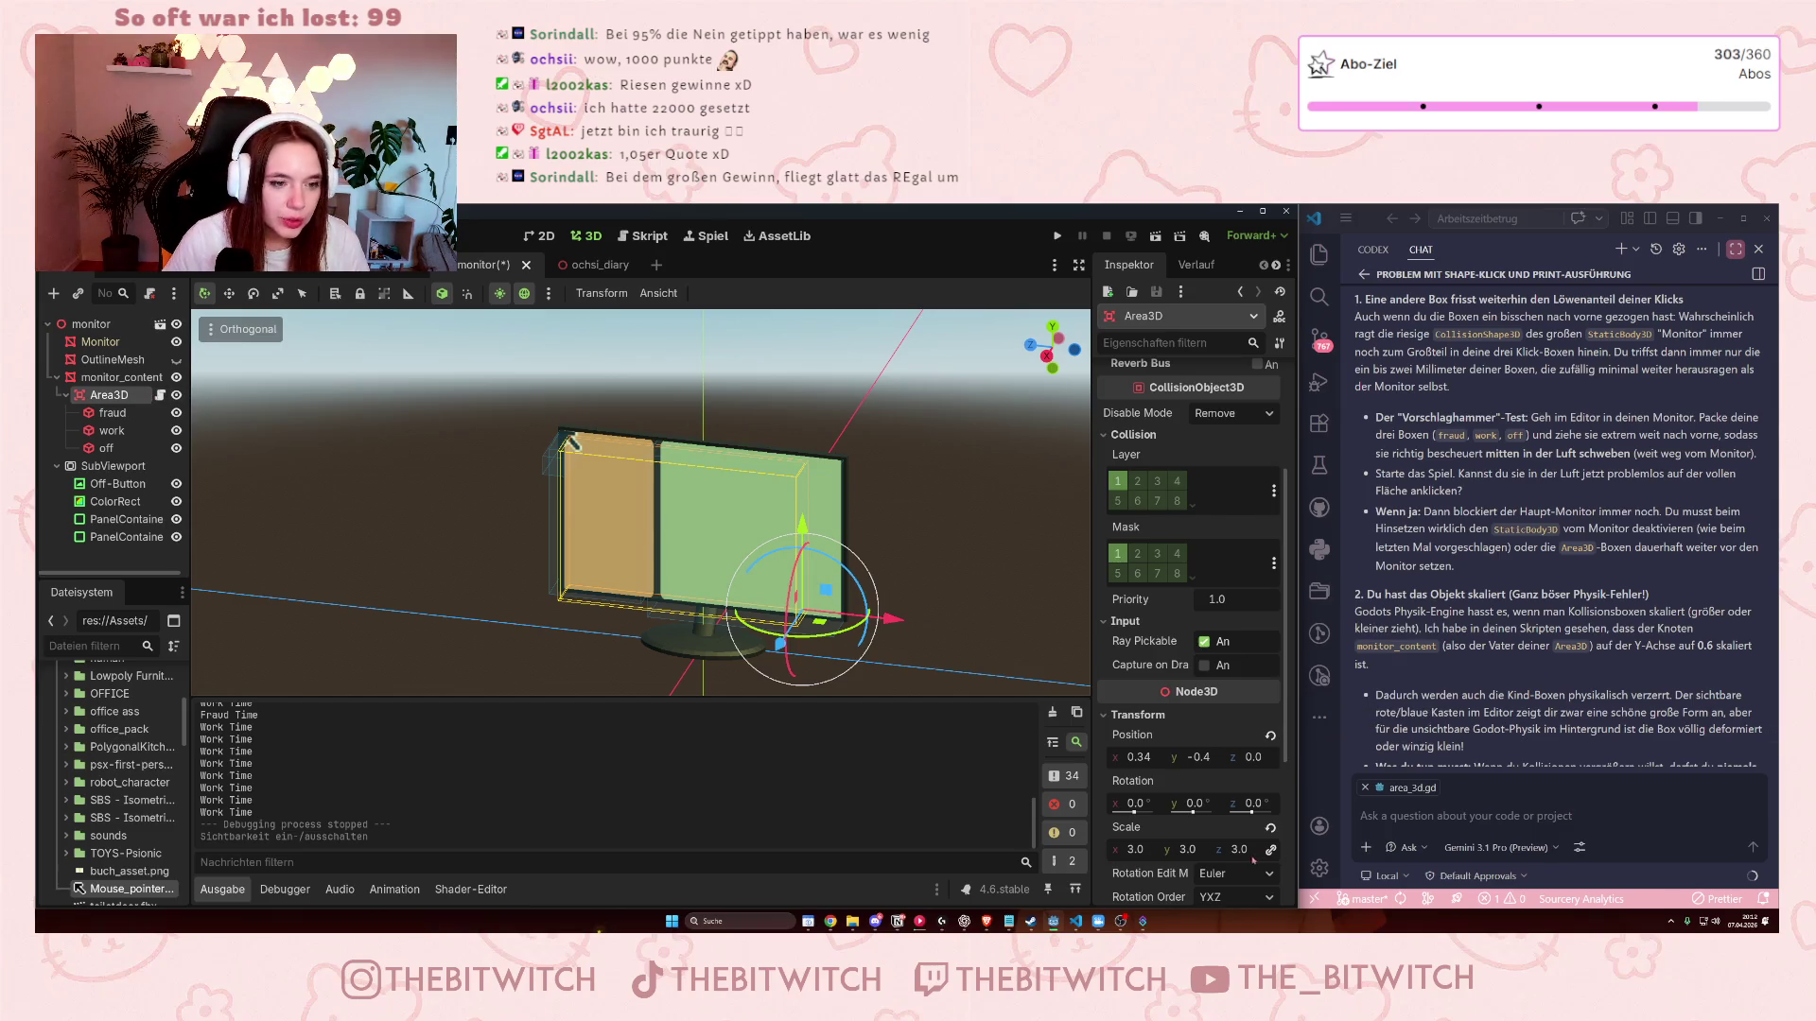
{"action": "left_click", "coordinate": [118, 413]}
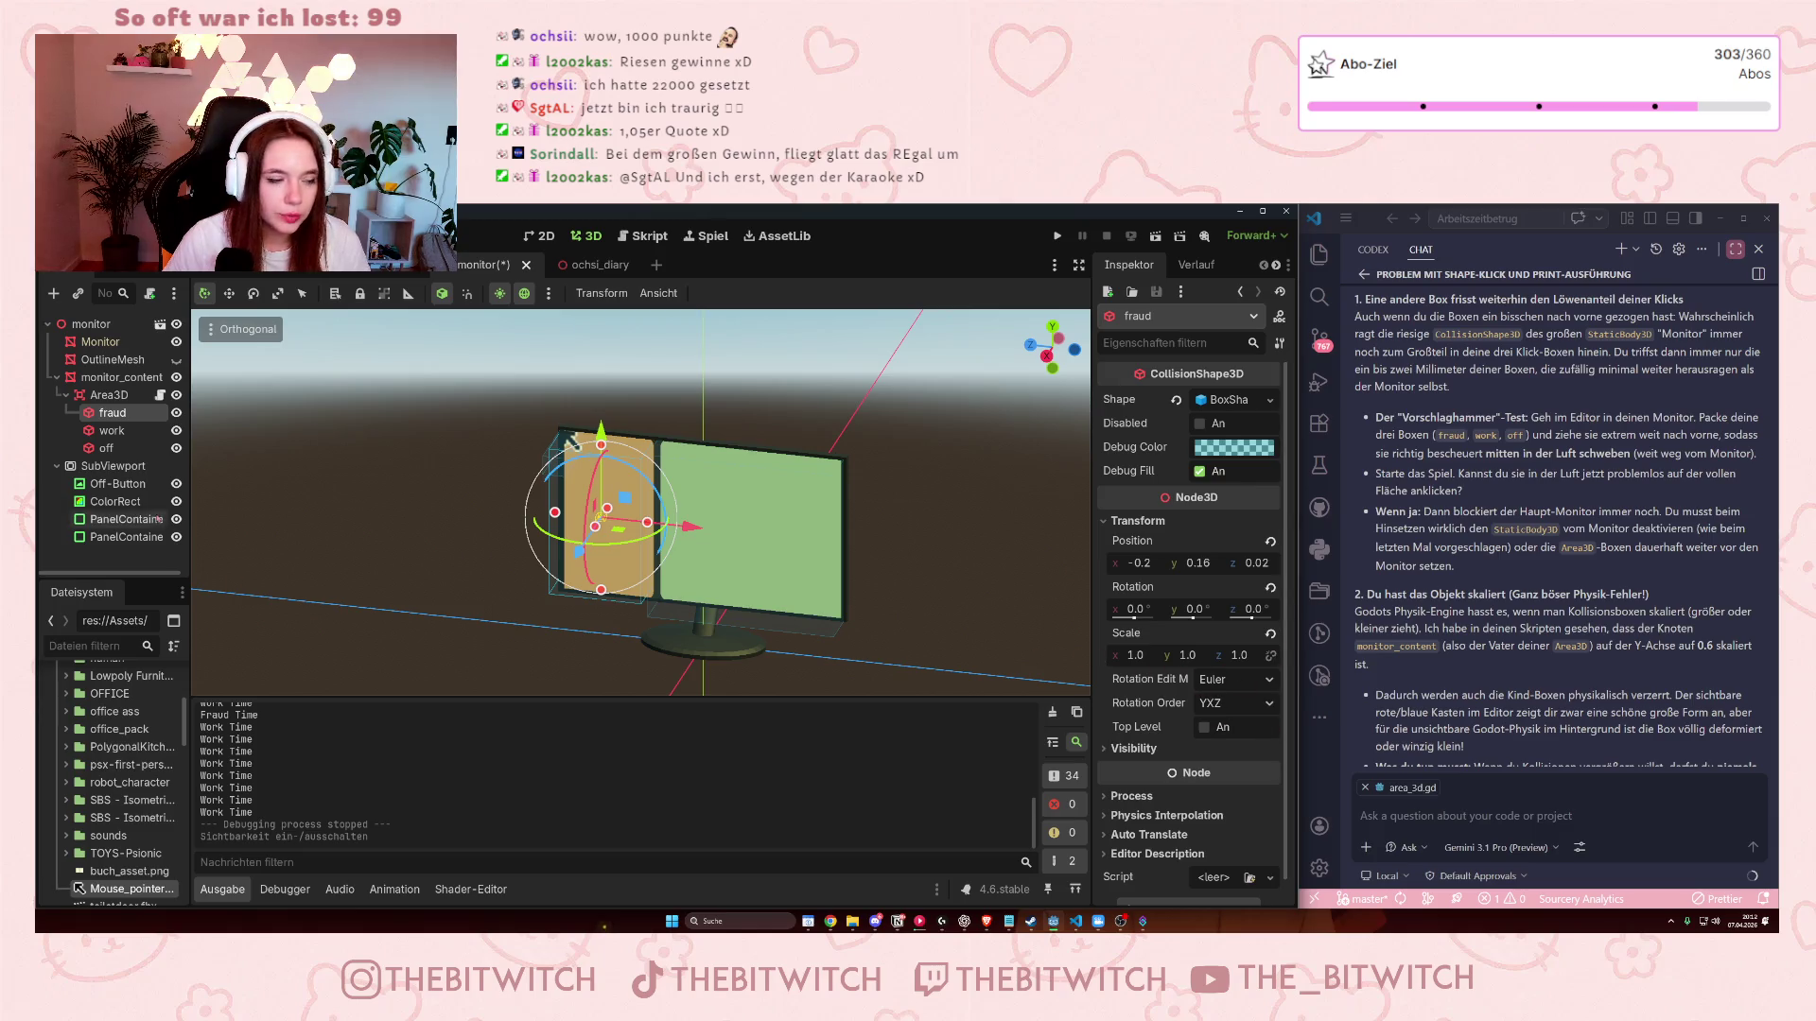
{"action": "left_click", "coordinate": [90, 324]}
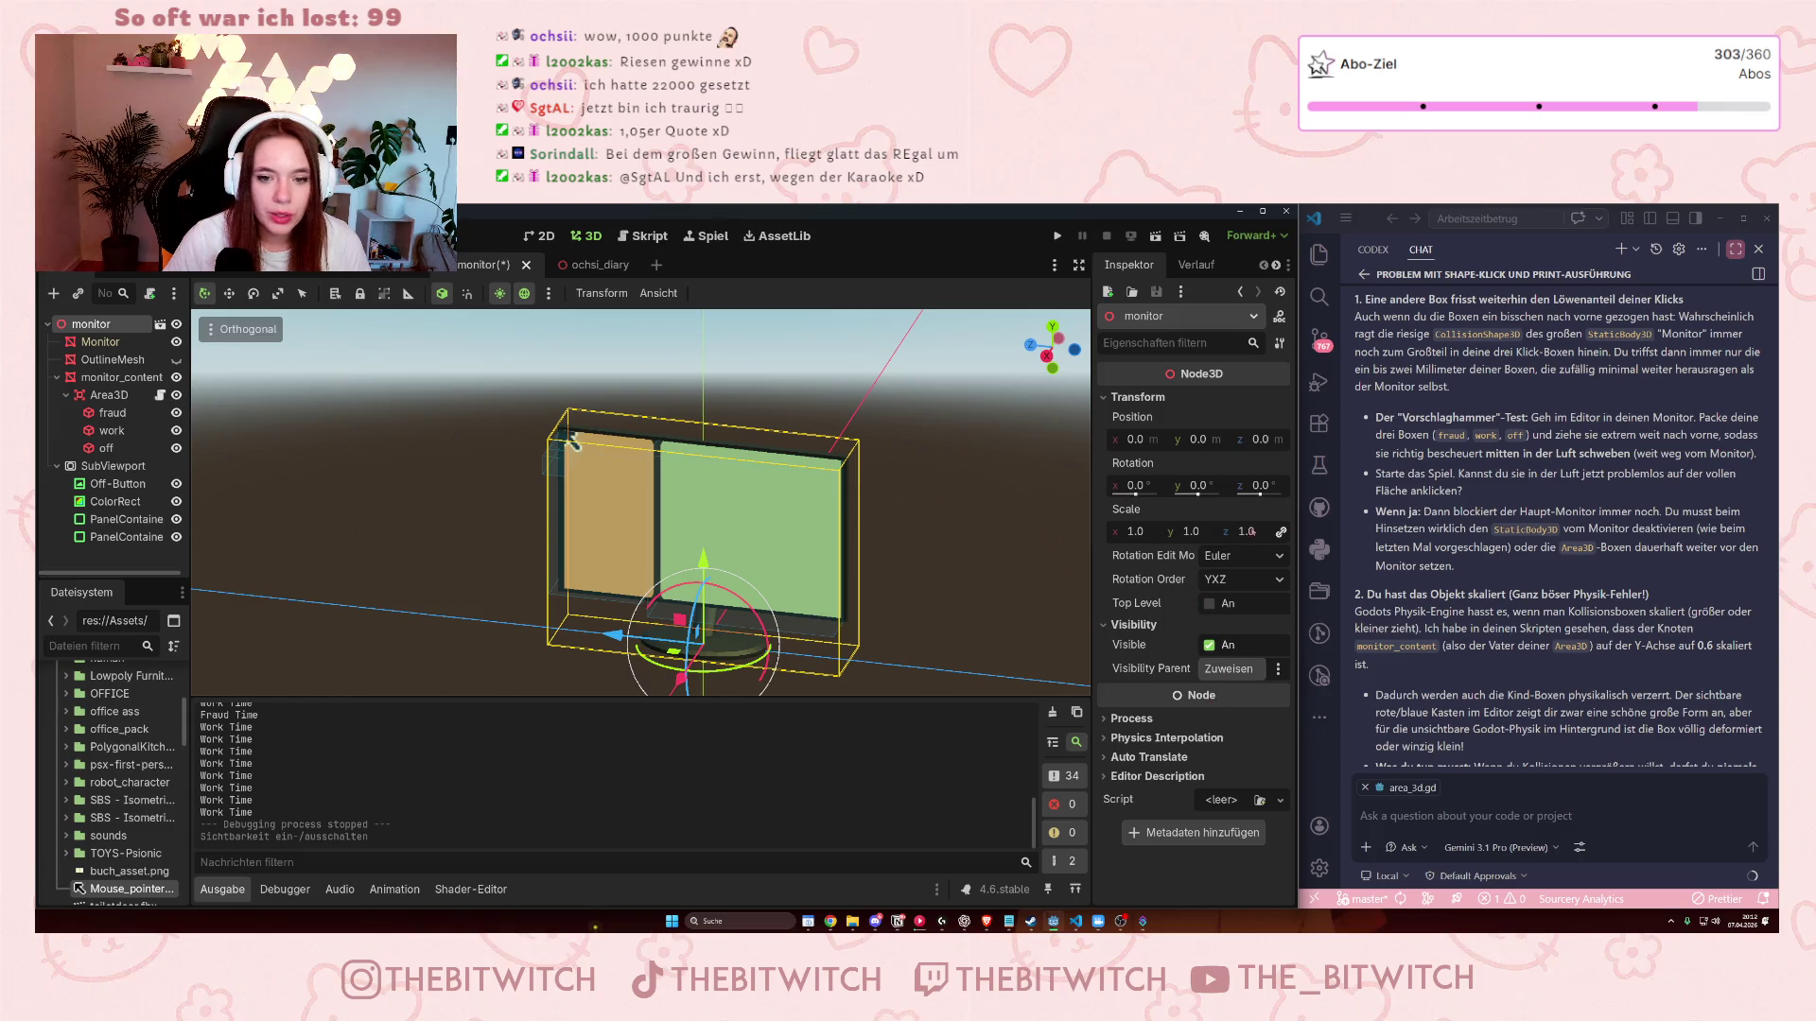
{"action": "key", "text": "ctrl"}
{"action": "key", "text": "ctrl"}
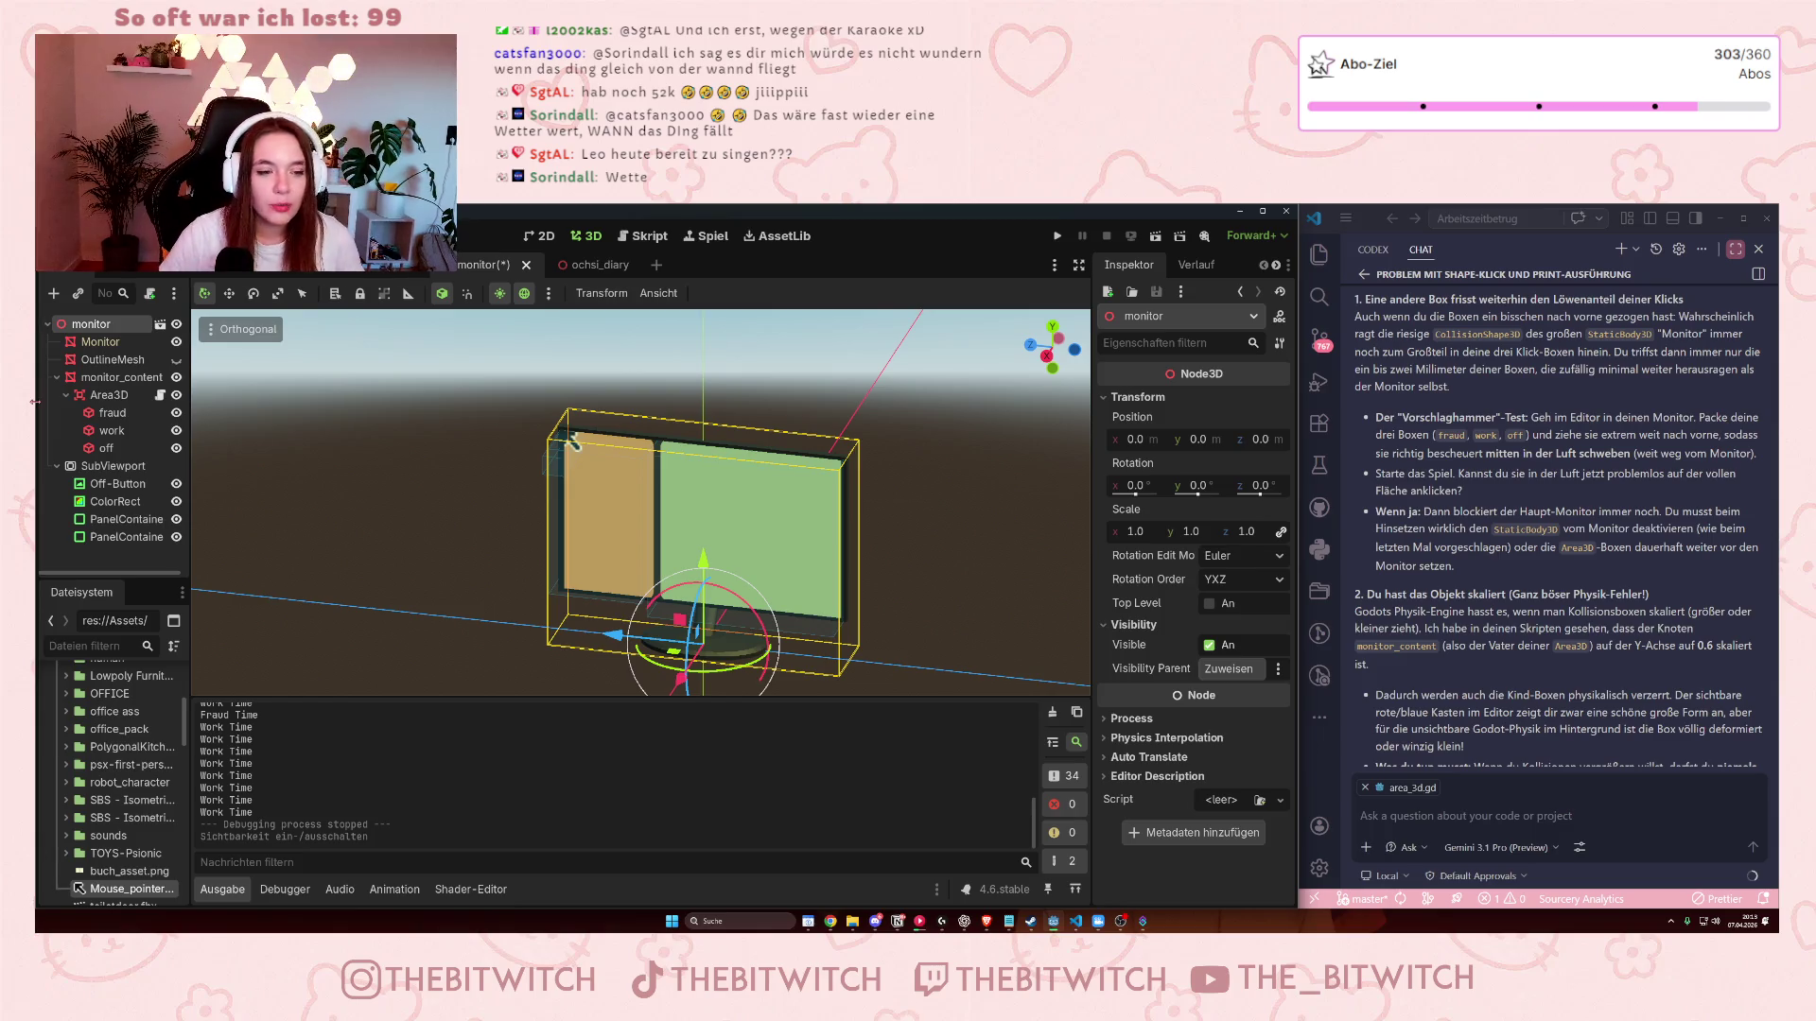
- Snap the orthogonal viewport to a straight-on front view of the monitor
{"action": "key", "text": "KP_3"}
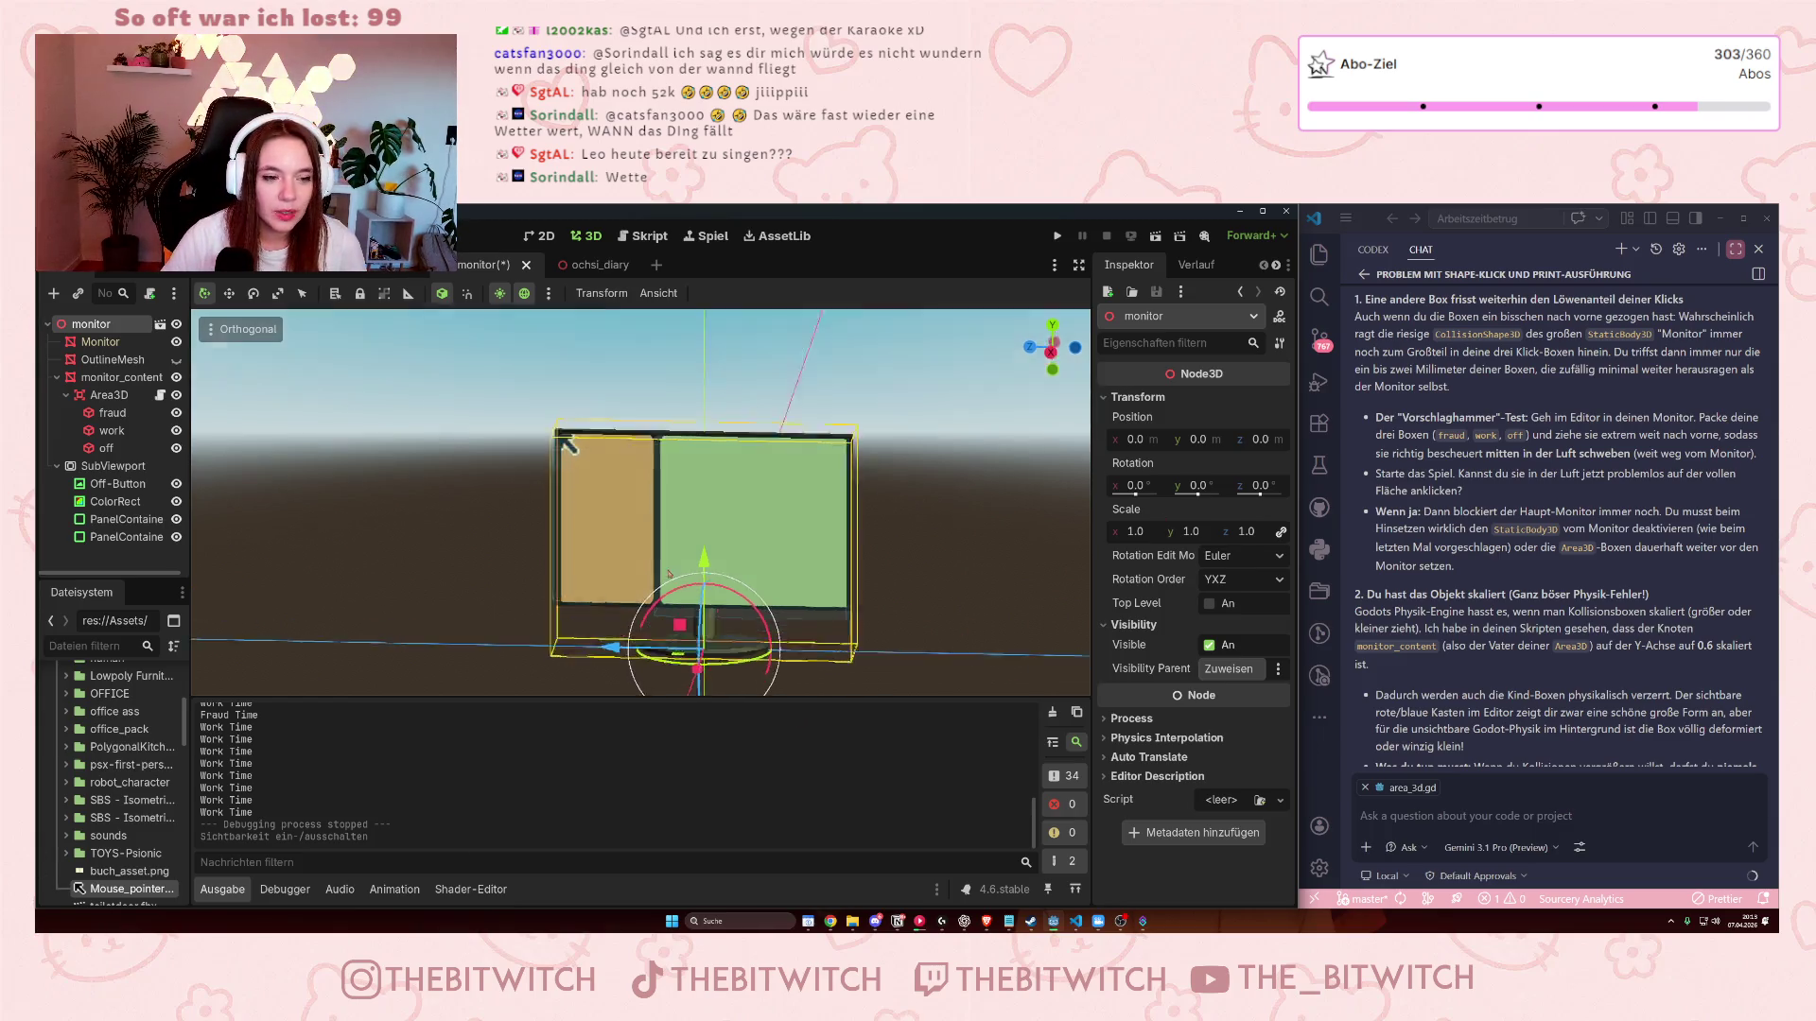
- Stretch the fraud CollisionShape3D box to about 0.332 high at y 0.15, spanning the tan panel
{"action": "scroll", "scroll_direction": "up", "scroll_amount": 3}
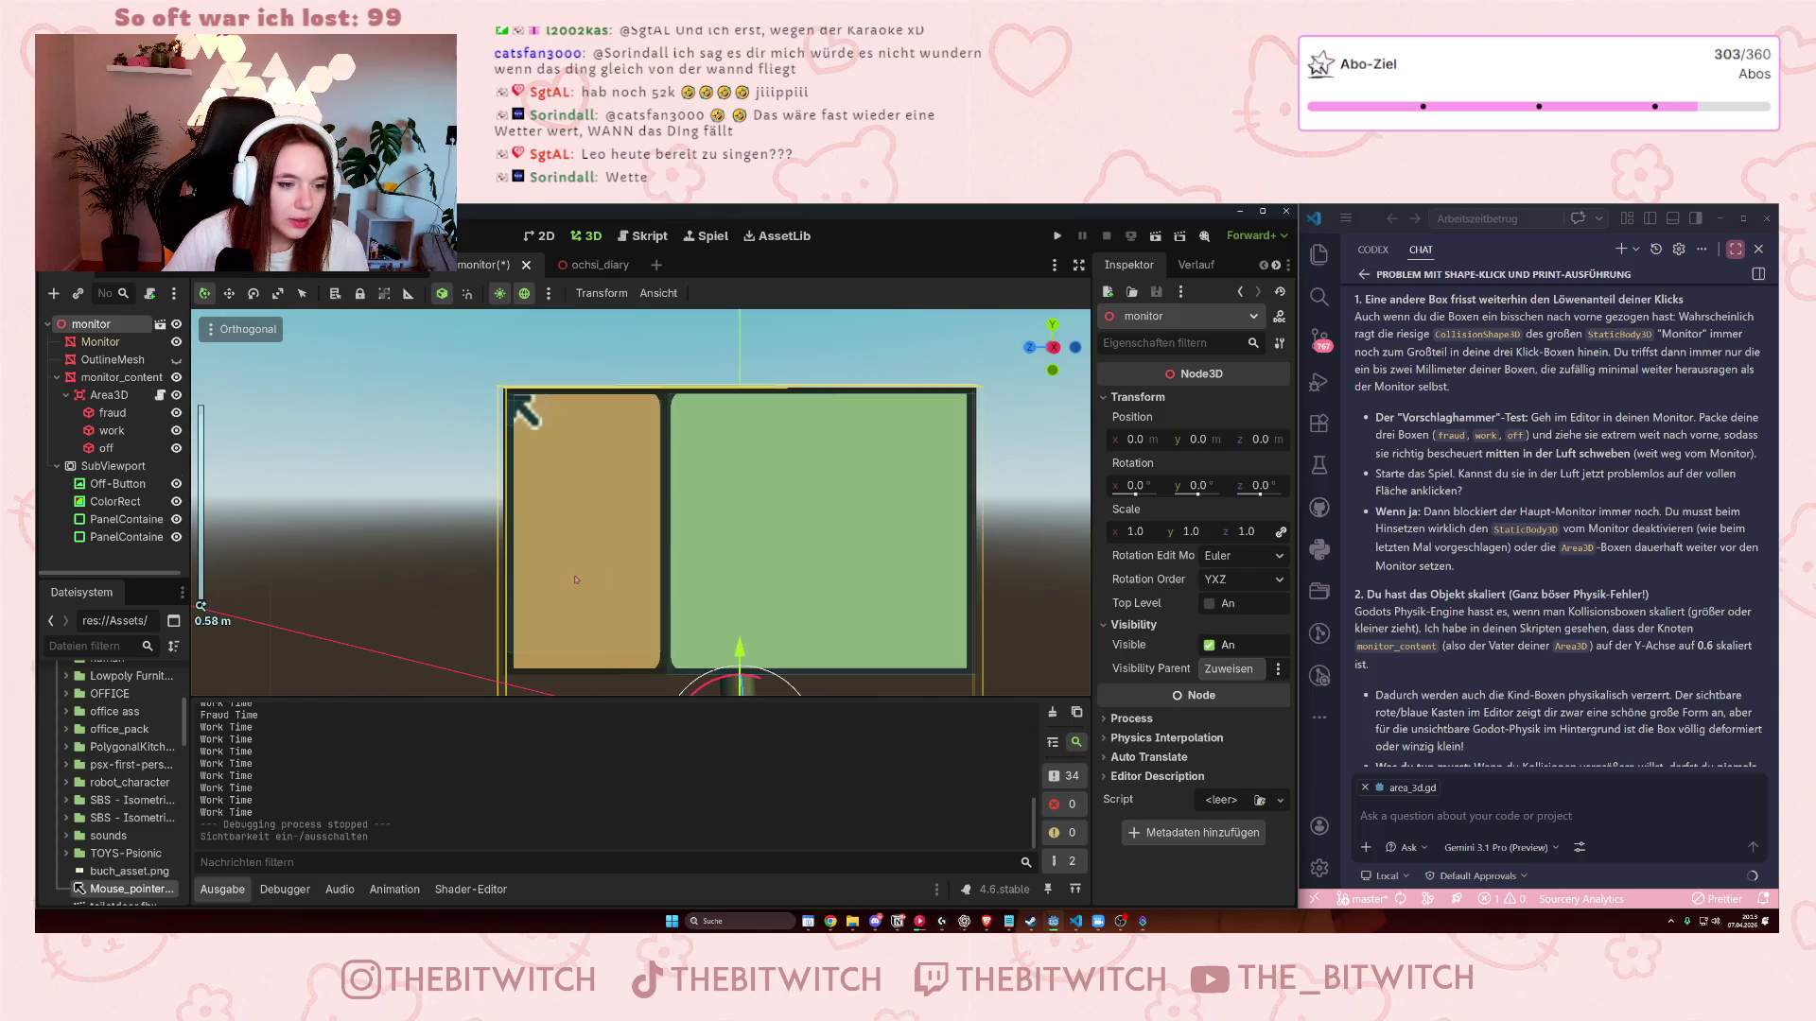
{"action": "left_click", "coordinate": [113, 413]}
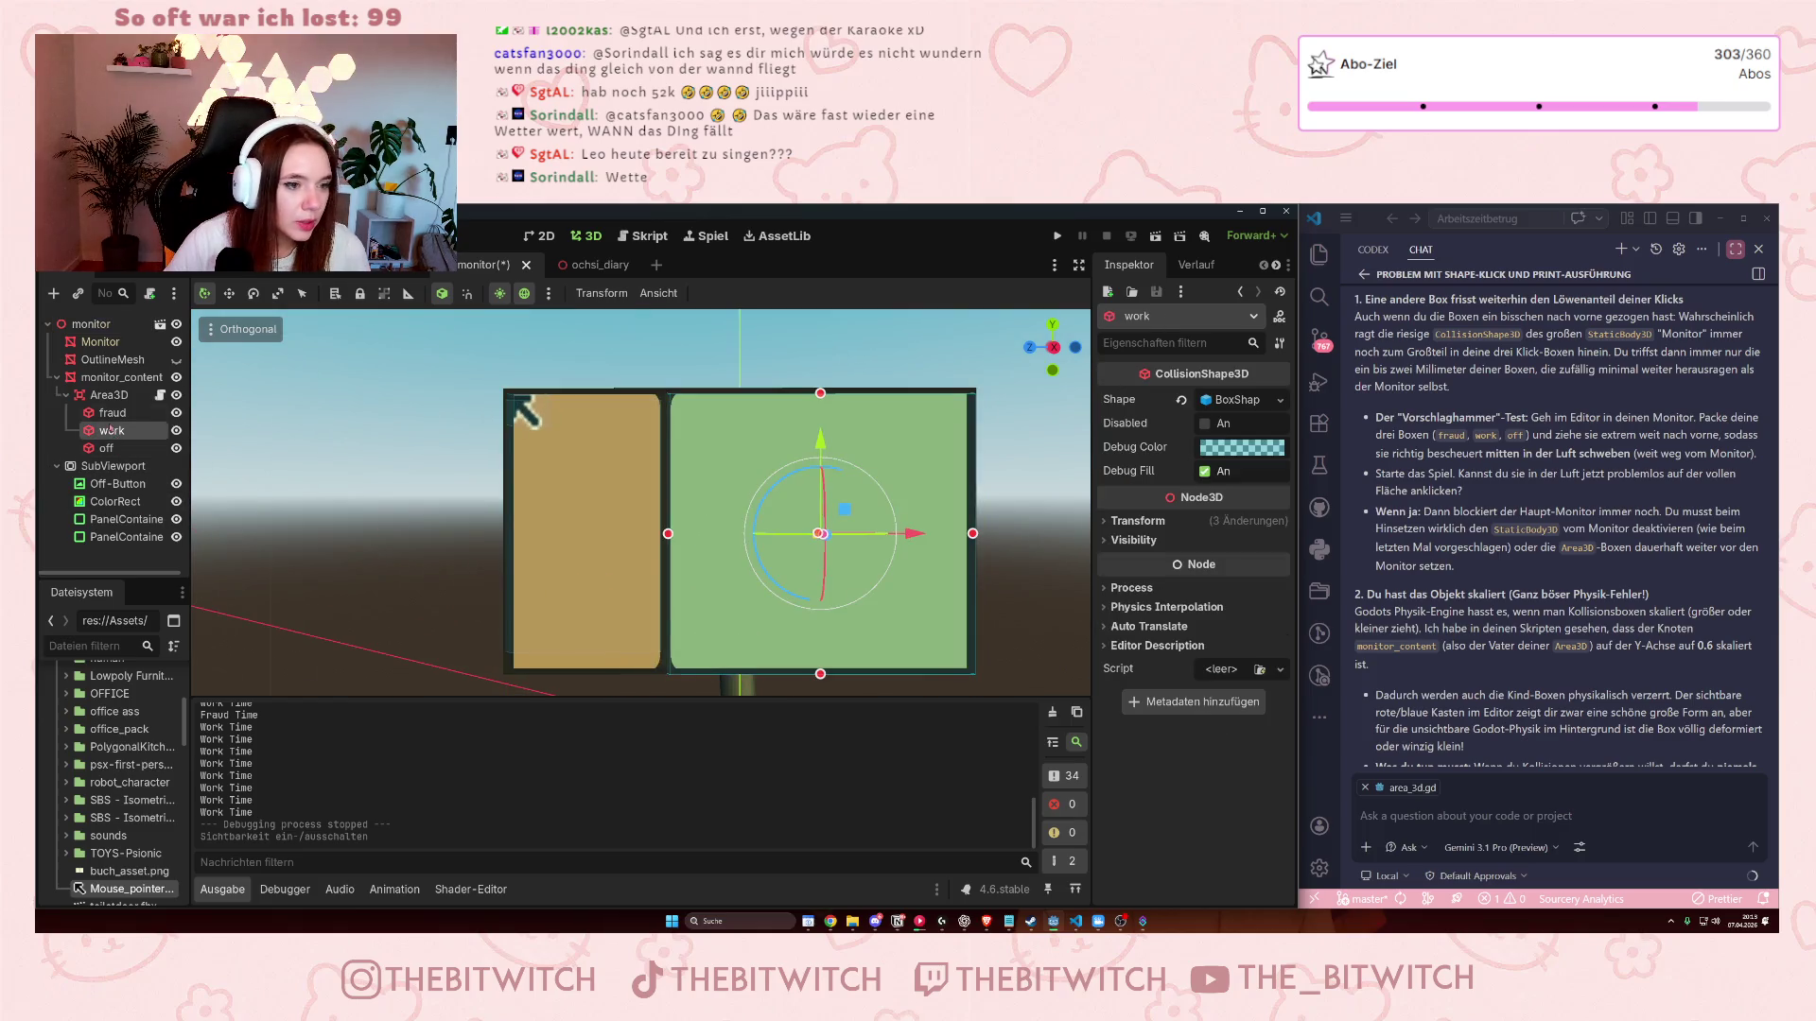
{"action": "left_click_drag", "start_coordinate": [583, 653], "coordinate": [584, 676]}
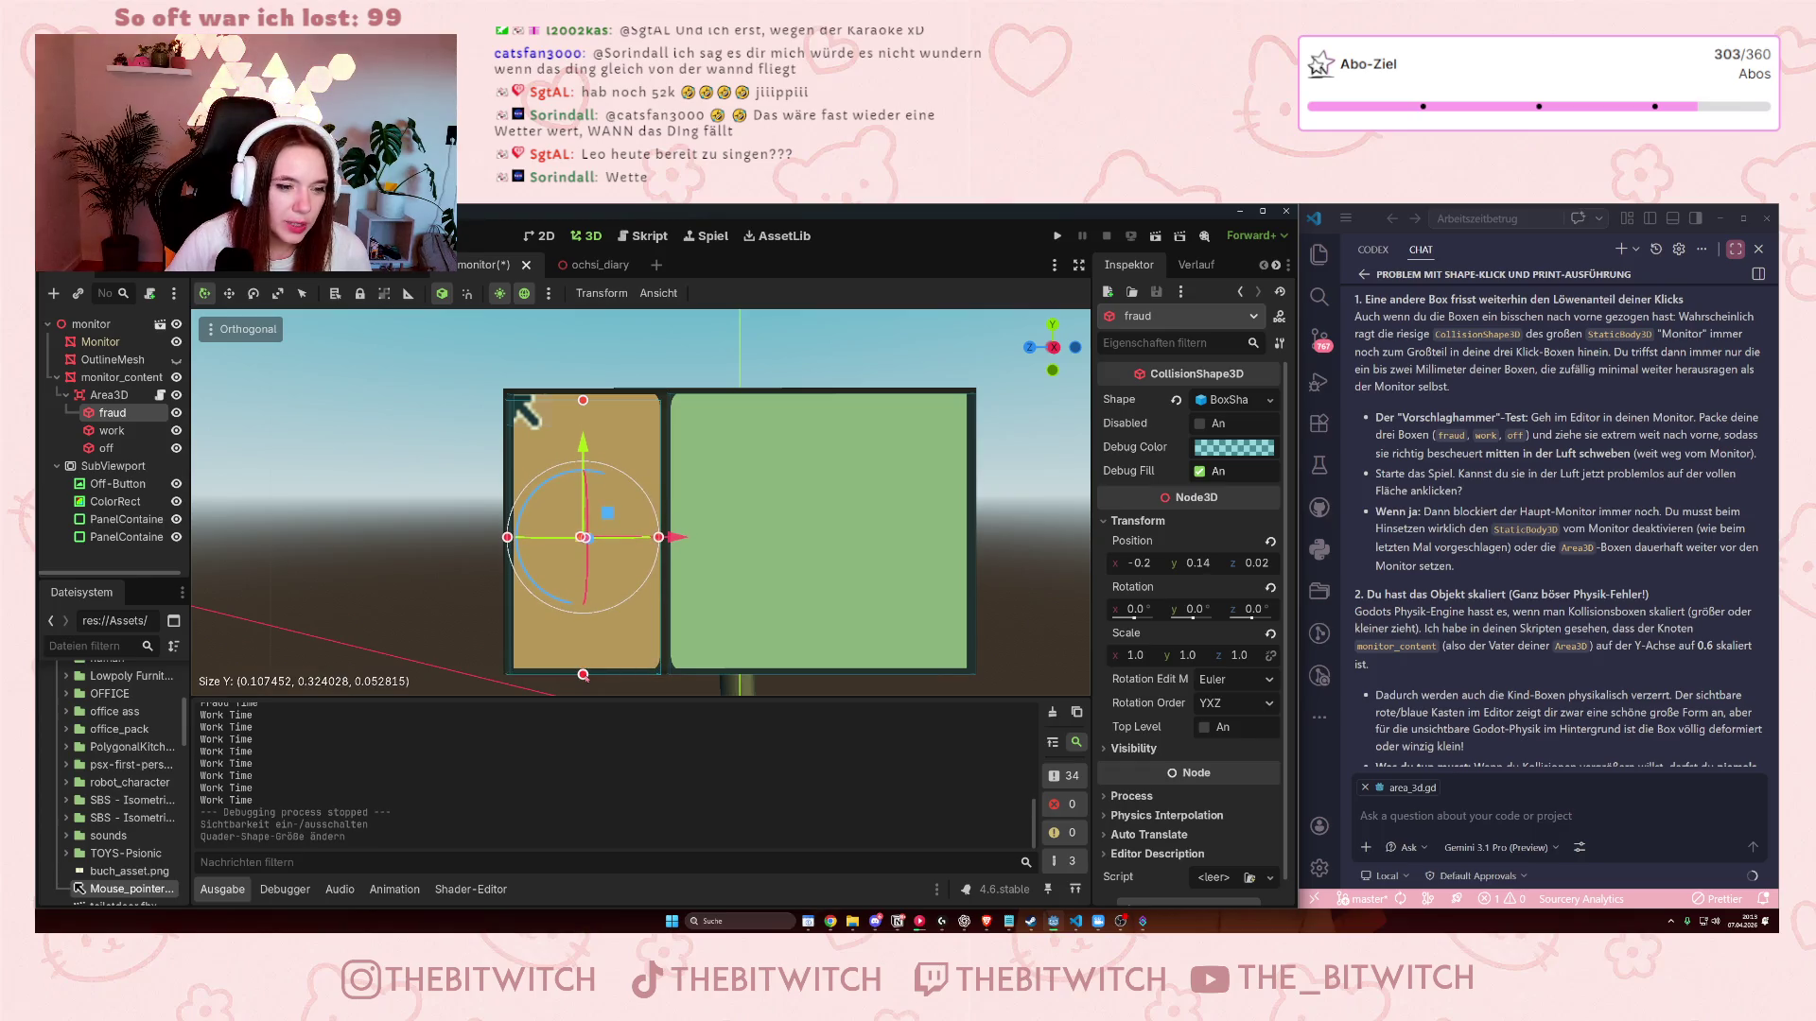
{"action": "left_click_drag", "start_coordinate": [583, 400], "coordinate": [583, 395]}
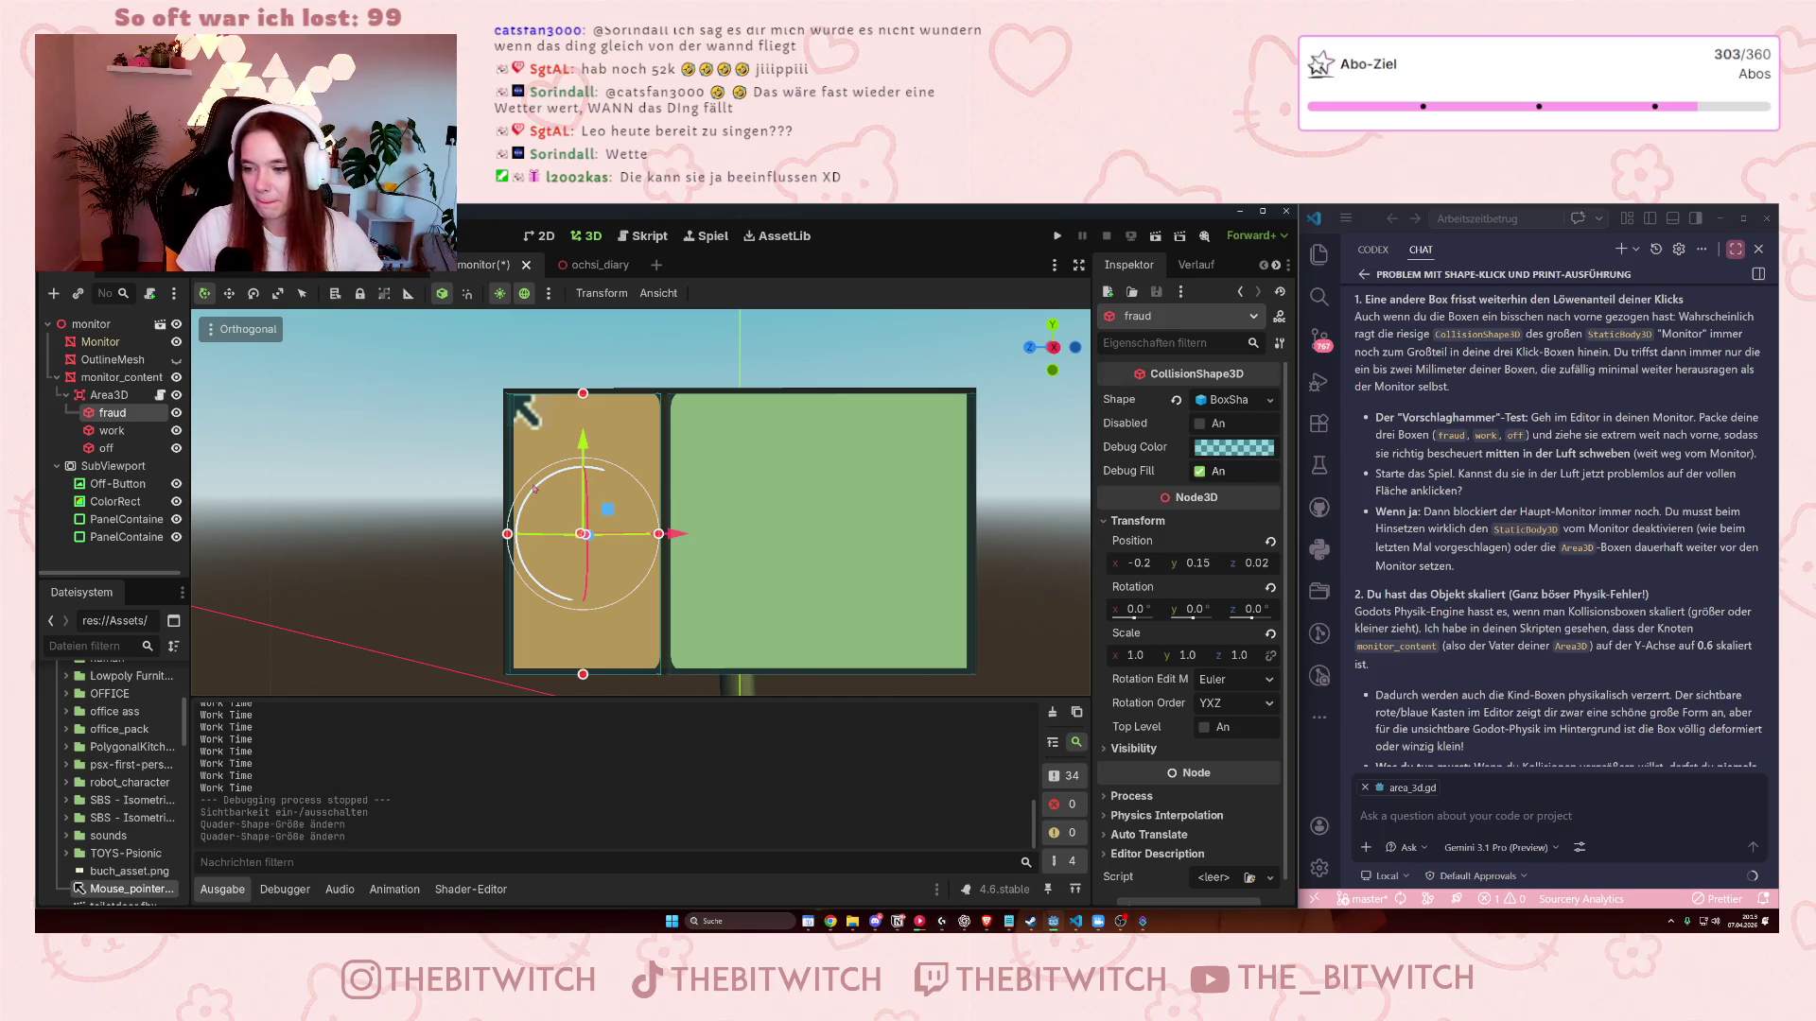
{"action": "left_click_drag", "start_coordinate": [534, 489], "coordinate": [696, 431]}
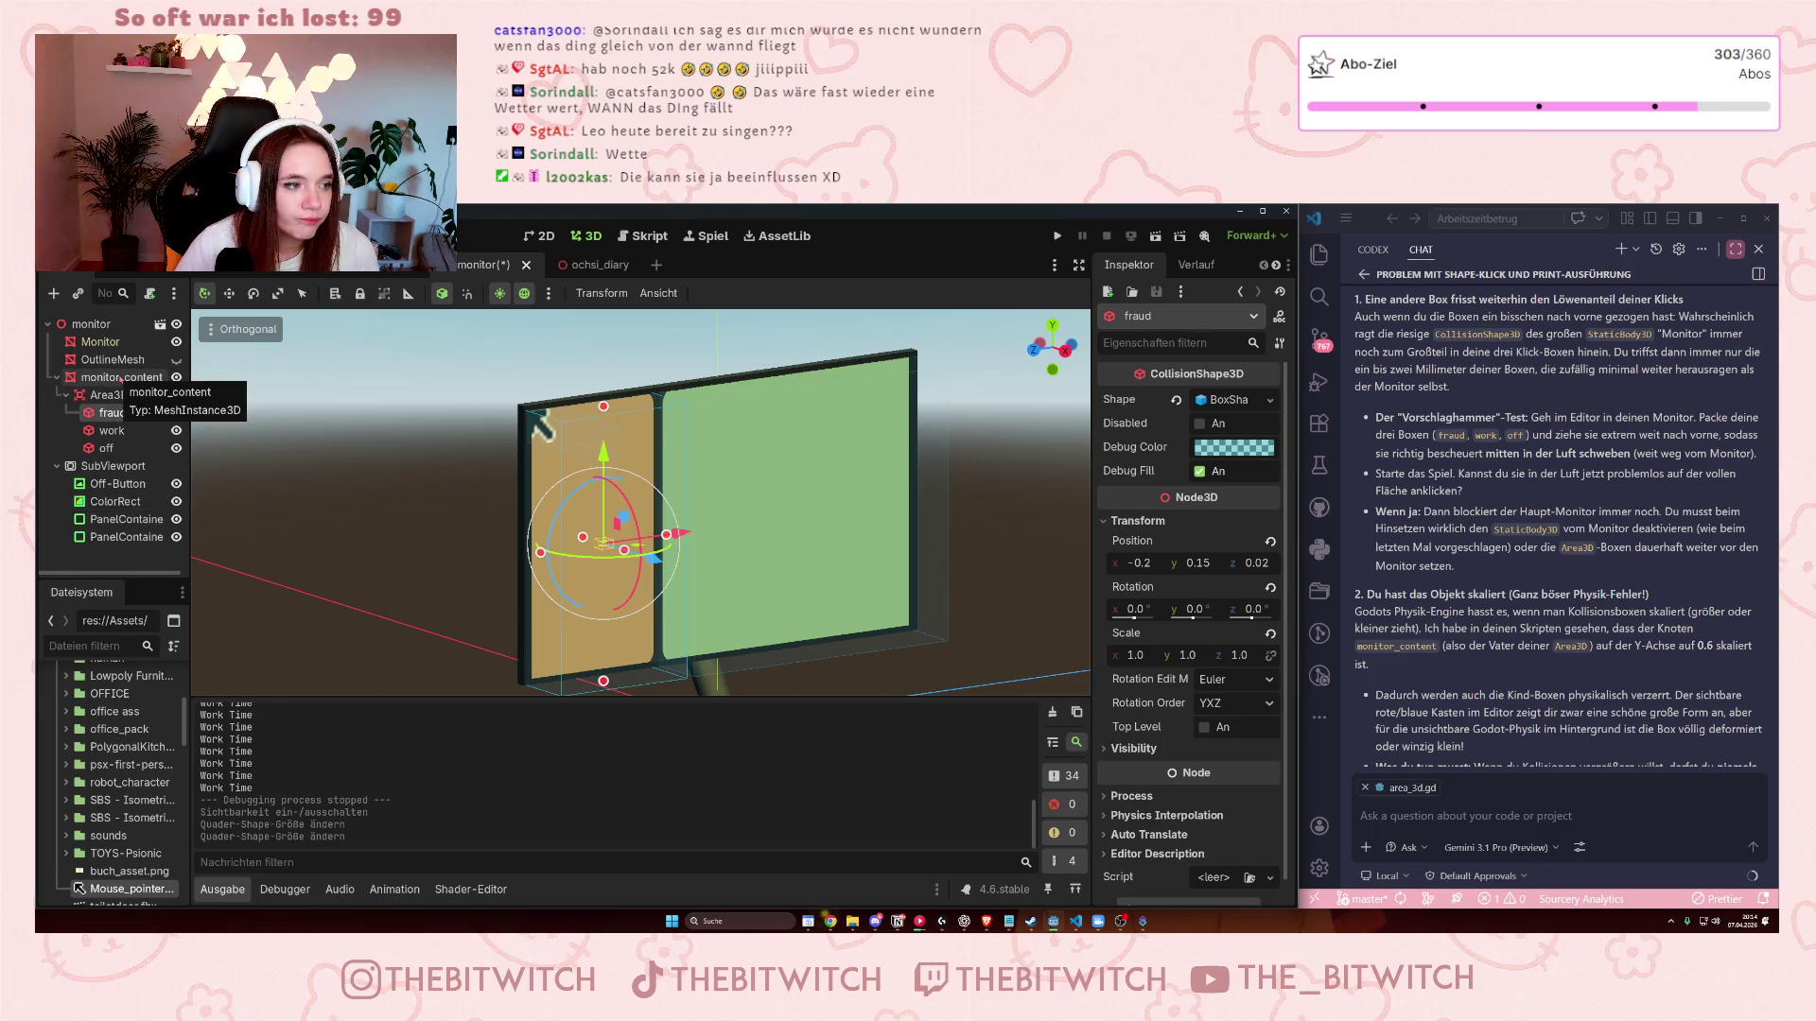
{"action": "left_click", "coordinate": [121, 377]}
{"action": "left_click_drag", "start_coordinate": [546, 395], "coordinate": [532, 424]}
{"action": "left_click", "coordinate": [113, 360]}
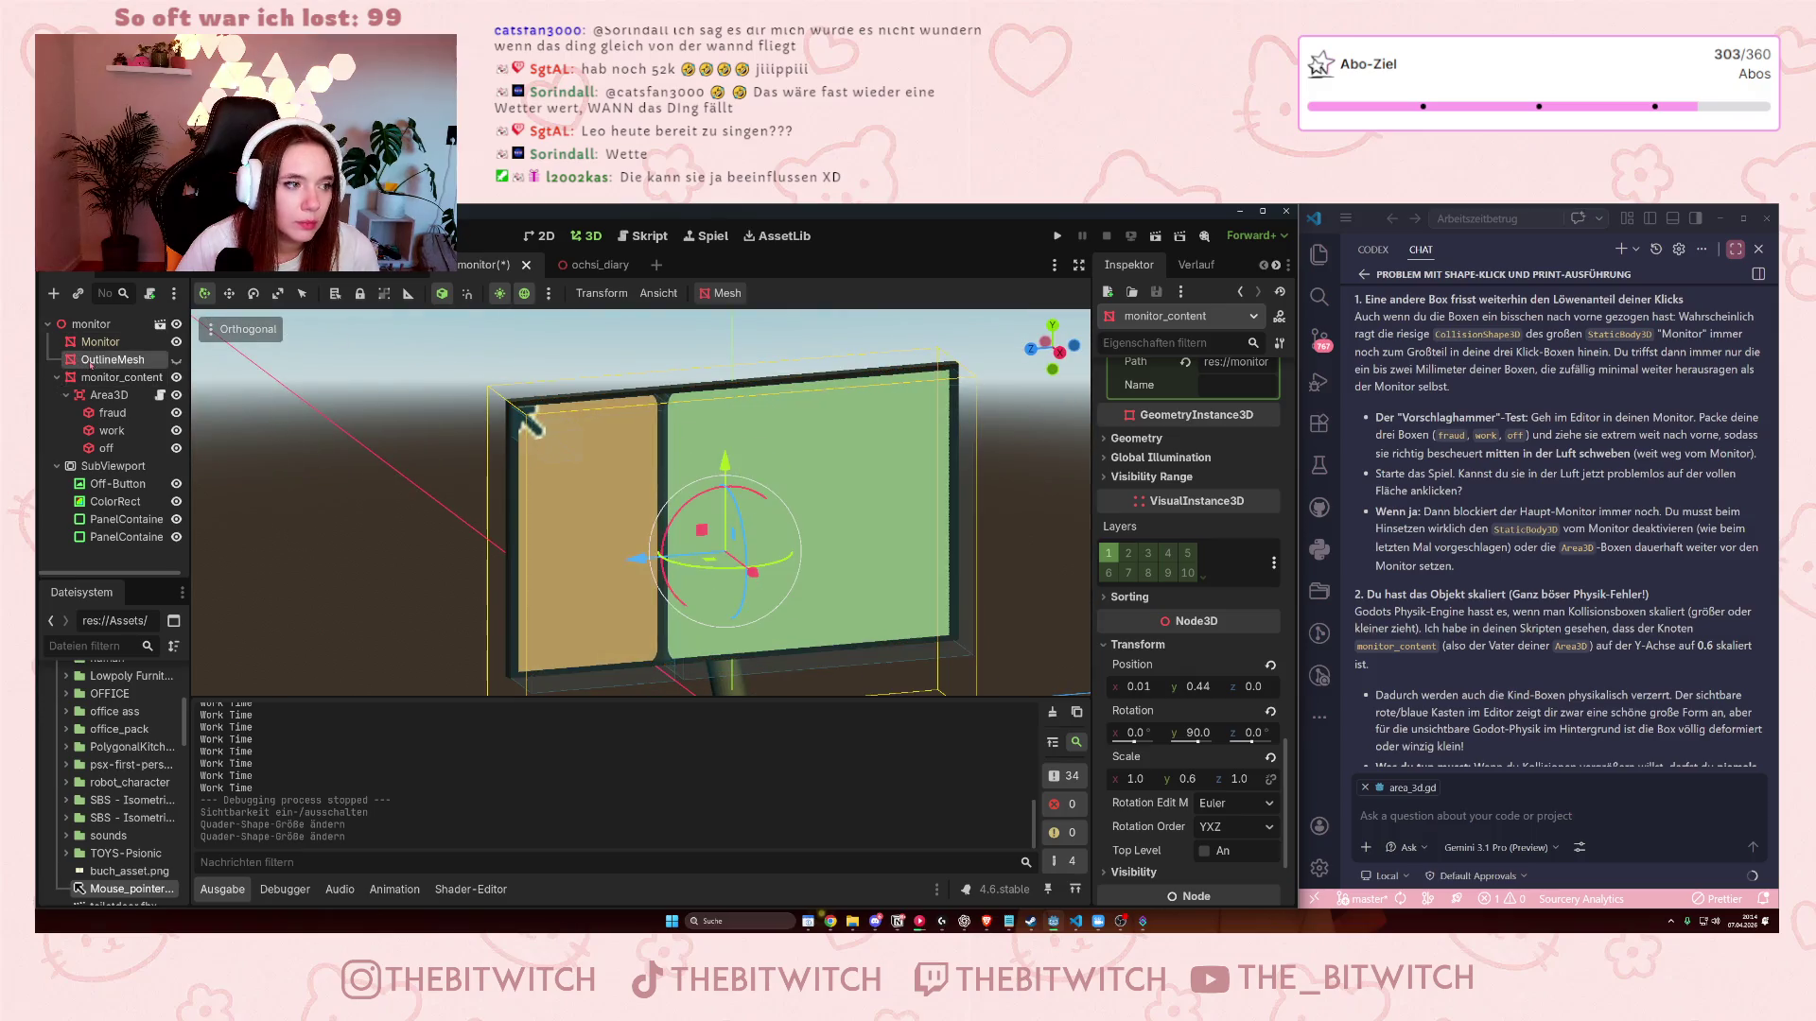
{"action": "left_click_drag", "start_coordinate": [227, 407], "coordinate": [438, 453]}
{"action": "scroll", "scroll_direction": "down", "scroll_amount": 3}
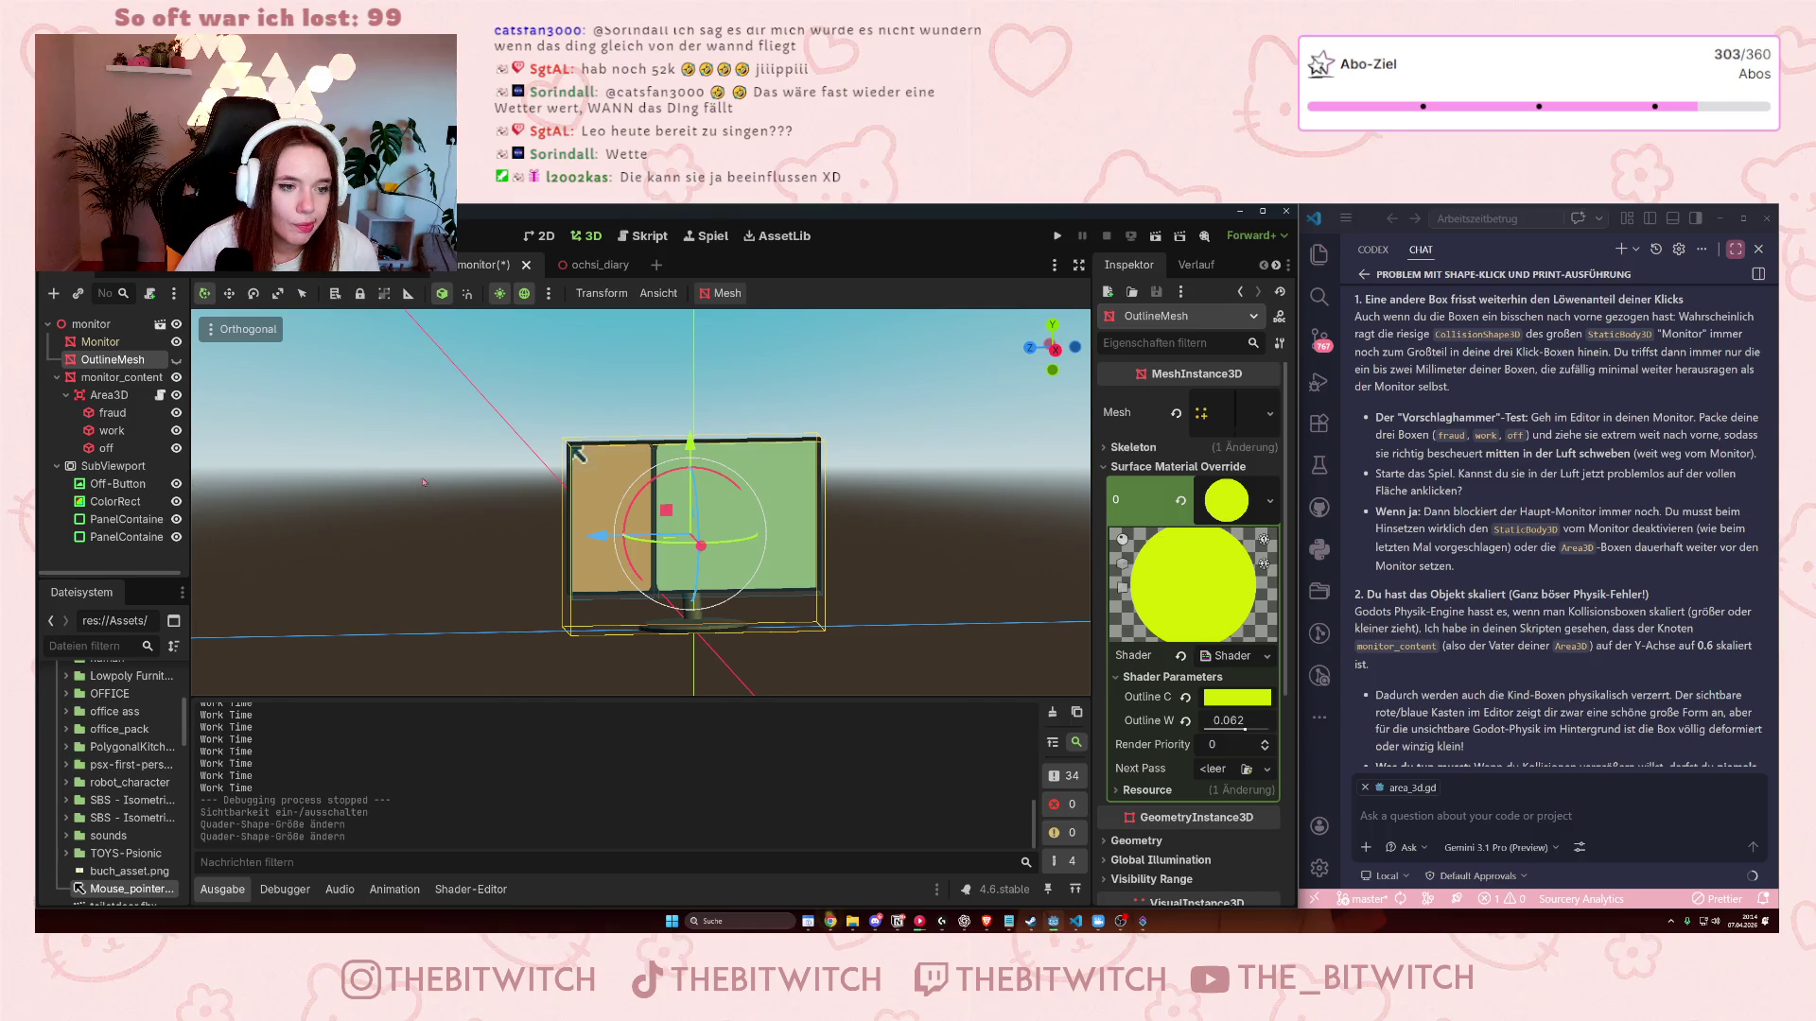
{"action": "left_click", "coordinate": [176, 360]}
{"action": "left_click", "coordinate": [176, 361]}
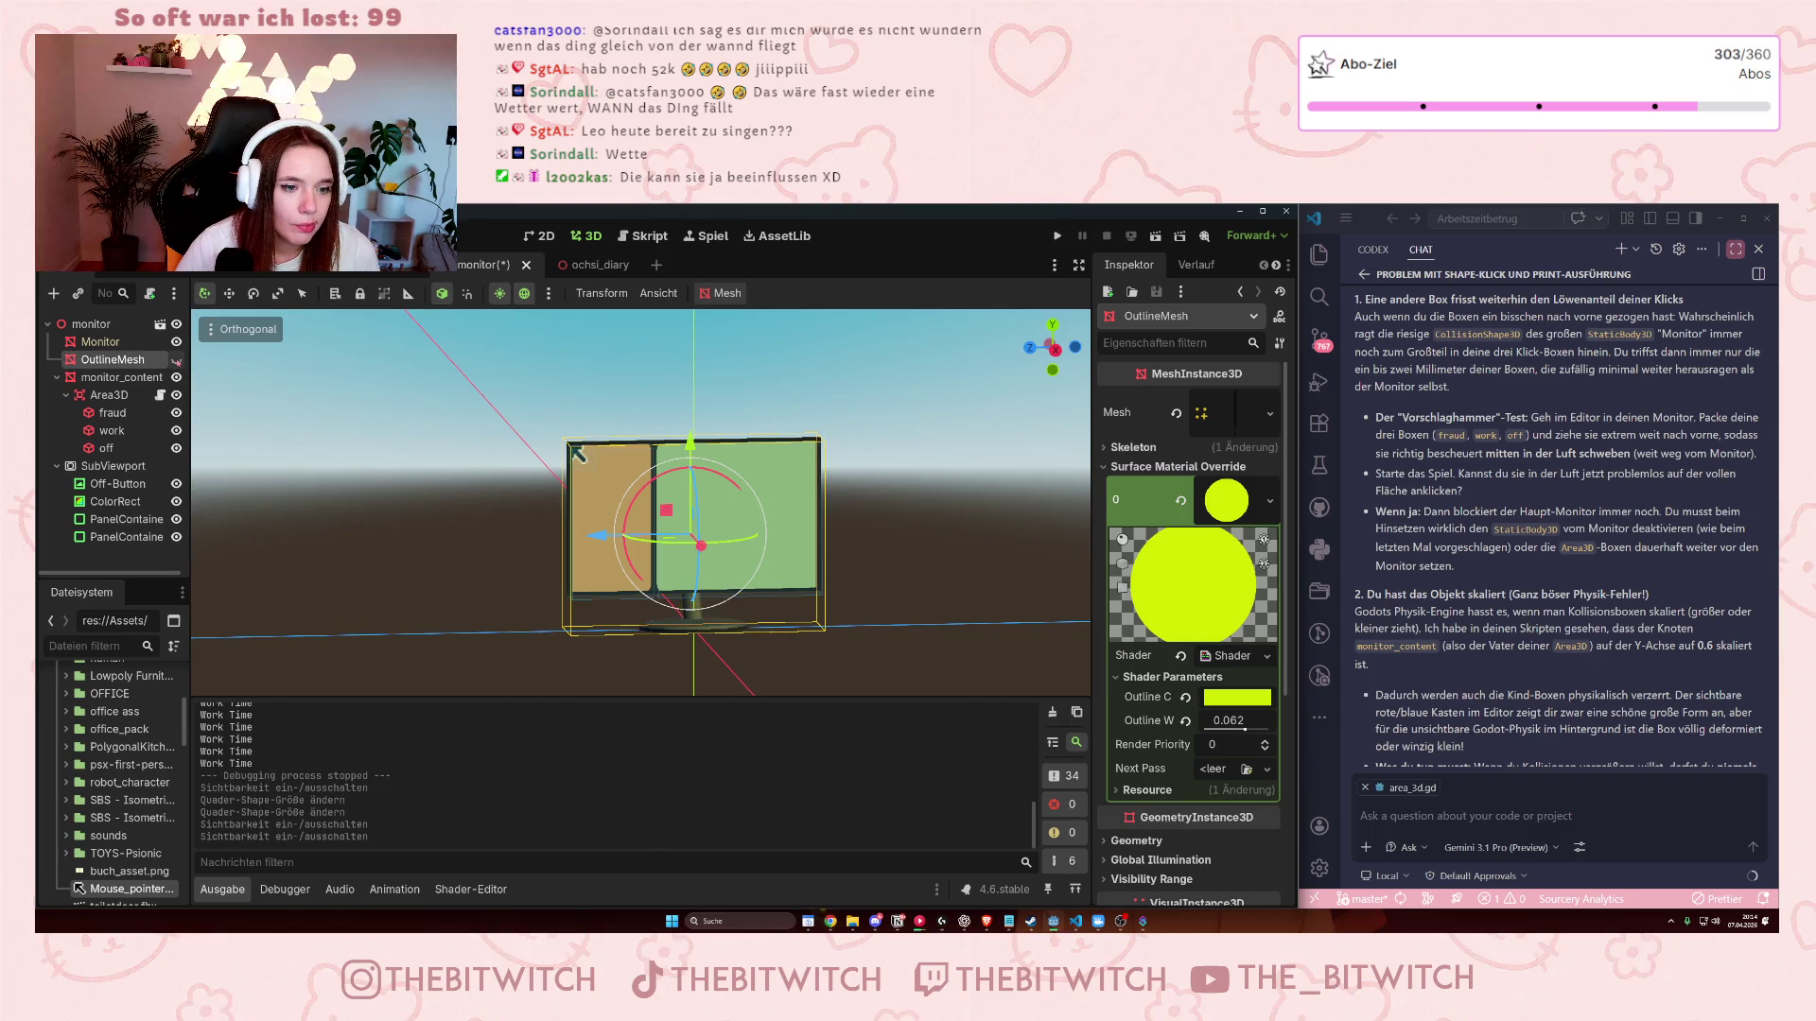
{"action": "left_click", "coordinate": [133, 381]}
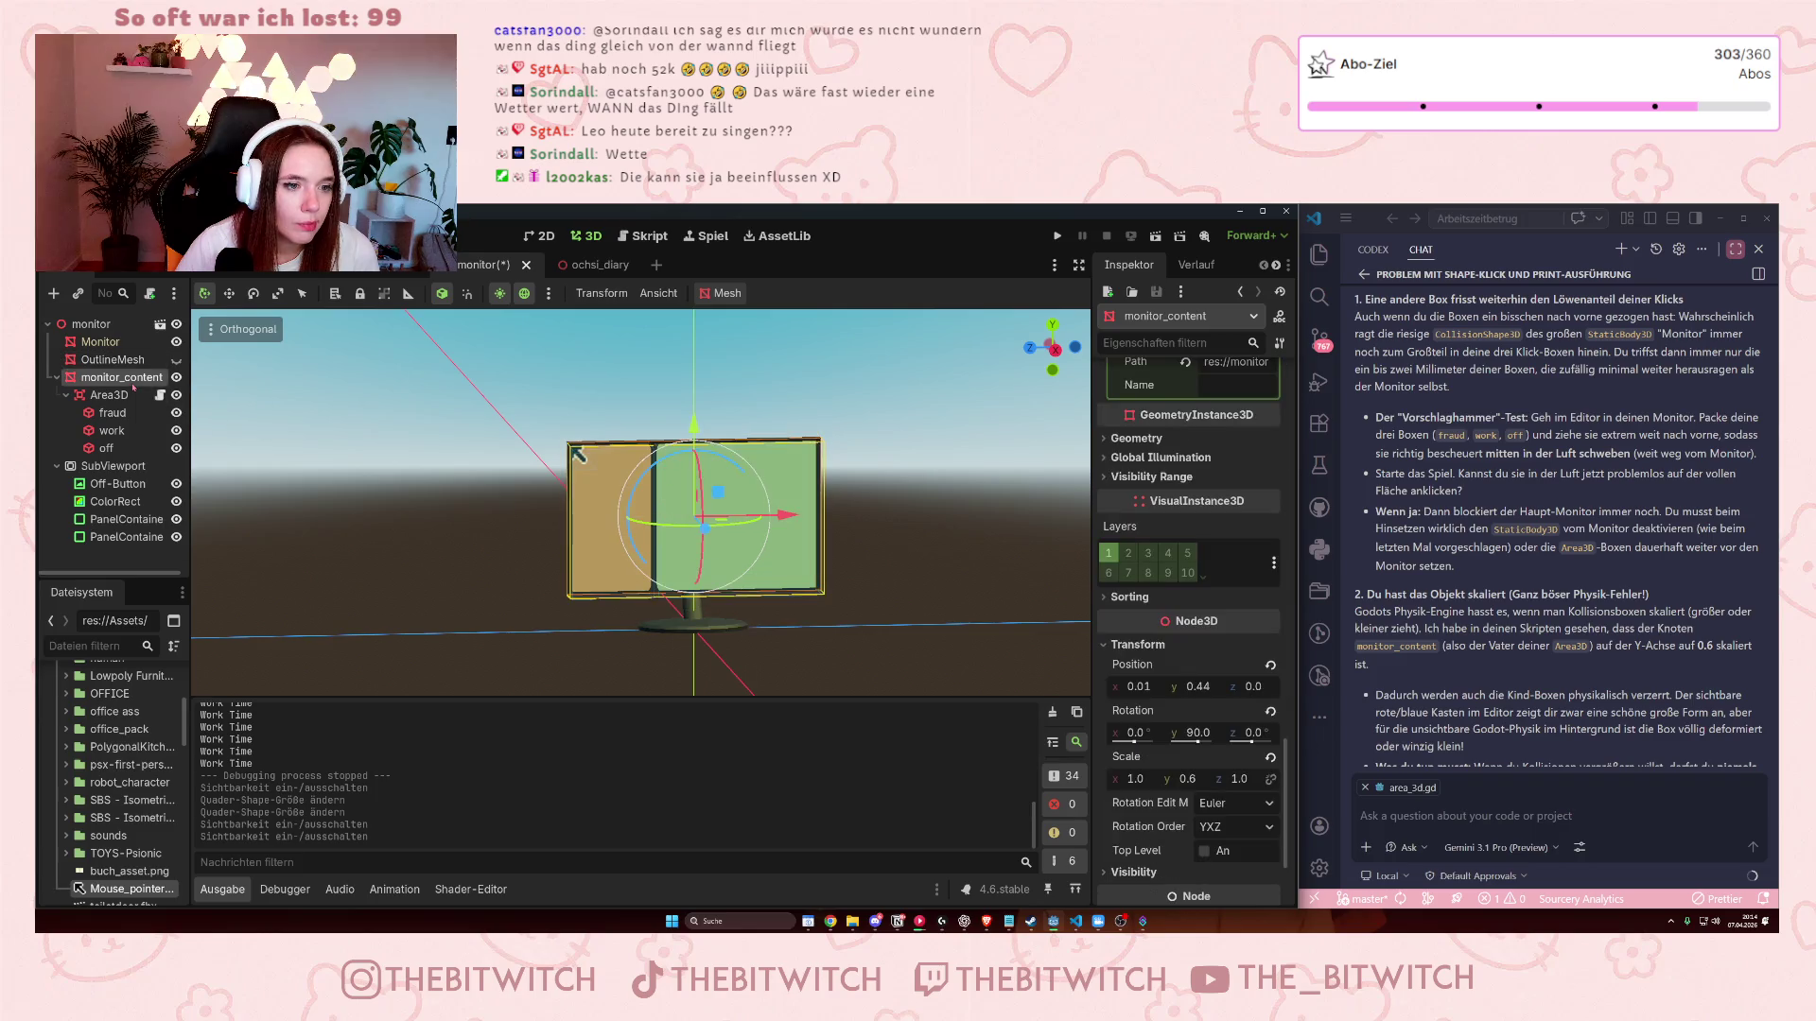
{"action": "left_click", "coordinate": [124, 346]}
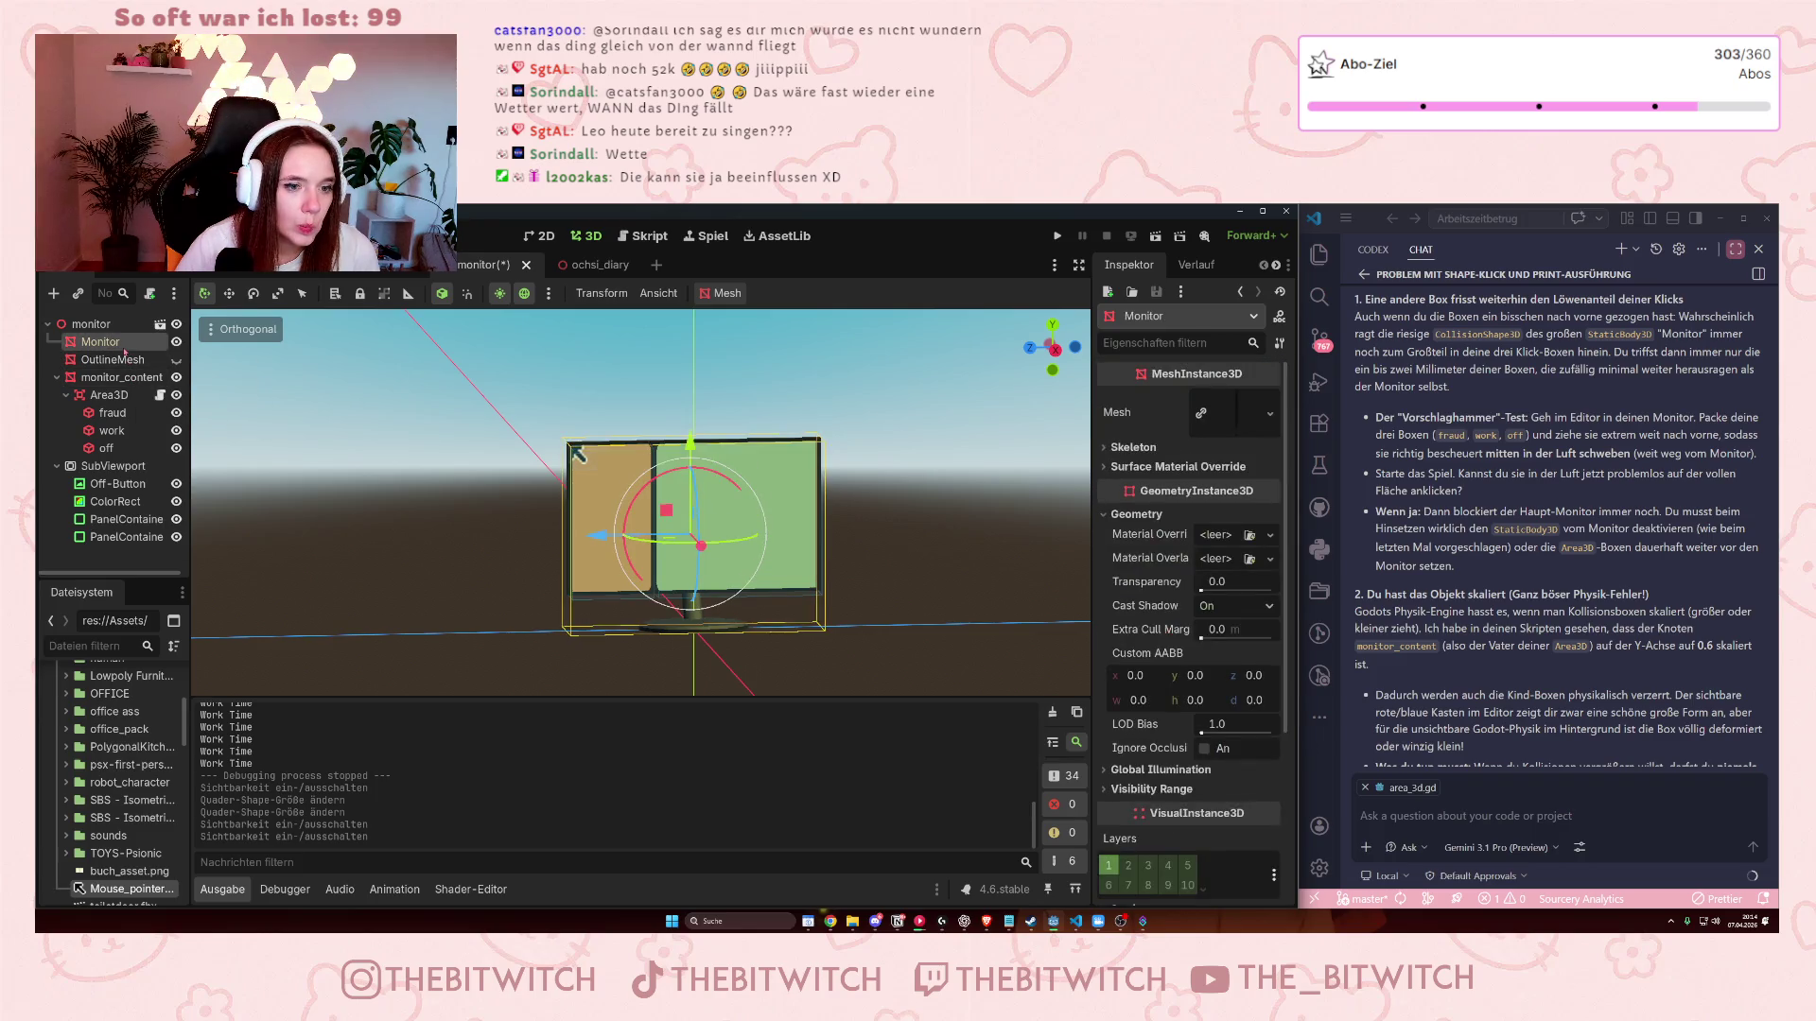